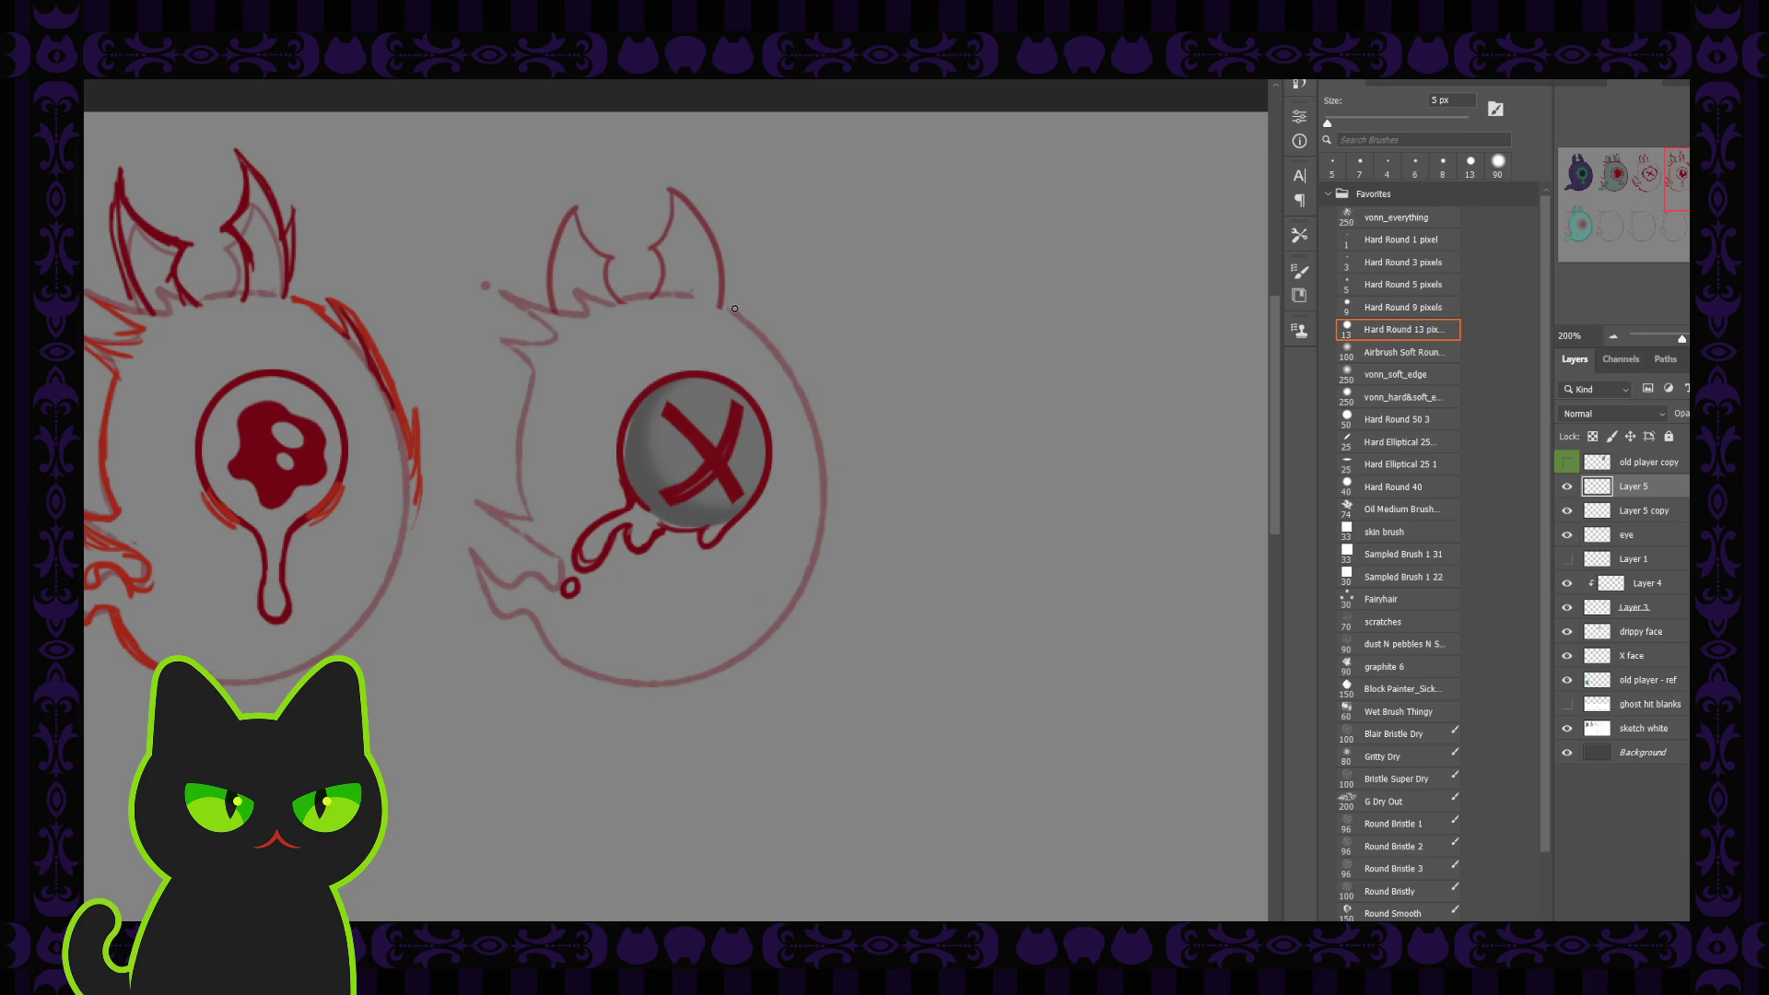
Lower Layer 5 copy's opacity, then ink the right ear's outer and inner edges on Layer 5
click(1645, 513)
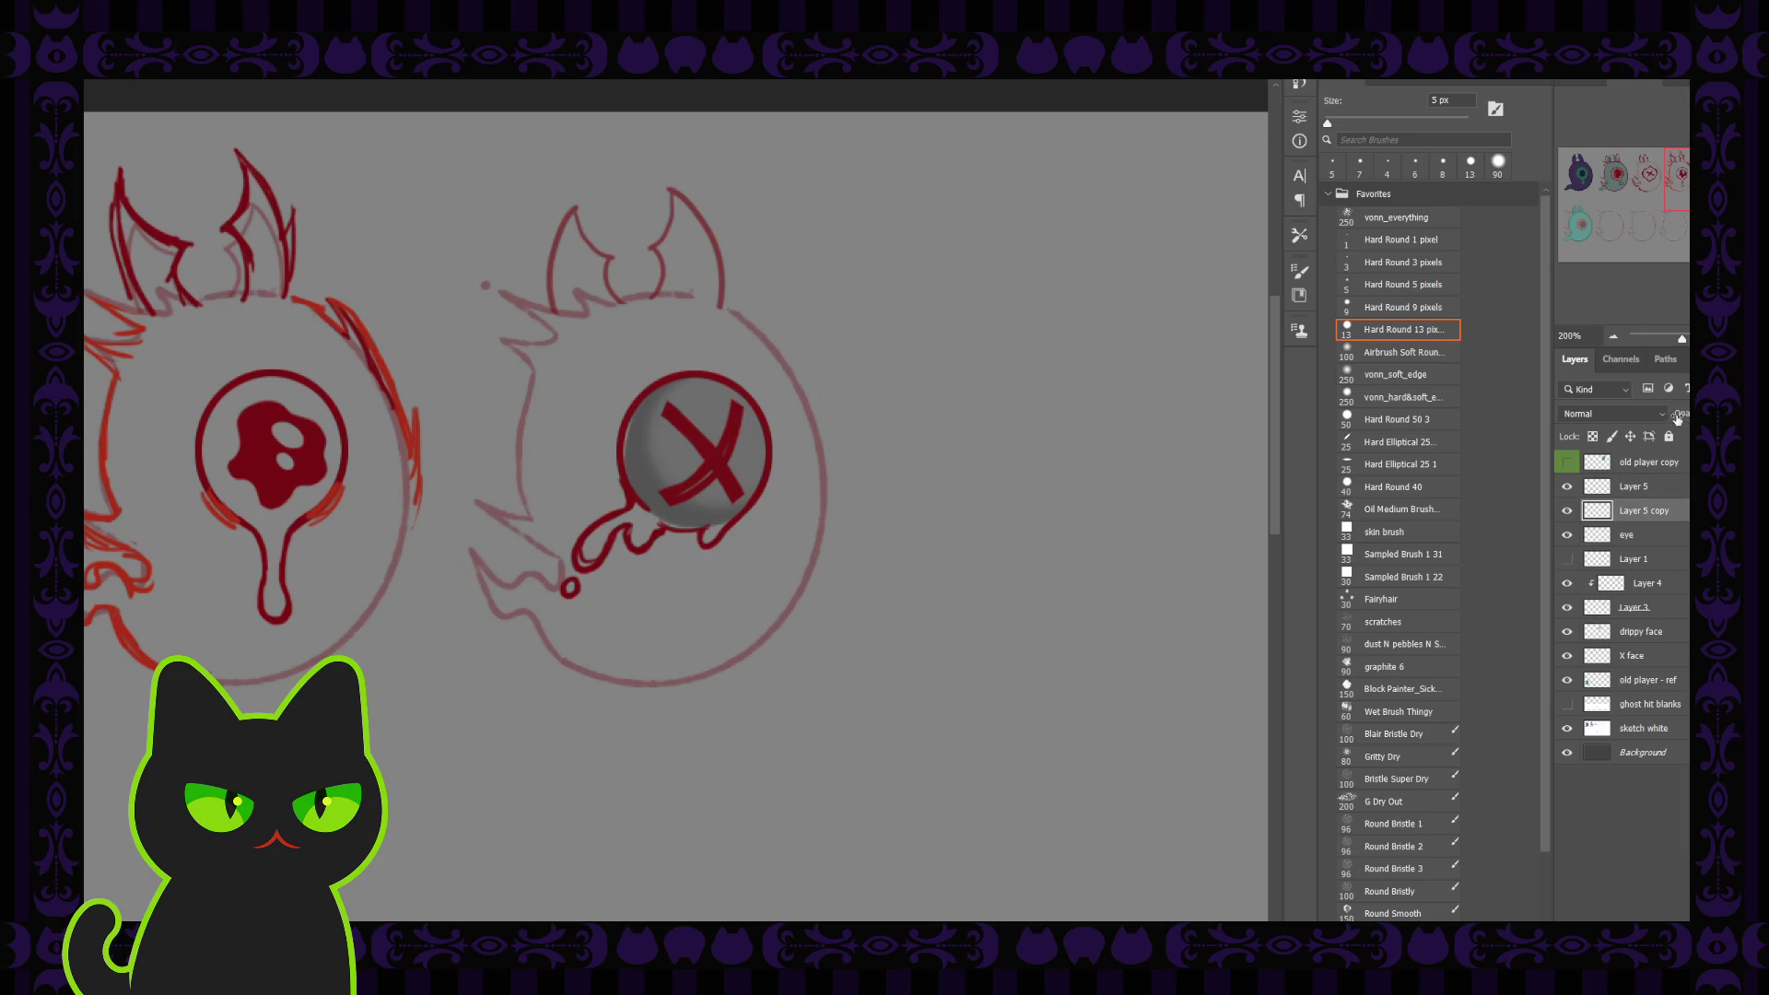
drag(1678, 419, 1674, 424)
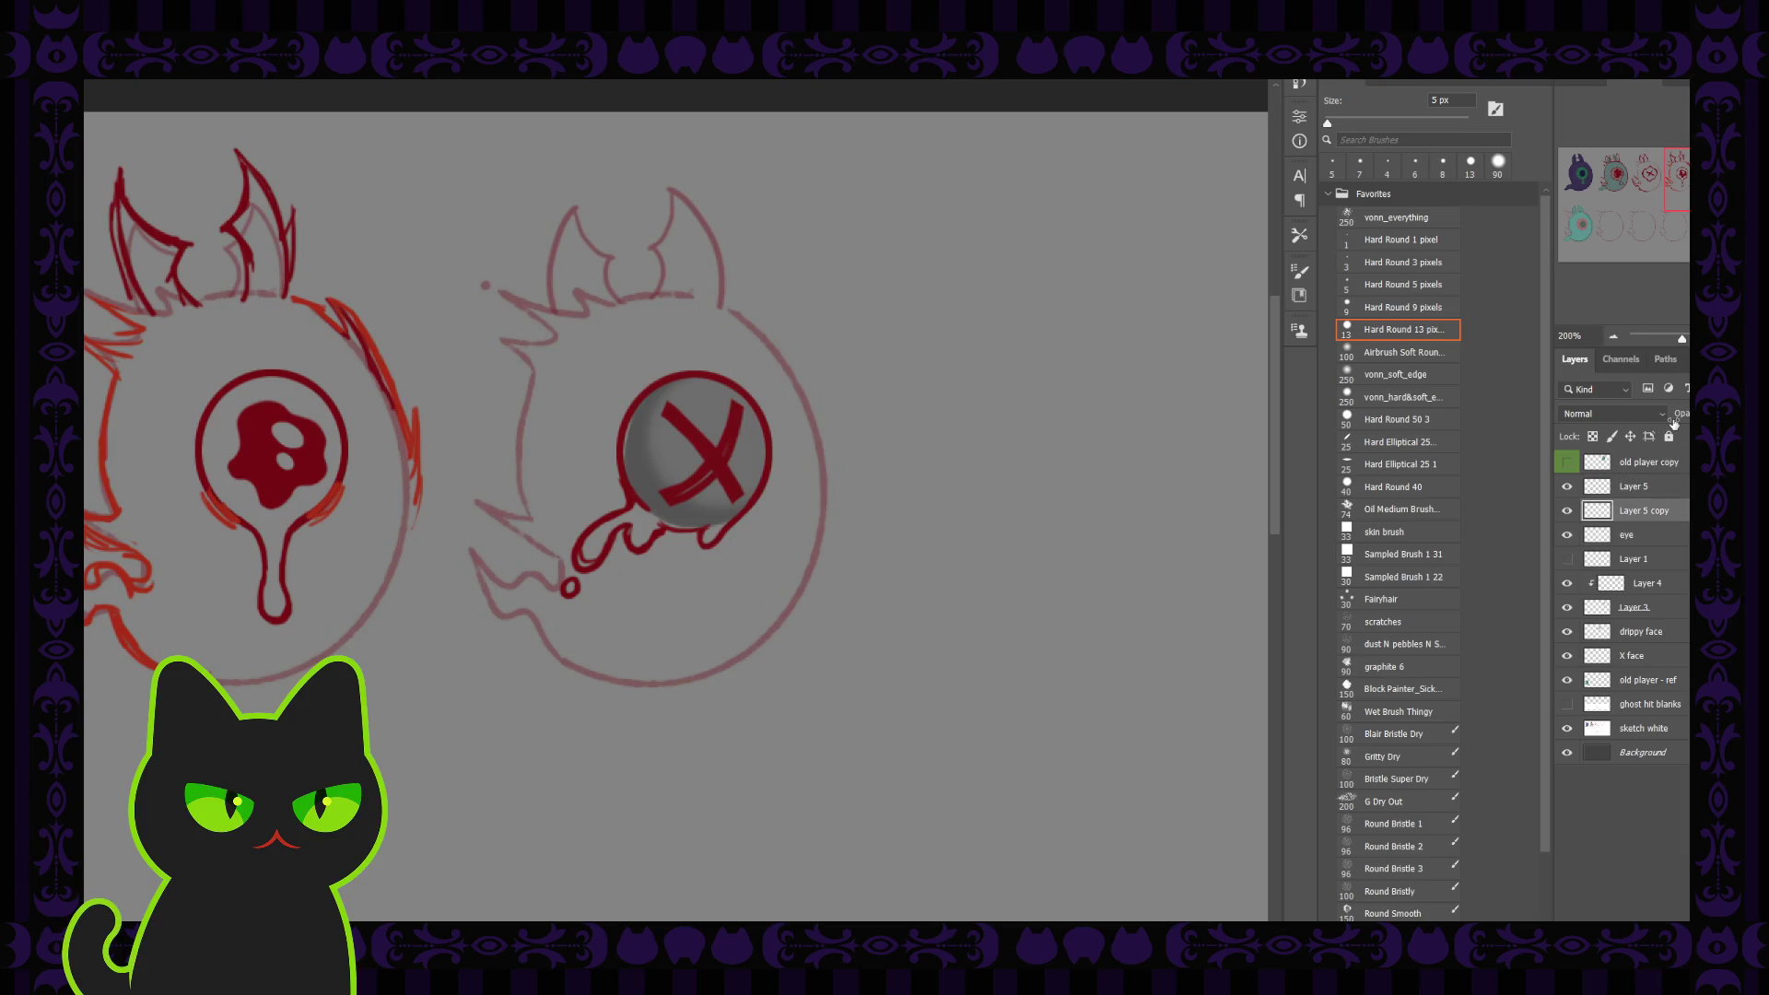
click(1658, 491)
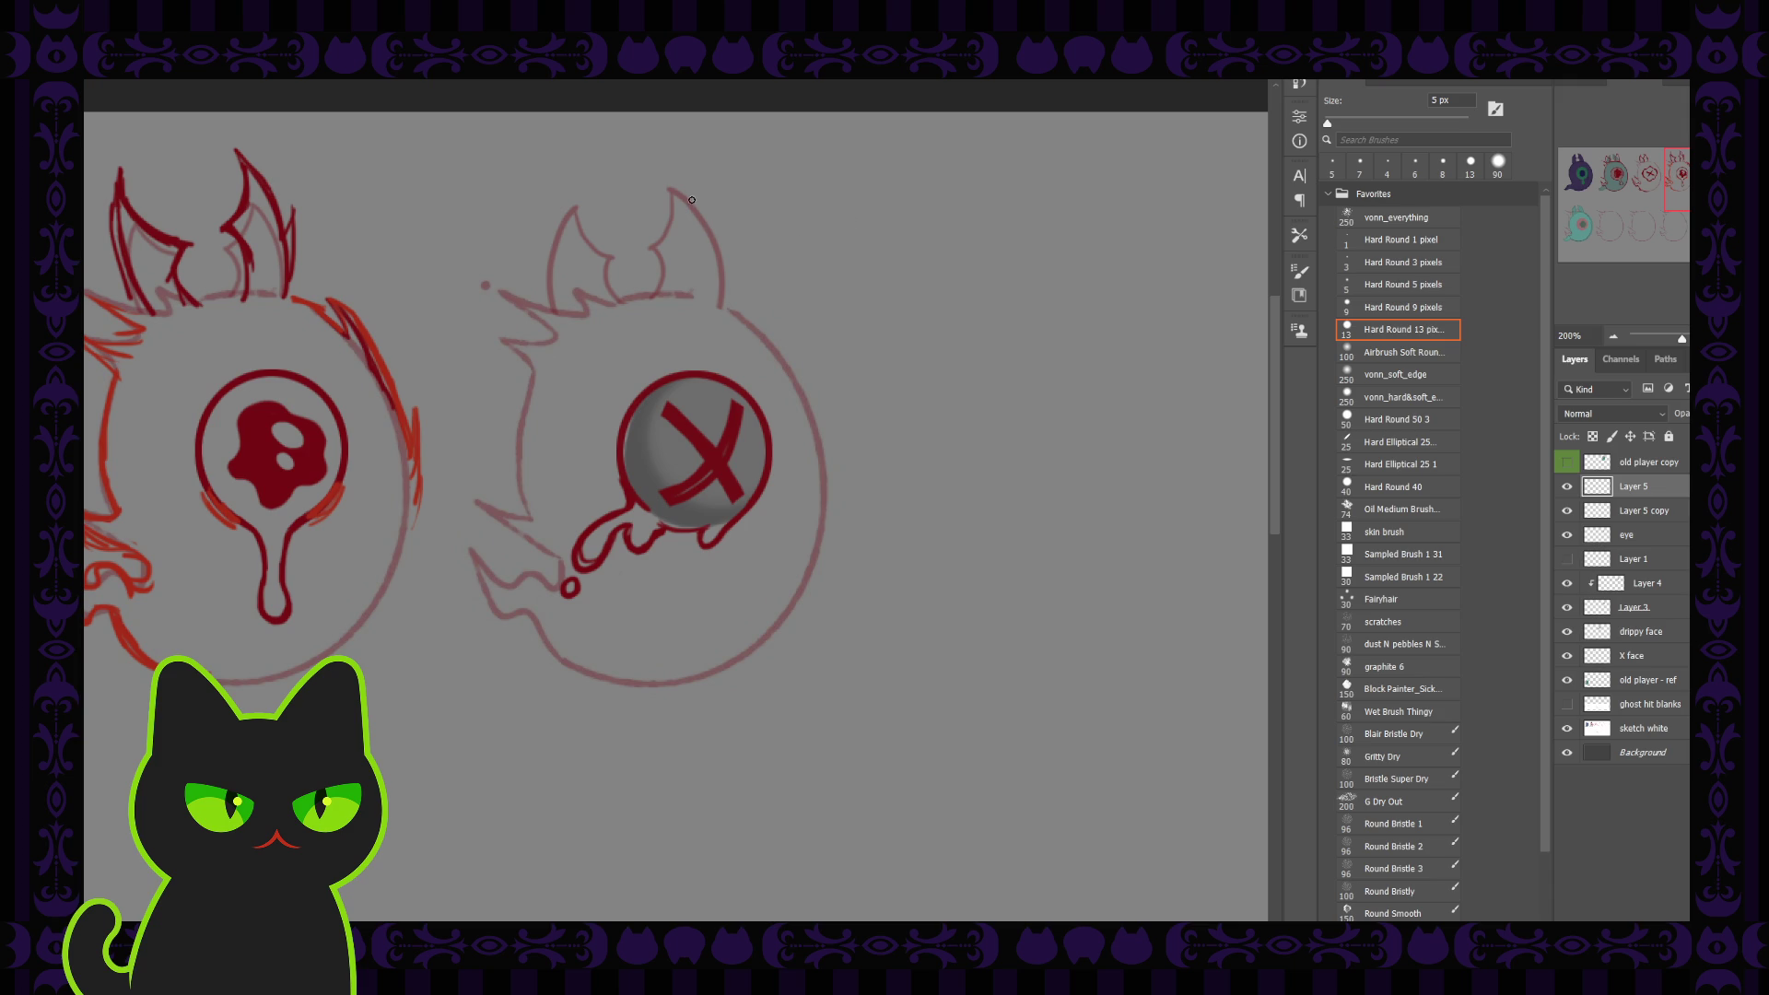
mouse_move(667, 188)
mouse_down()
mouse_move(704, 226)
mouse_move(723, 311)
mouse_up()
drag(667, 189, 656, 297)
Redo the right ear's outer and inner edge strokes after undoing the first attempts
key(ctrl+z)
key(ctrl+z)
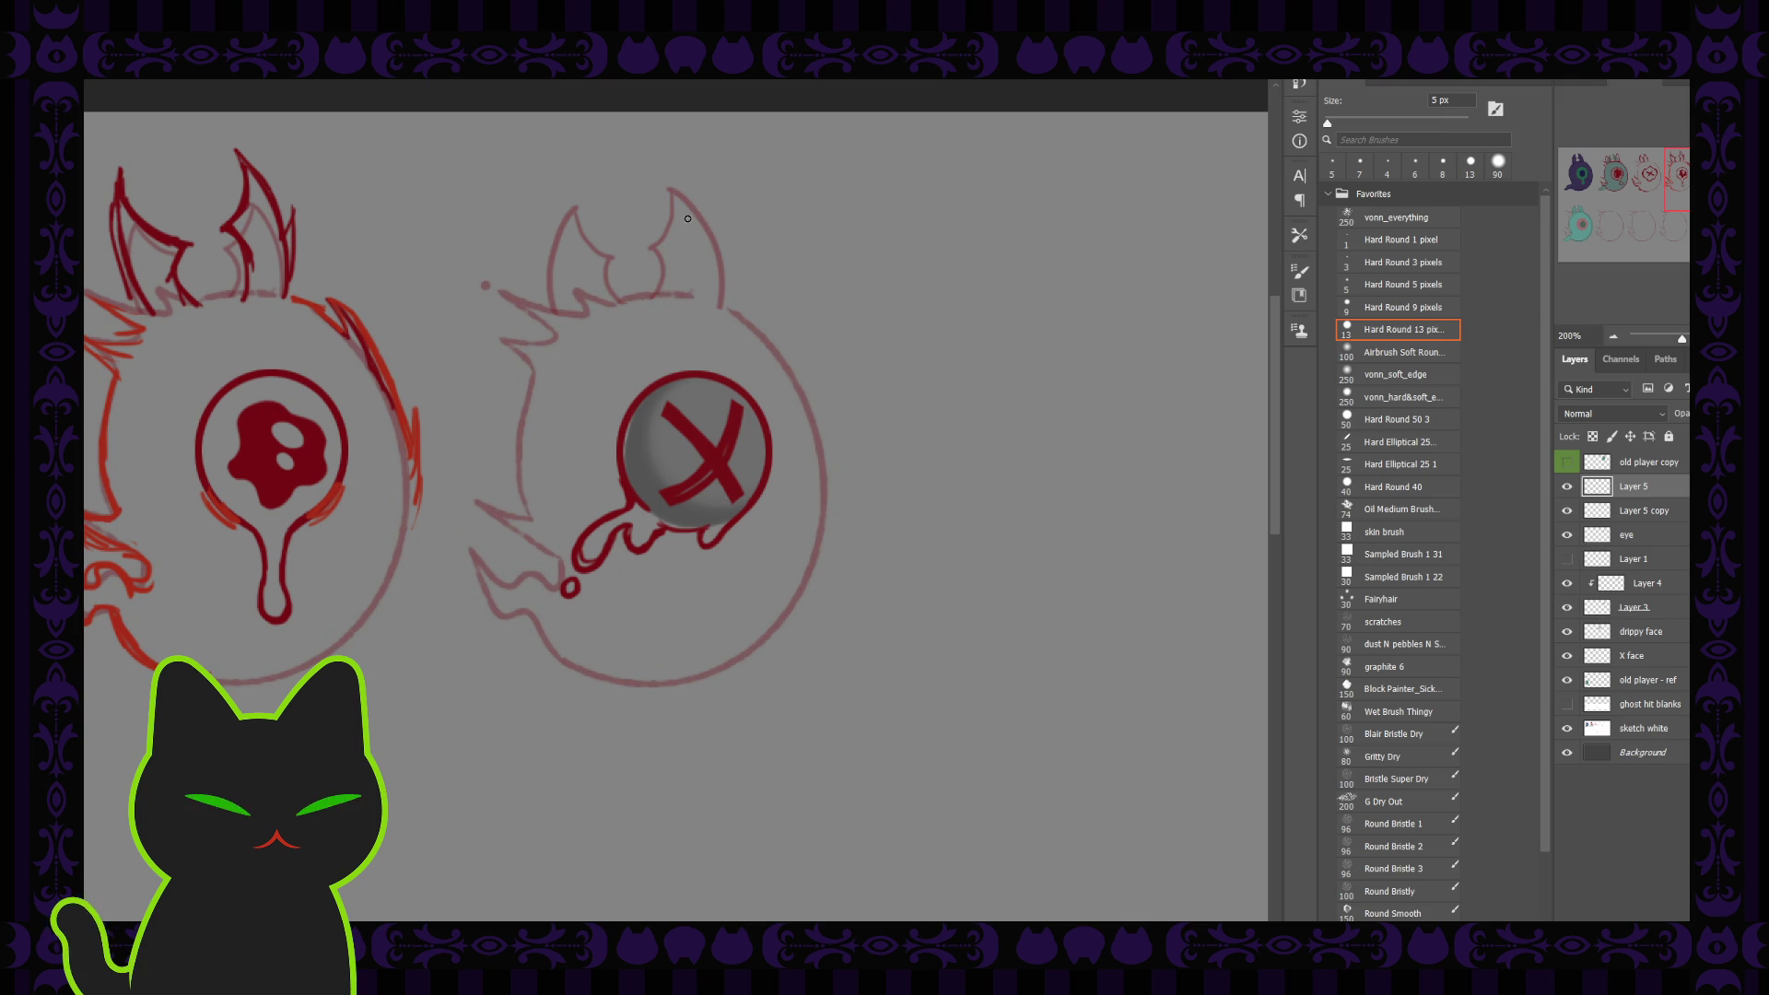
mouse_move(688, 220)
mouse_down()
mouse_move(674, 244)
mouse_move(691, 263)
mouse_up()
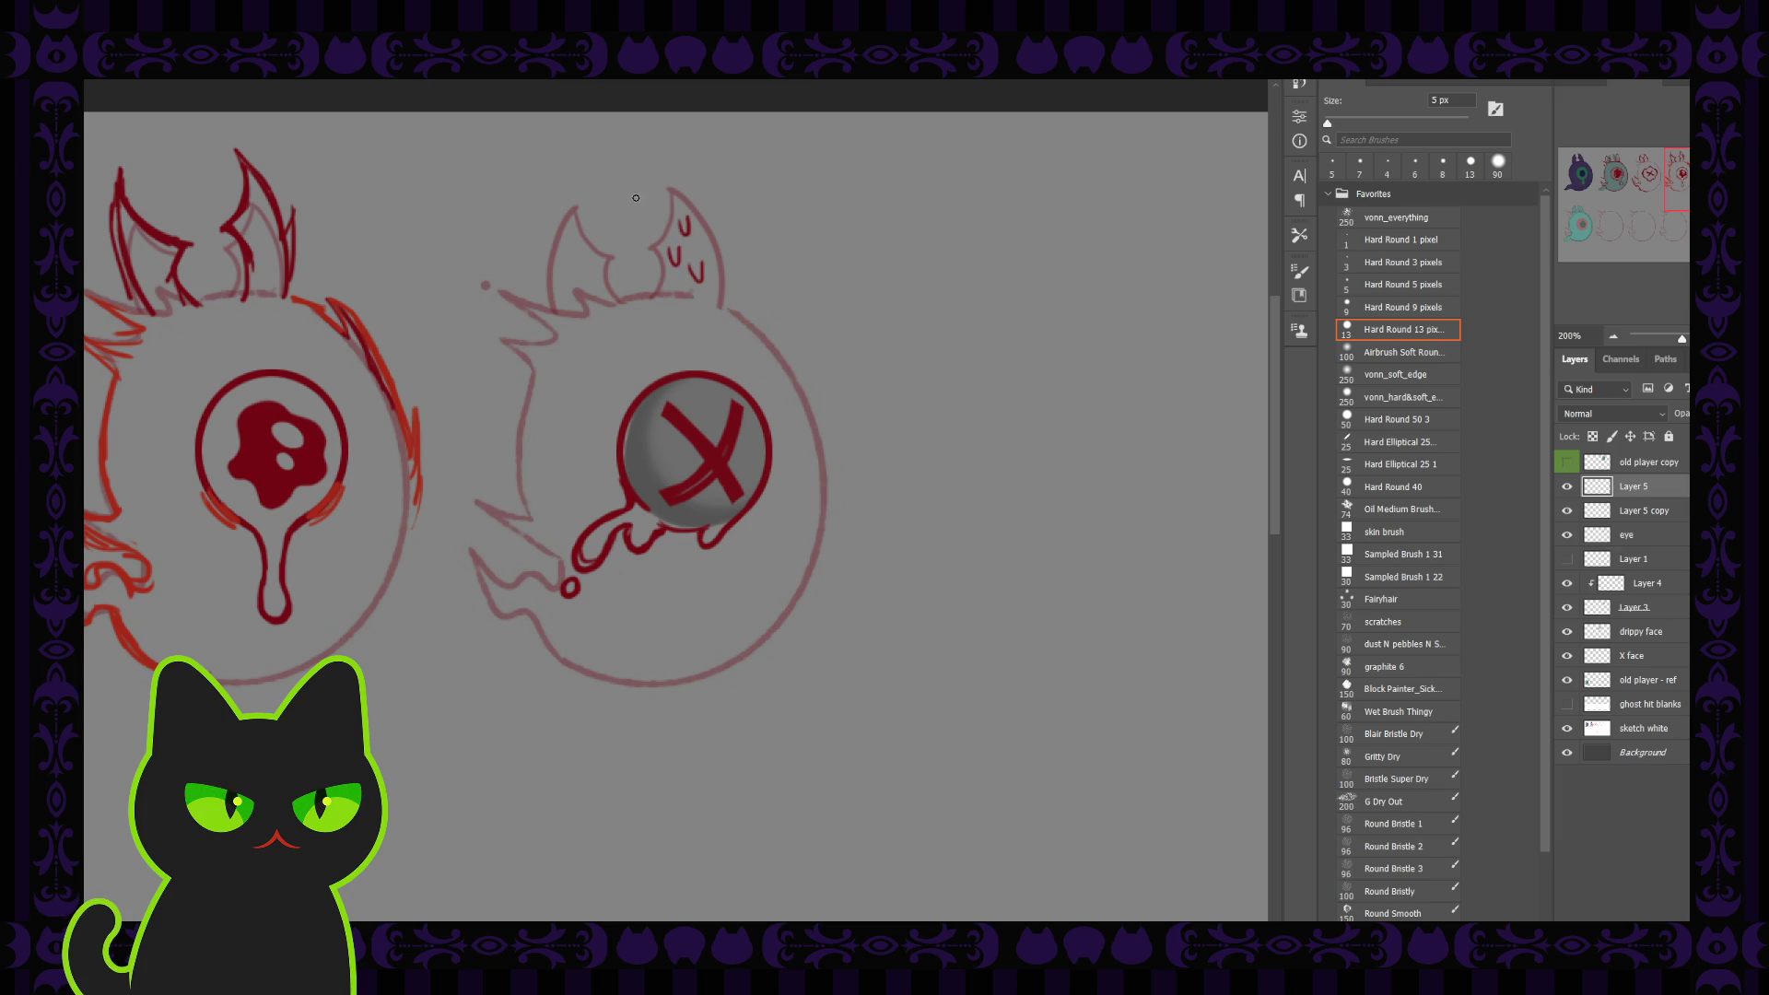
key(ctrl+z)
key(ctrl+z)
key(ctrl+z)
mouse_move(723, 308)
mouse_down()
mouse_move(728, 262)
mouse_move(685, 200)
mouse_move(714, 268)
mouse_up()
drag(669, 190, 653, 301)
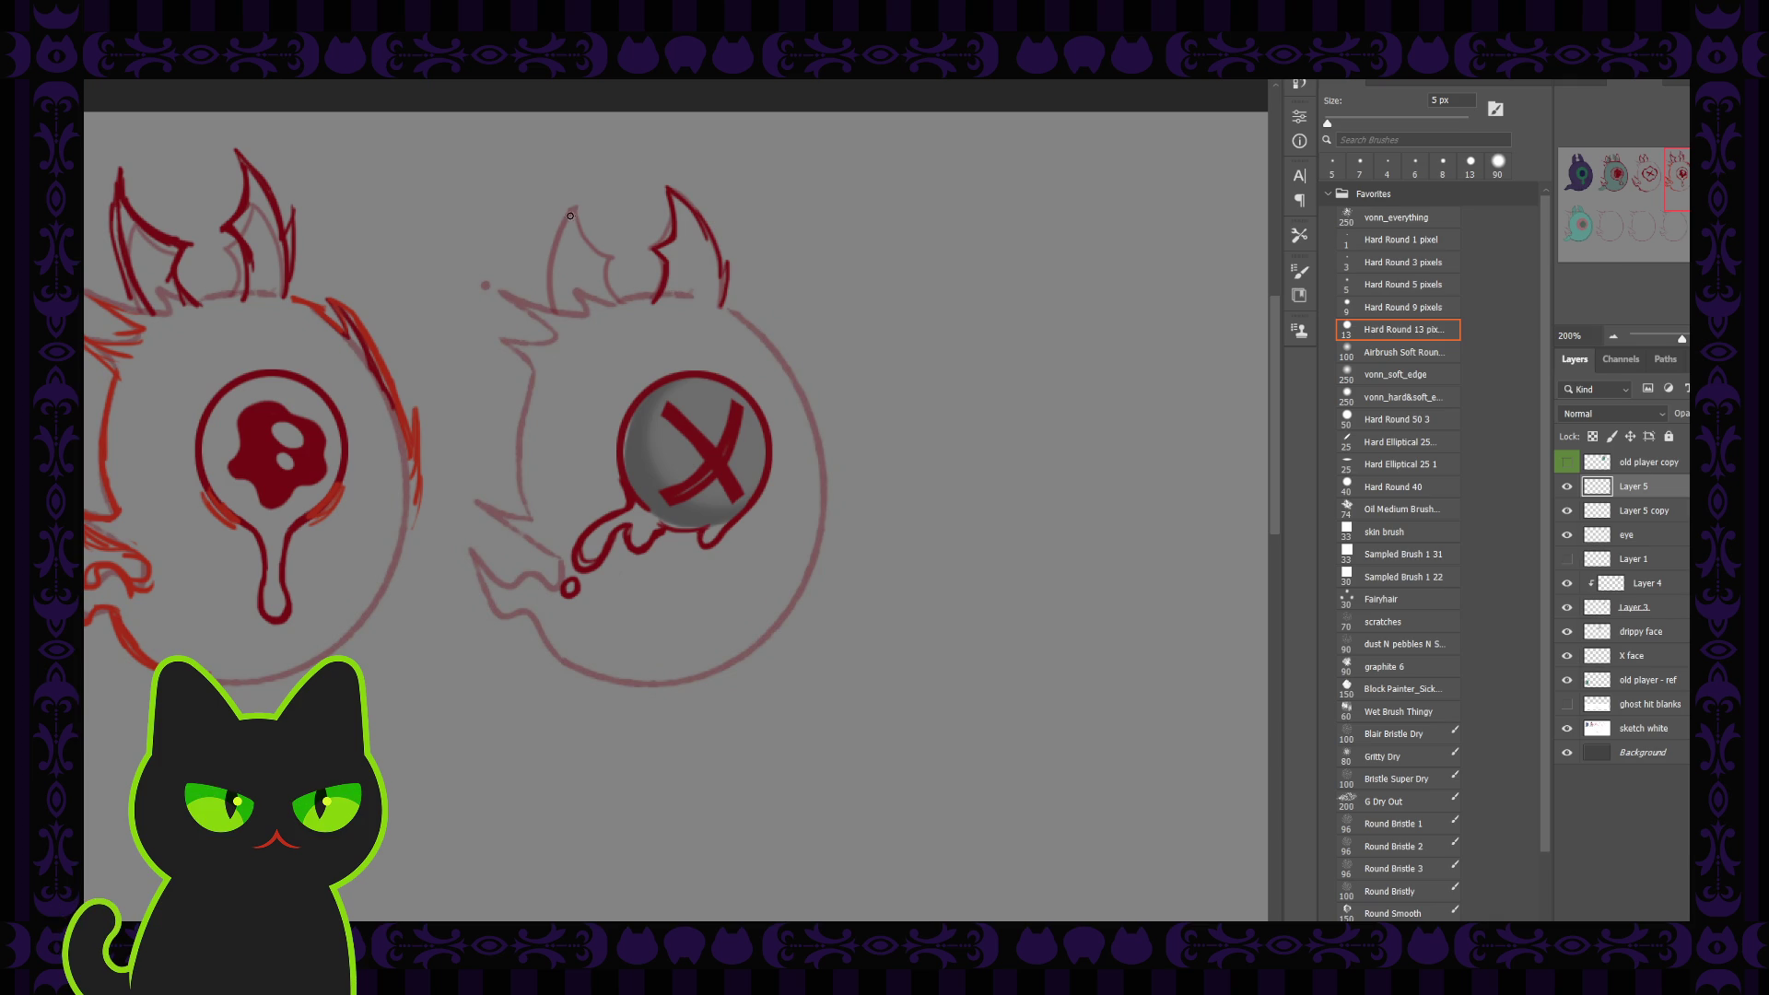
Ink the left ear's inner and outer edges, redrawing strokes until they sit right
mouse_move(572, 201)
mouse_down()
mouse_move(582, 238)
mouse_move(623, 268)
mouse_up()
key(ctrl+z)
mouse_move(572, 194)
mouse_down()
mouse_move(575, 227)
mouse_move(613, 257)
mouse_move(612, 304)
mouse_up()
drag(571, 189, 545, 269)
key(ctrl+z)
key(ctrl+z)
drag(569, 195, 539, 316)
drag(569, 196, 546, 309)
key(ctrl+z)
drag(570, 192, 549, 320)
key(ctrl+z)
drag(569, 193, 555, 313)
Add short strokes just outside the left ear
drag(529, 240, 546, 269)
key(ctrl+z)
drag(539, 225, 553, 251)
drag(526, 241, 551, 267)
Set the hard brush to 5 px and ink the left ear's outer edge
key(comma)
key(bracketleft)
key(bracketleft)
key(bracketleft)
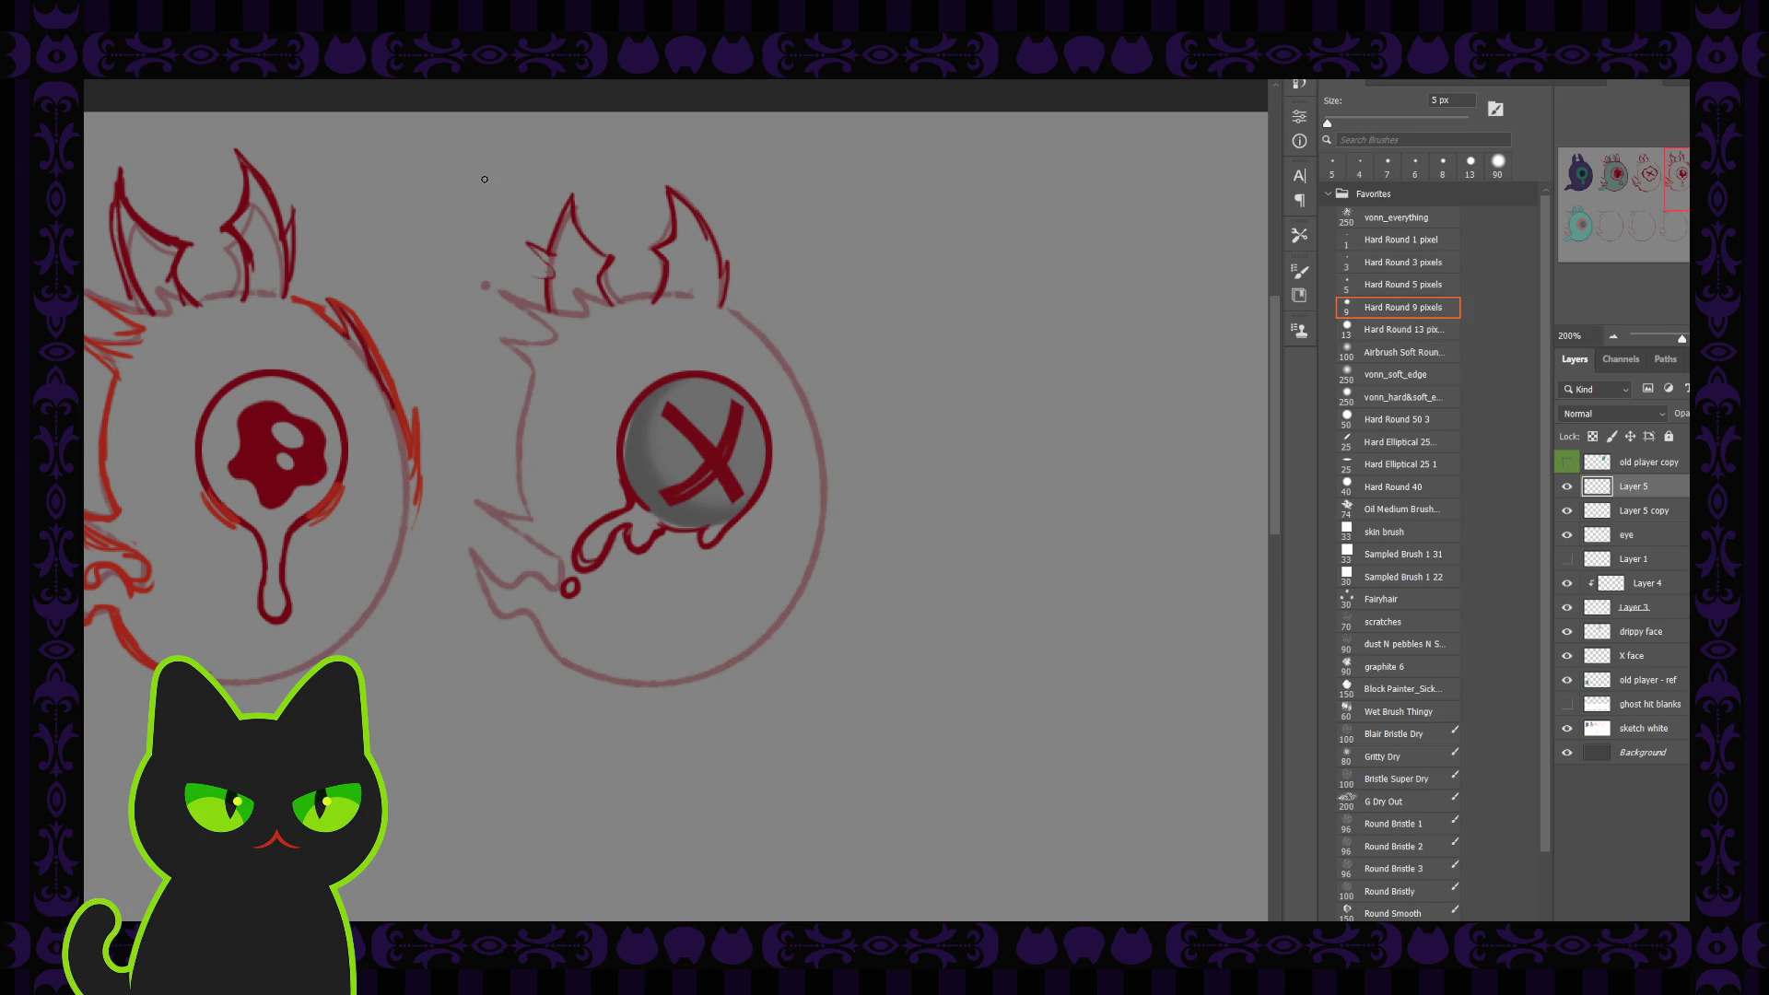
key(bracketright)
key(bracketleft)
mouse_move(525, 242)
mouse_down()
mouse_move(556, 279)
mouse_move(530, 285)
mouse_up()
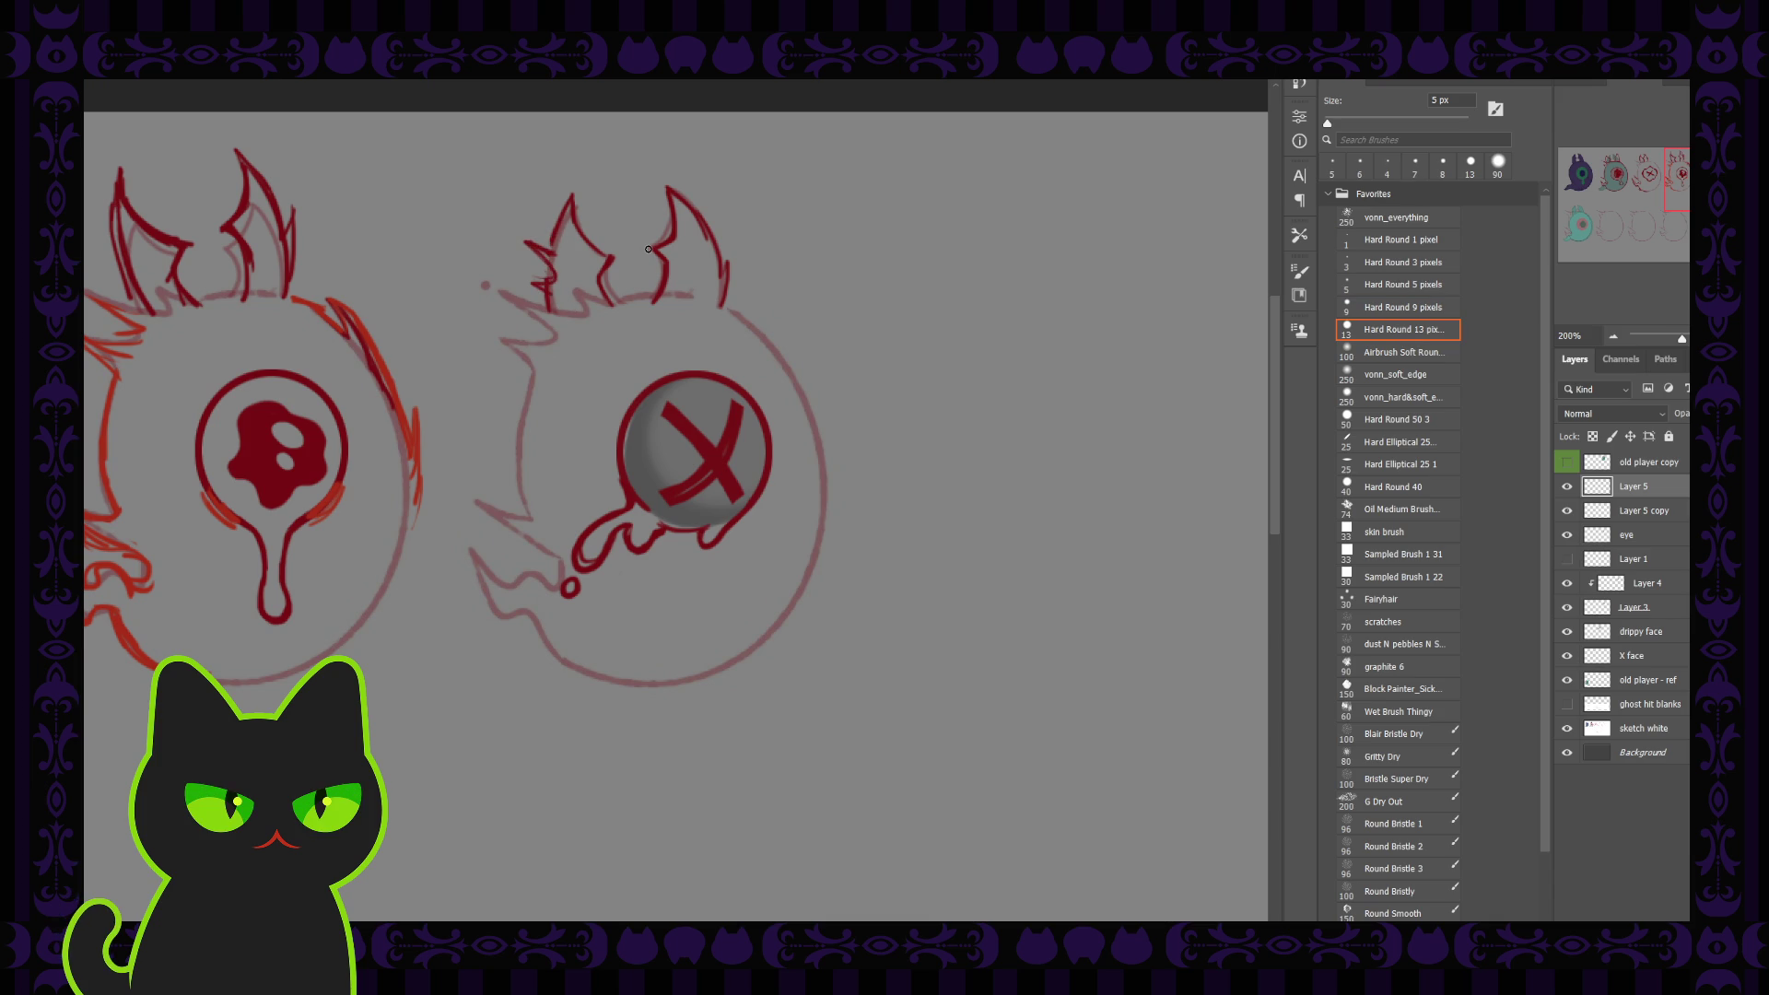
Ink a stroke near the right ear with the 5 px hard brush
key(comma)
key(bracketright)
key(bracketright)
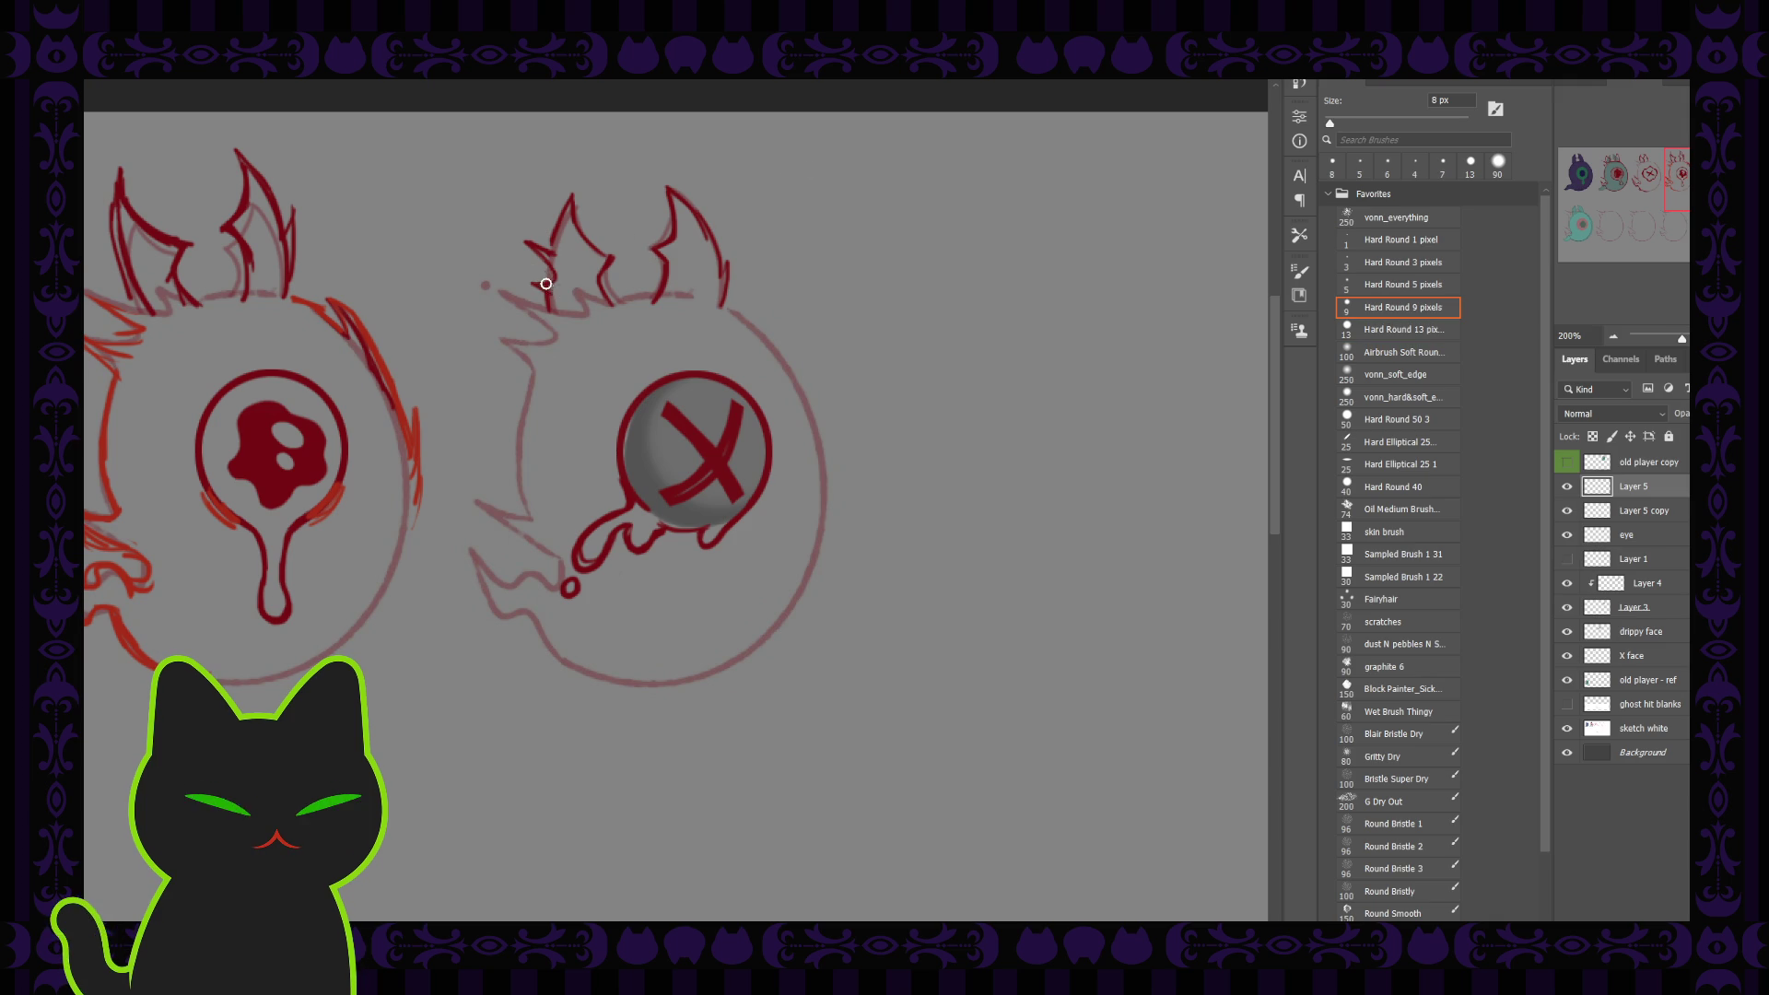
key(bracketleft)
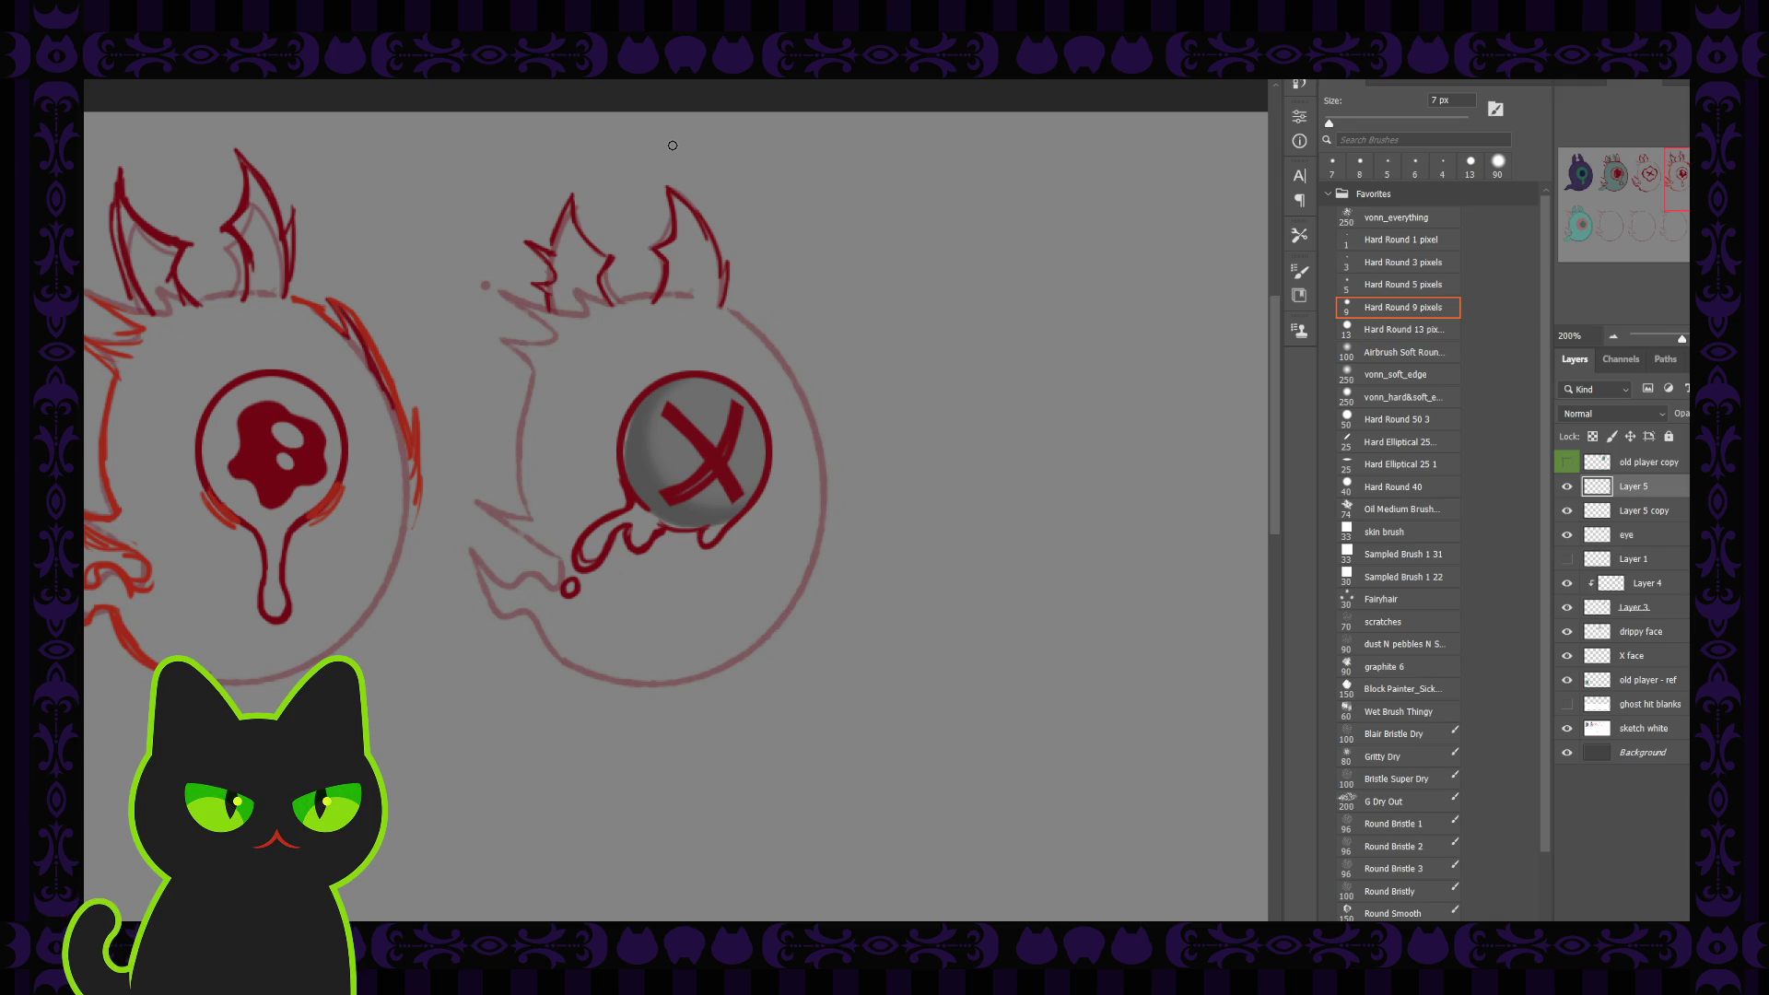
key(period)
drag(668, 201, 683, 236)
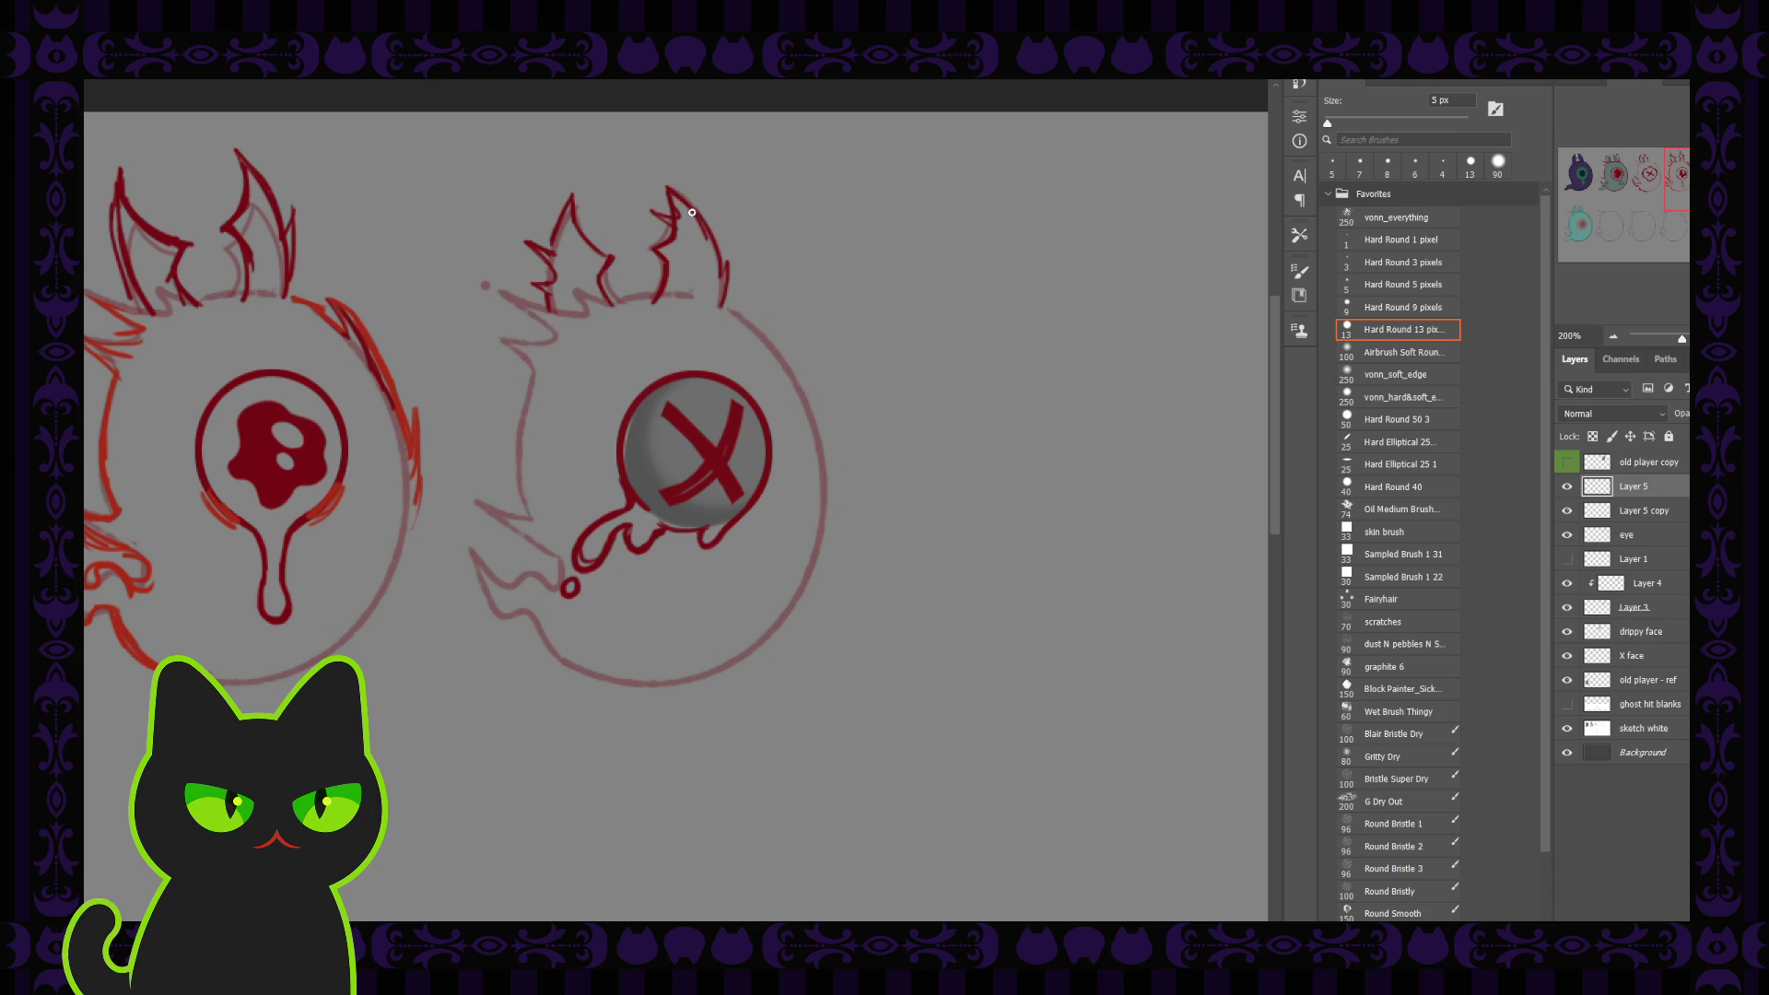
key(comma)
key(bracketleft)
key(bracketleft)
Try hatching and zigzag strokes around the left ear with the finer brush, then undo them
key(period)
drag(519, 187, 594, 221)
drag(499, 199, 567, 237)
key(ctrl+z)
key(ctrl+z)
key(ctrl+z)
Trace over and darken the left ear's strokes
key(ctrl+z)
mouse_move(522, 243)
mouse_down()
mouse_move(516, 311)
mouse_move(521, 293)
mouse_up()
Ink curves beside the mouth drip, extend the mouth line leftward, and ink the lower-left edge
key(ctrl+z)
key(ctrl+z)
key(ctrl+z)
key(ctrl+z)
drag(592, 244, 610, 259)
drag(572, 195, 560, 219)
mouse_move(608, 265)
mouse_down()
mouse_move(599, 297)
mouse_move(647, 304)
mouse_up()
drag(534, 230, 541, 279)
key(ctrl+z)
drag(520, 532, 553, 590)
key(ctrl+z)
drag(551, 579, 503, 596)
drag(553, 567, 466, 527)
drag(475, 606, 521, 631)
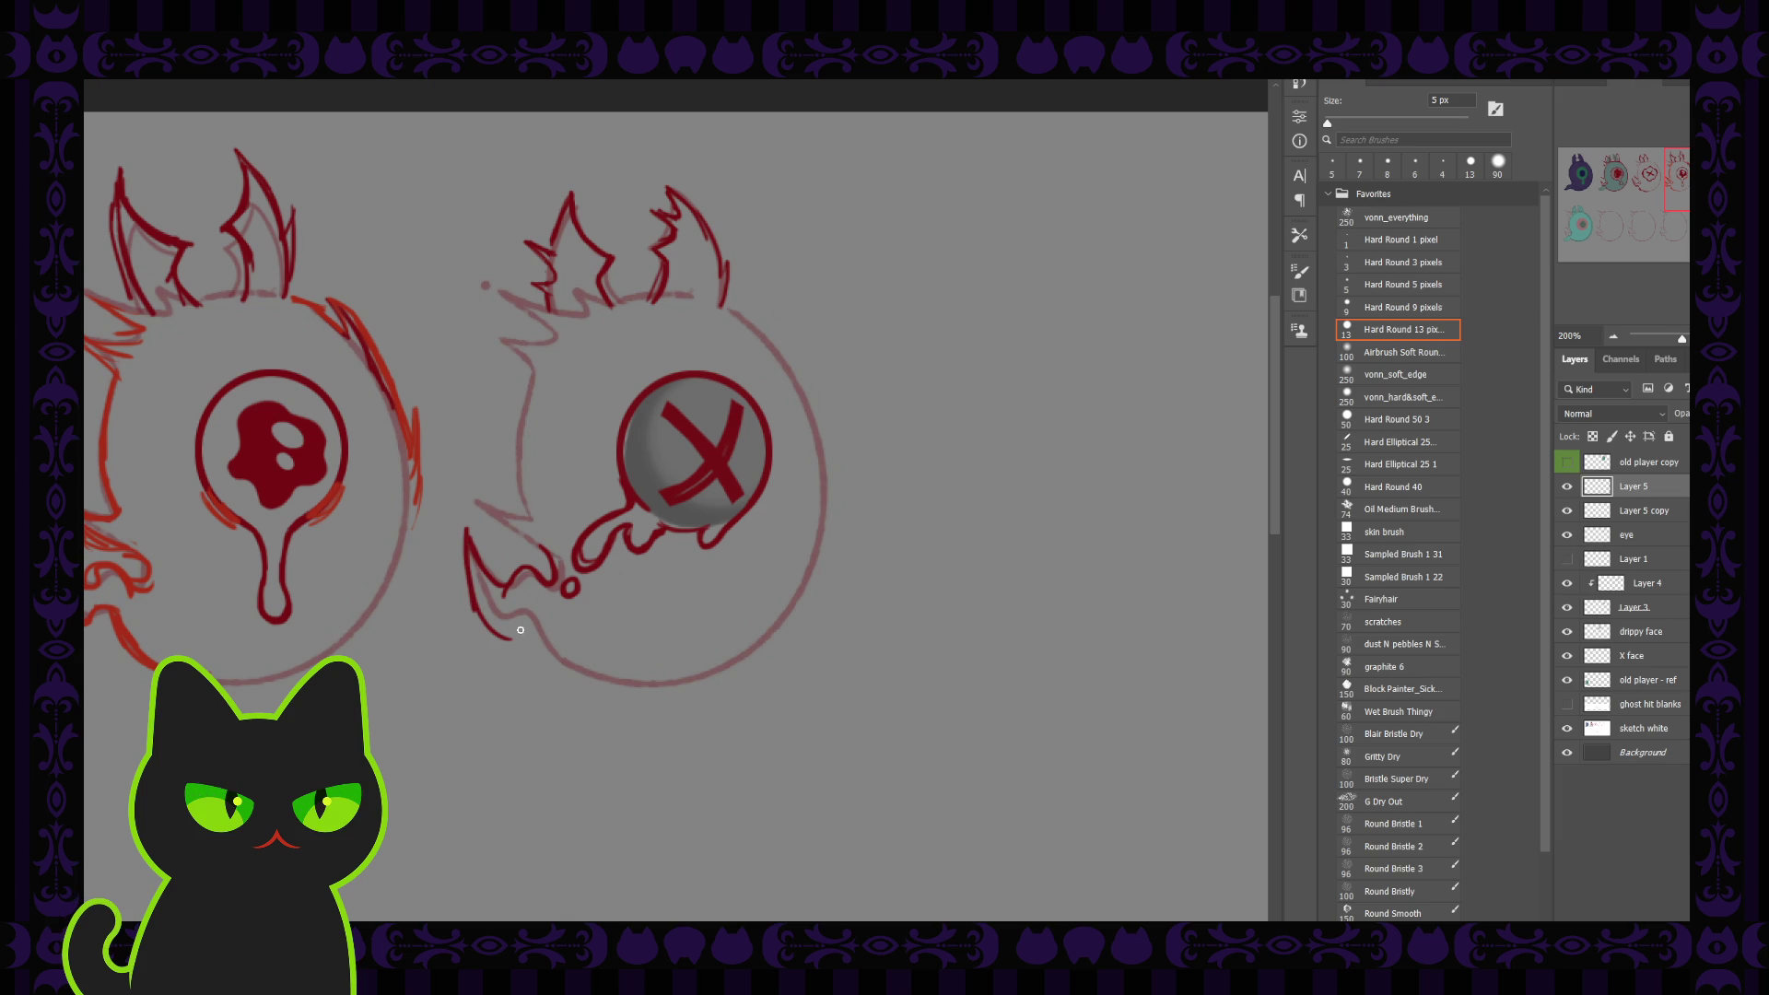
mouse_move(468, 553)
mouse_down()
mouse_move(510, 633)
mouse_move(555, 659)
mouse_up()
mouse_move(490, 623)
mouse_down()
mouse_move(551, 634)
mouse_move(573, 692)
mouse_up()
Redraw the lower-left strokes and ink the lower-left fang's outline at 6 px and 5 px
key(ctrl+z)
mouse_move(490, 632)
mouse_down()
mouse_move(531, 615)
mouse_move(566, 677)
mouse_up()
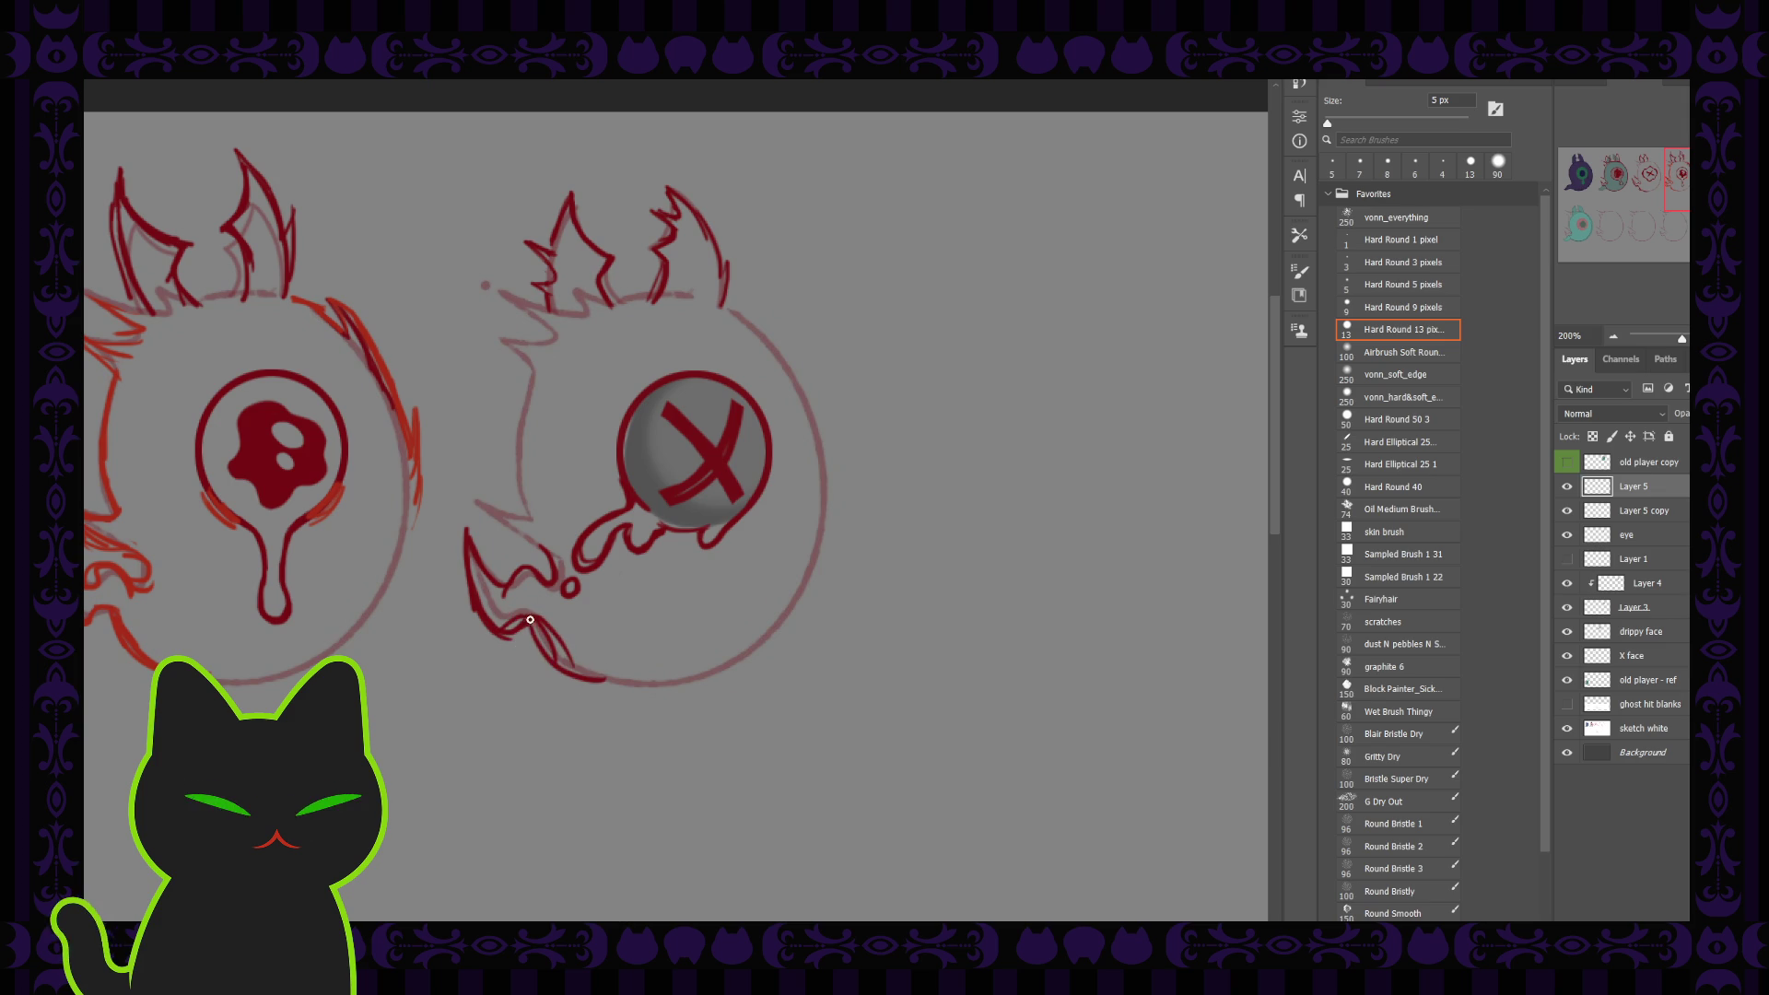
key(ctrl+z)
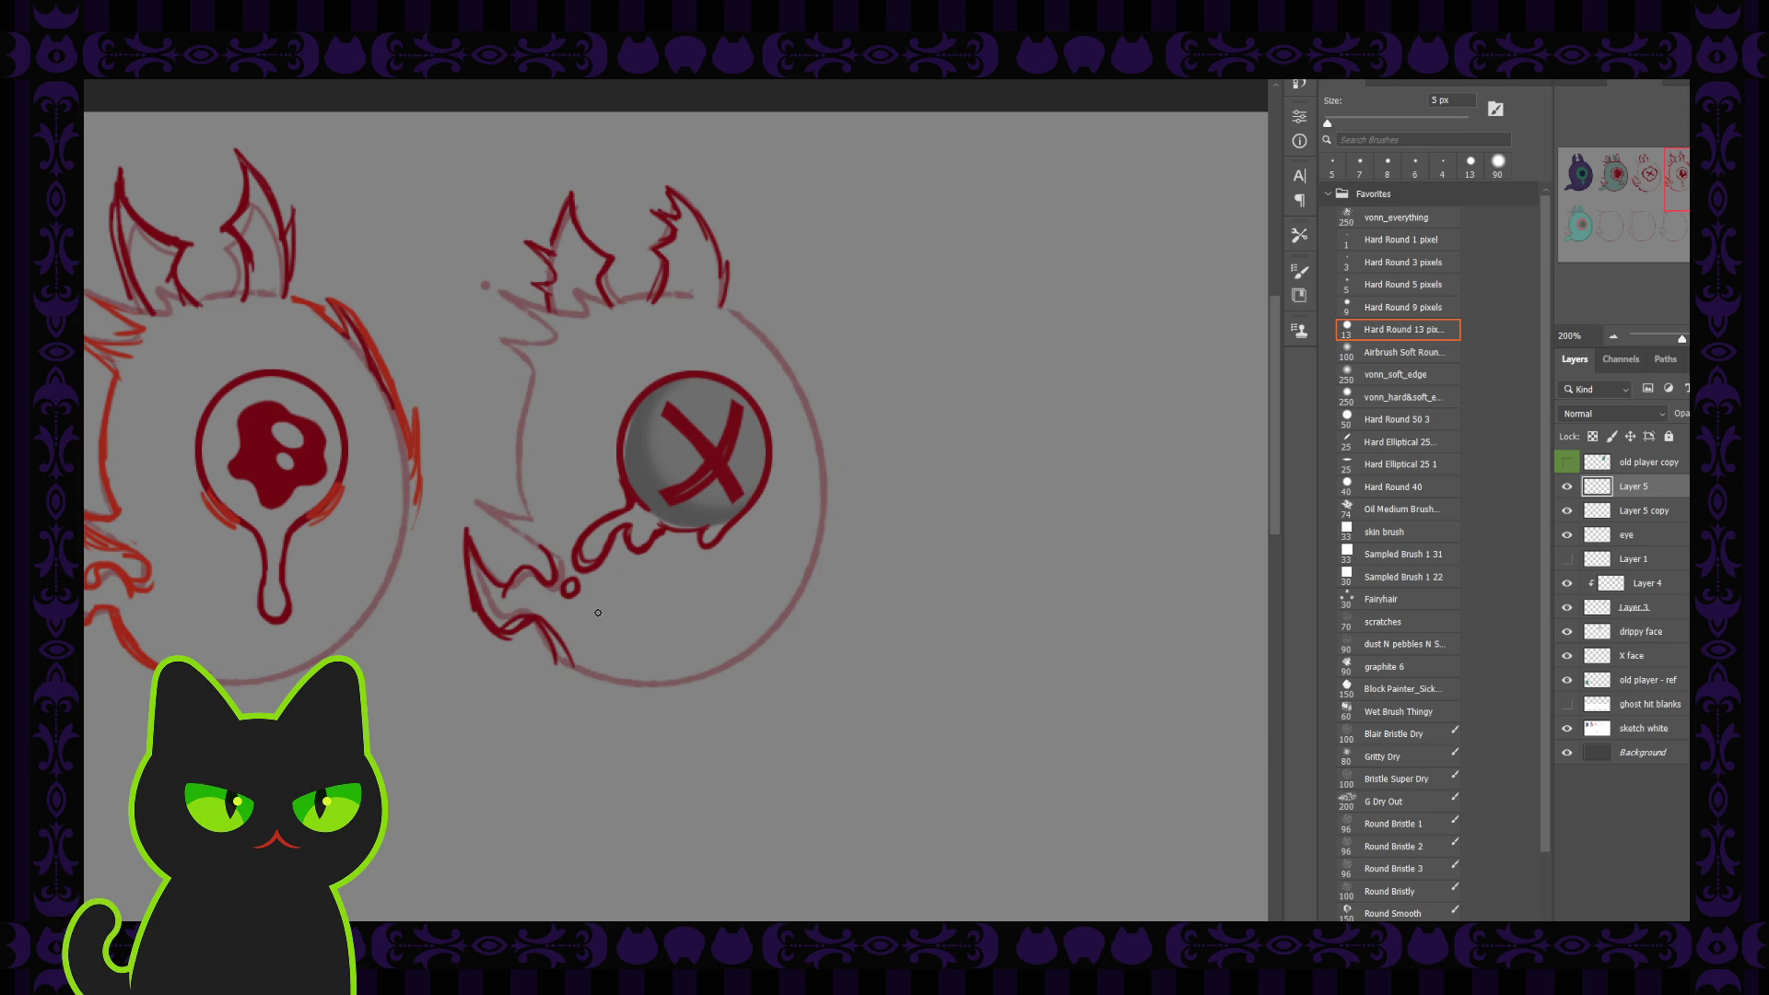
key(comma)
key(bracketright)
key(bracketright)
key(bracketright)
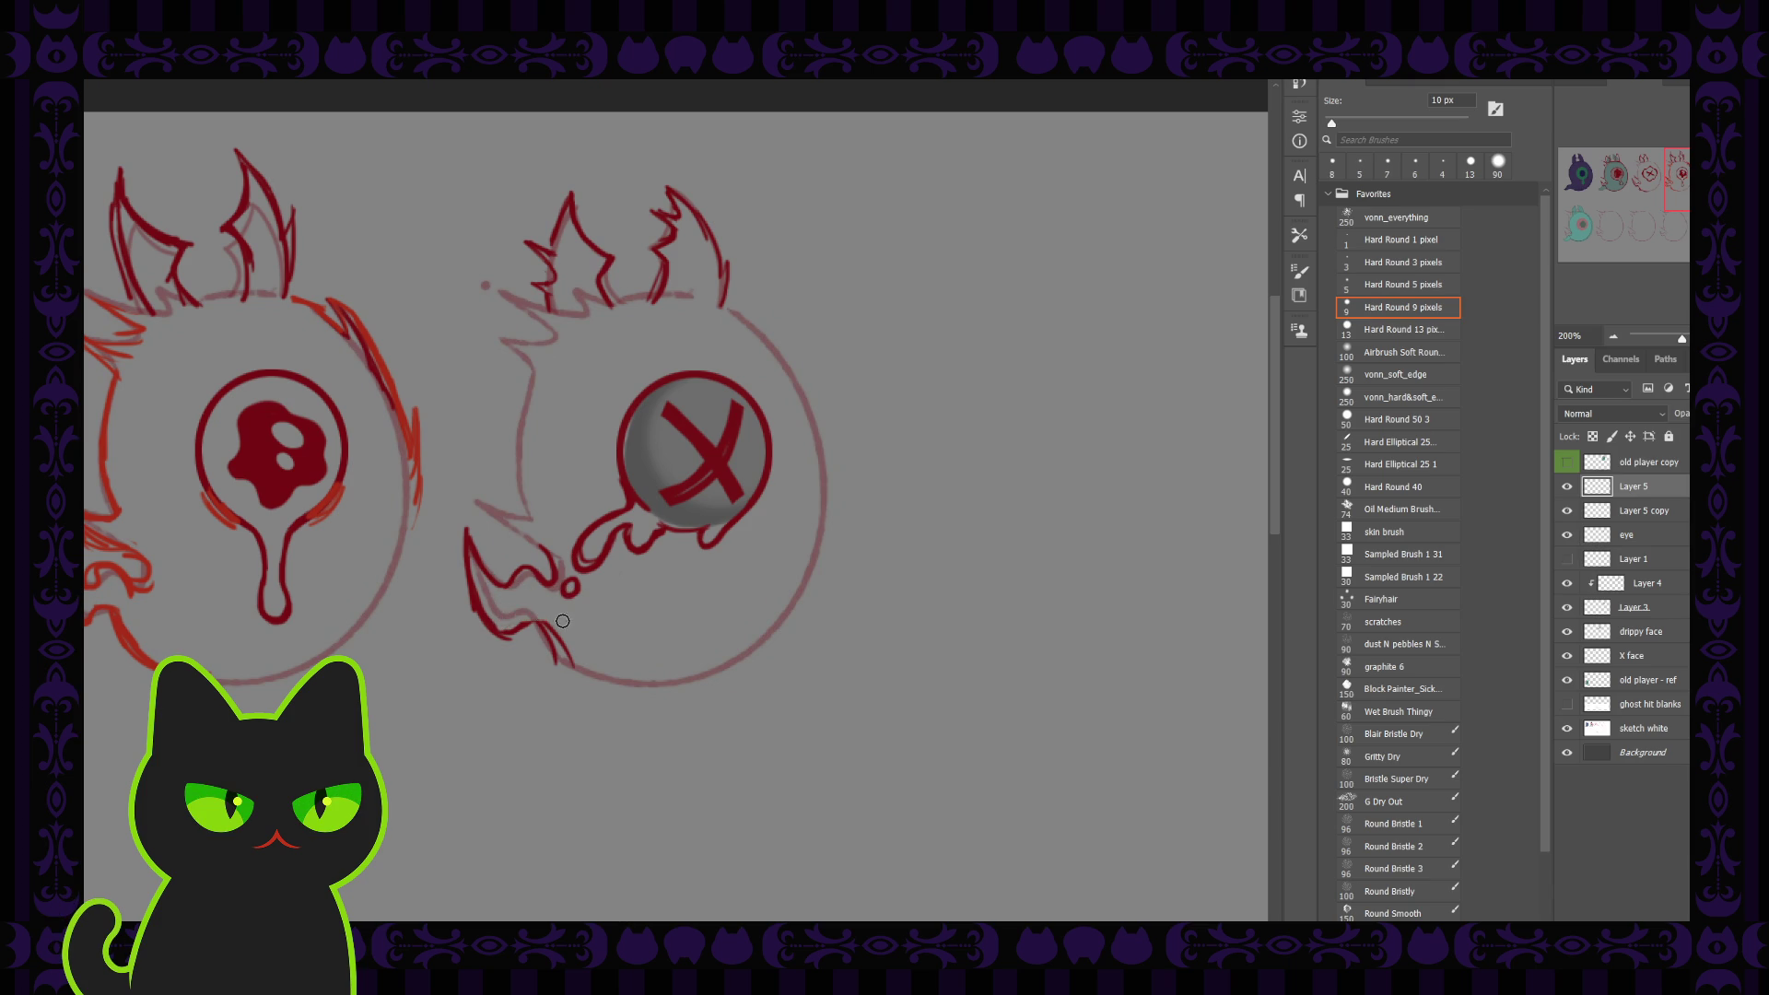
mouse_move(498, 627)
mouse_down()
mouse_move(526, 615)
mouse_move(603, 645)
mouse_up()
key(period)
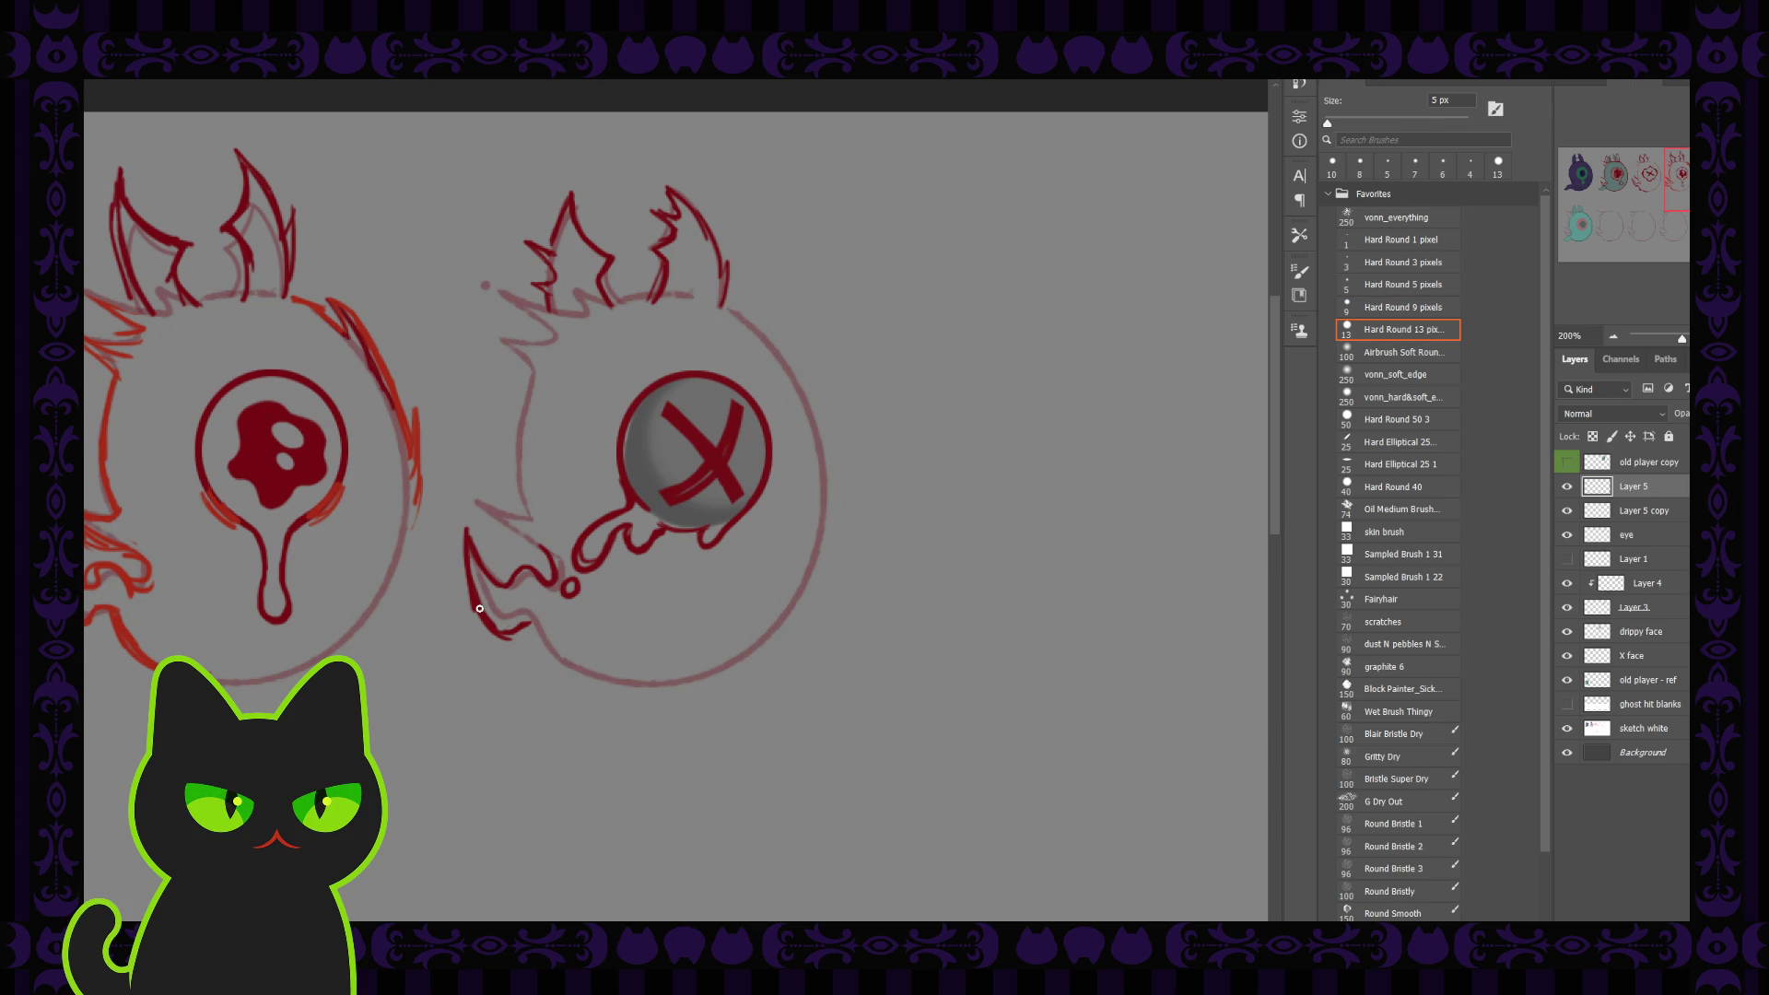
mouse_move(479, 615)
mouse_down()
mouse_move(553, 637)
mouse_move(553, 675)
mouse_move(631, 682)
mouse_up()
Thicken the drip under the X eye, then return to the 5 px brush
drag(613, 538, 586, 575)
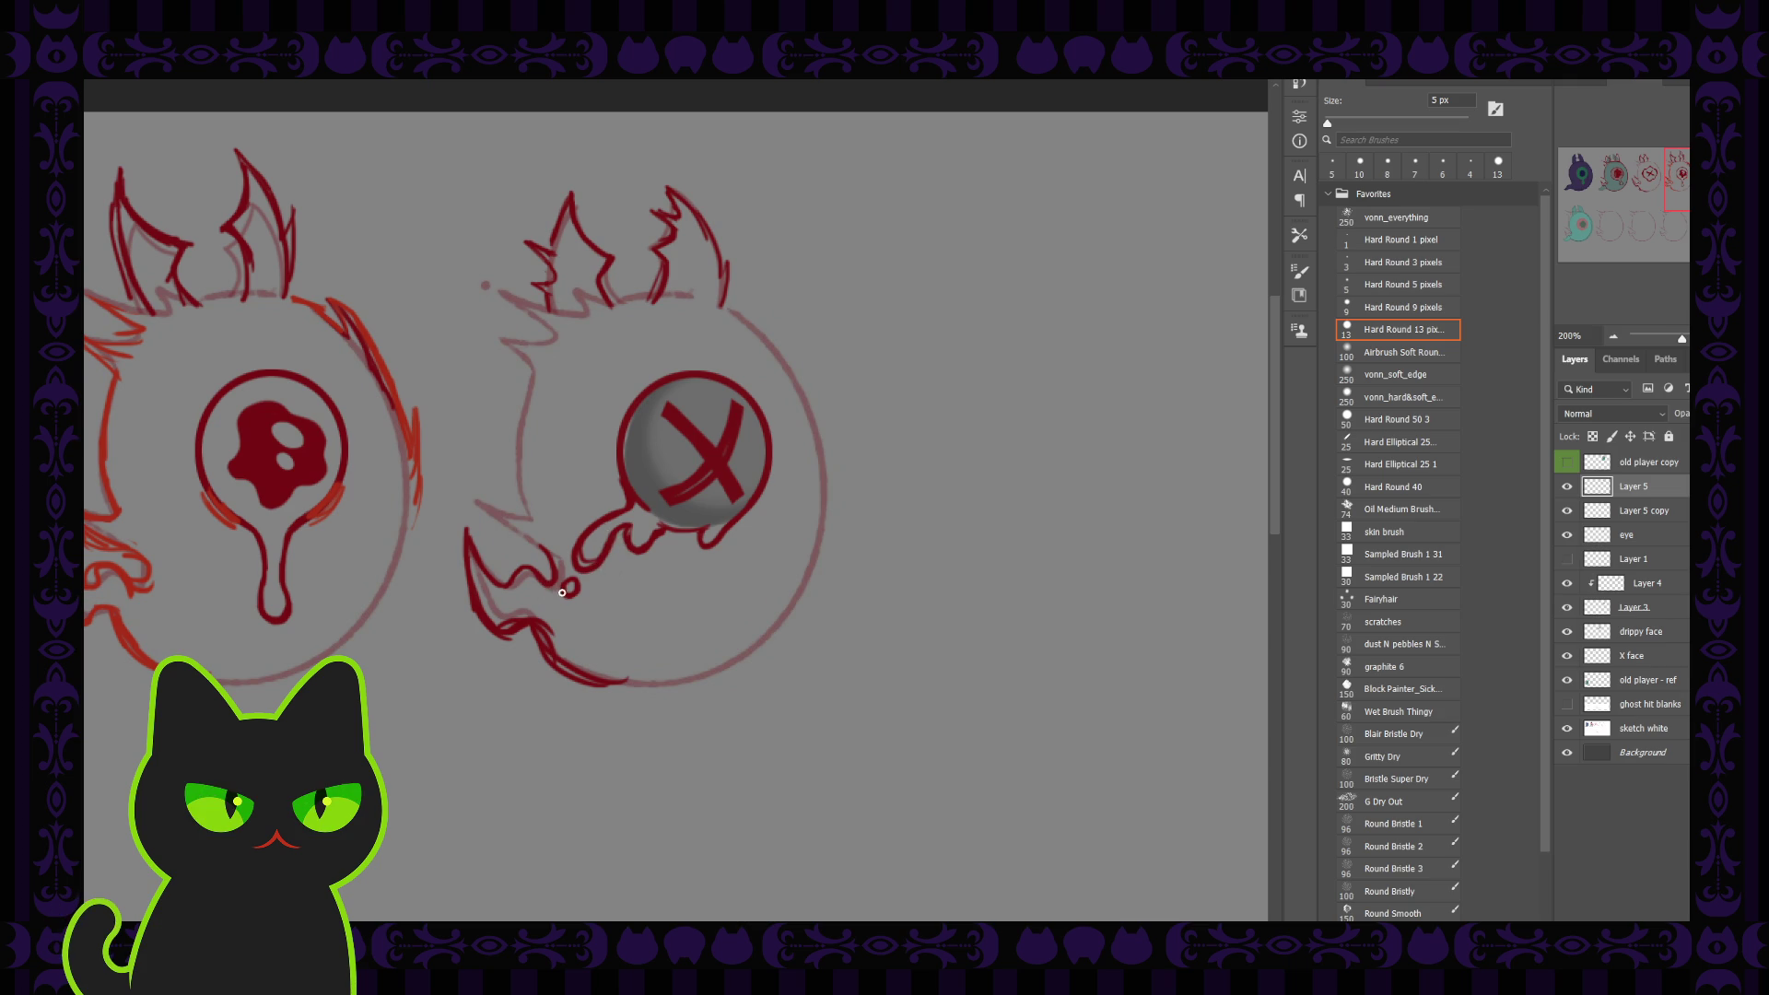
key(bracketright)
key(bracketright)
key(bracketright)
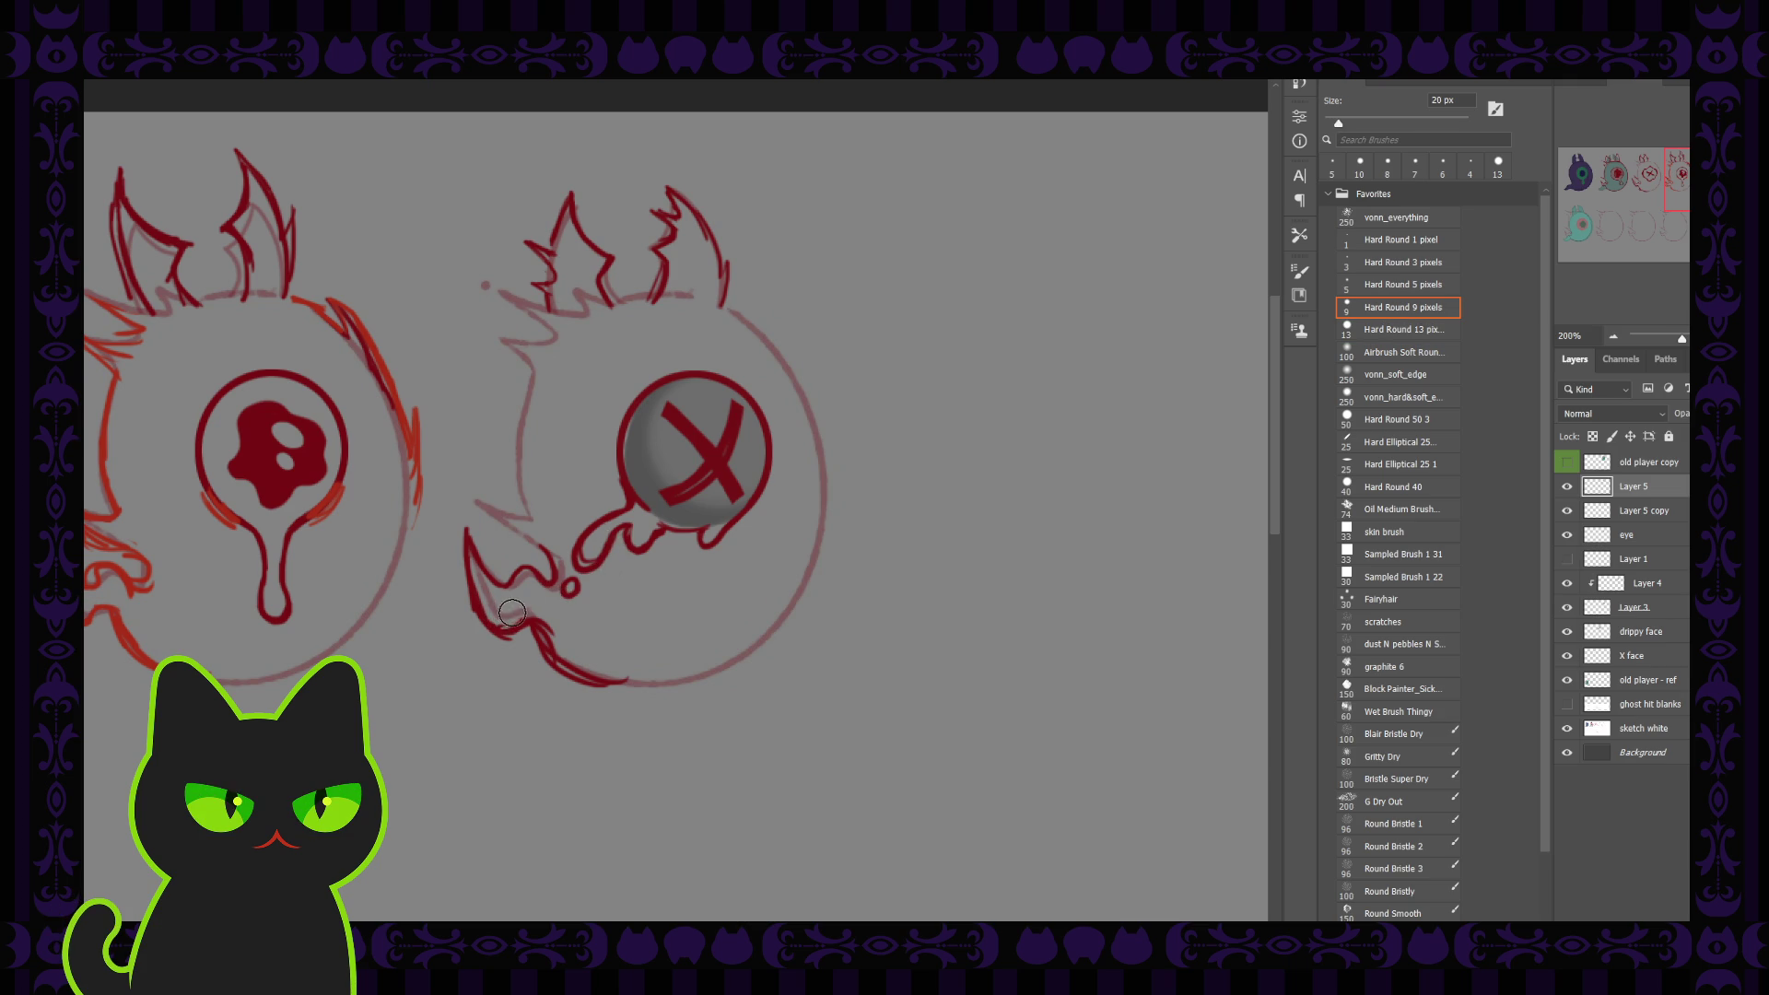
key(bracketleft)
key(bracketright)
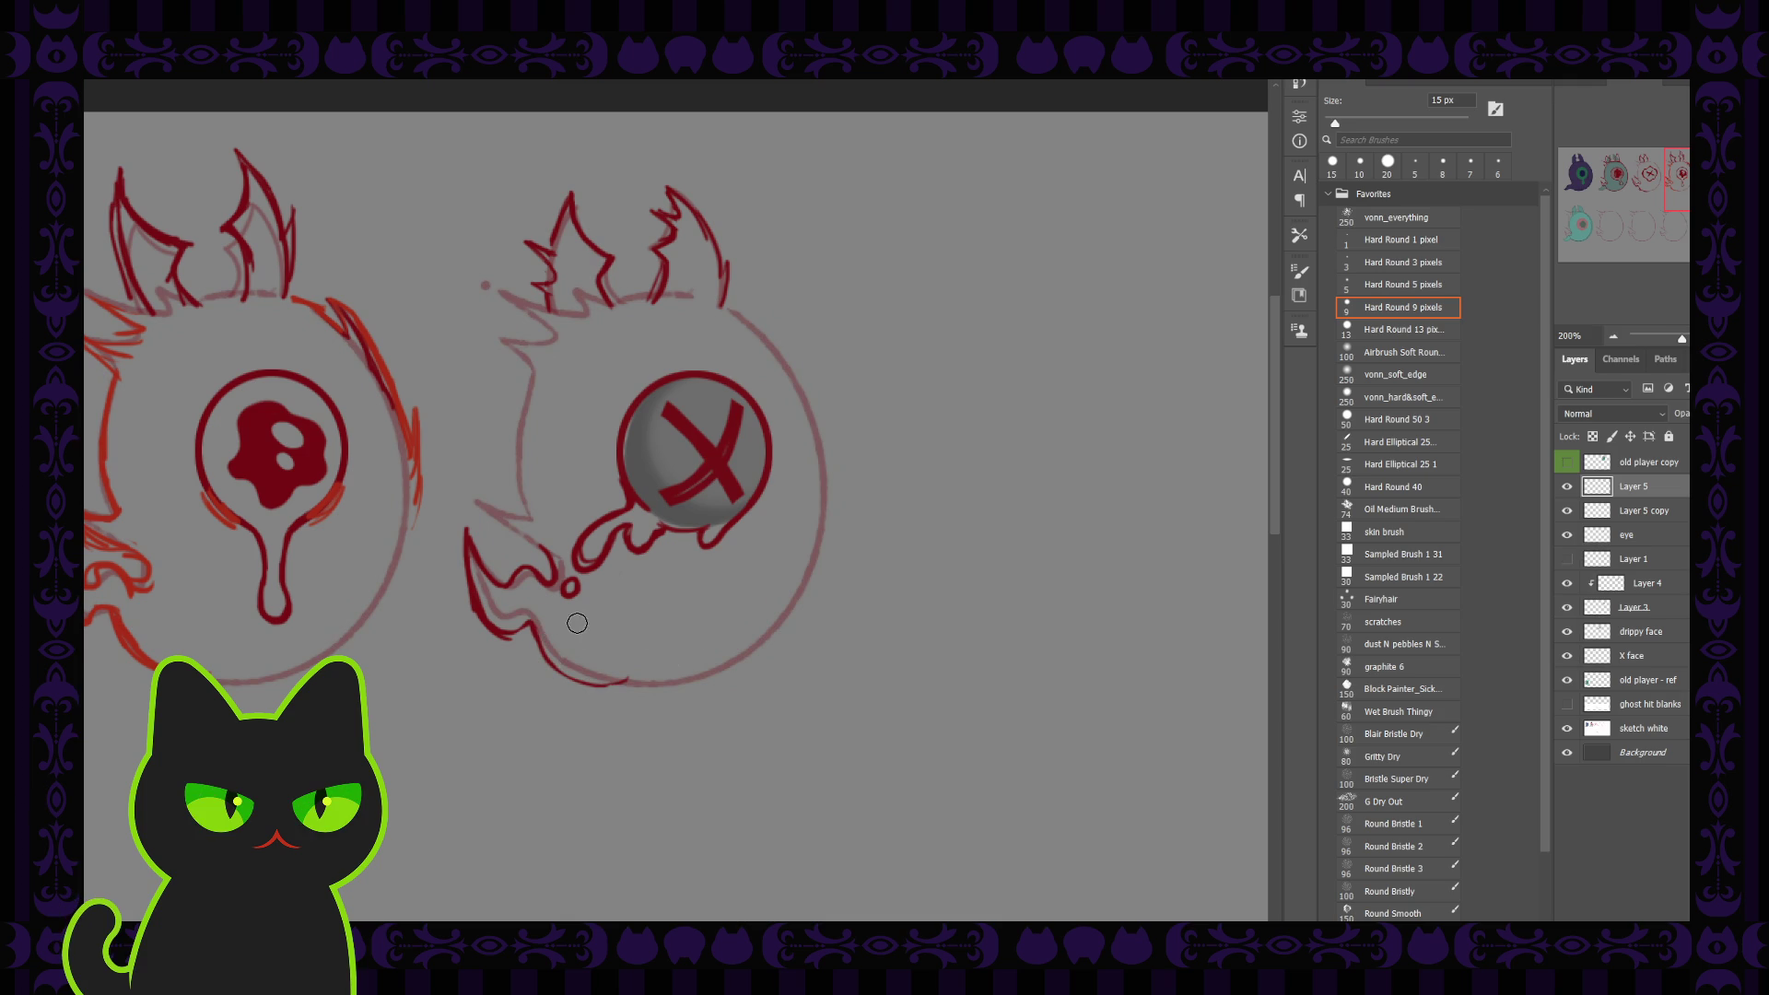
key(period)
Ink the chin line more heavily and thicken the small loop on it
drag(539, 636, 617, 686)
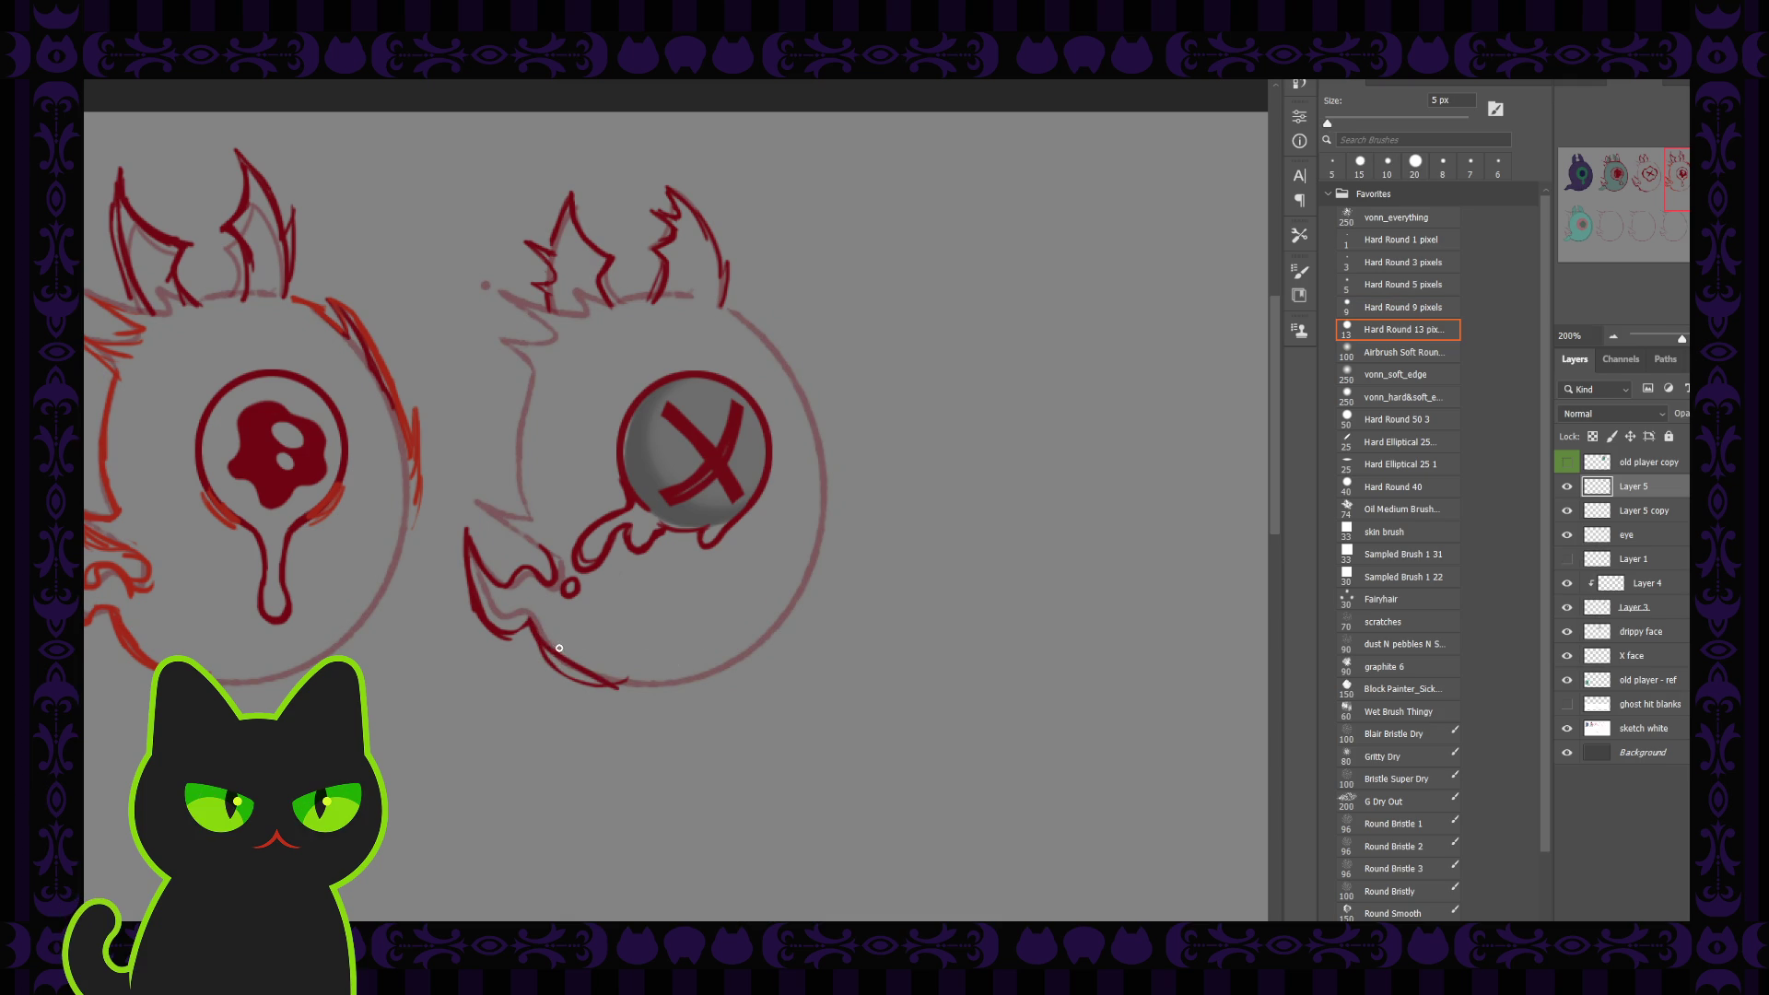
key(ctrl+z)
drag(535, 636, 632, 691)
drag(537, 631, 480, 620)
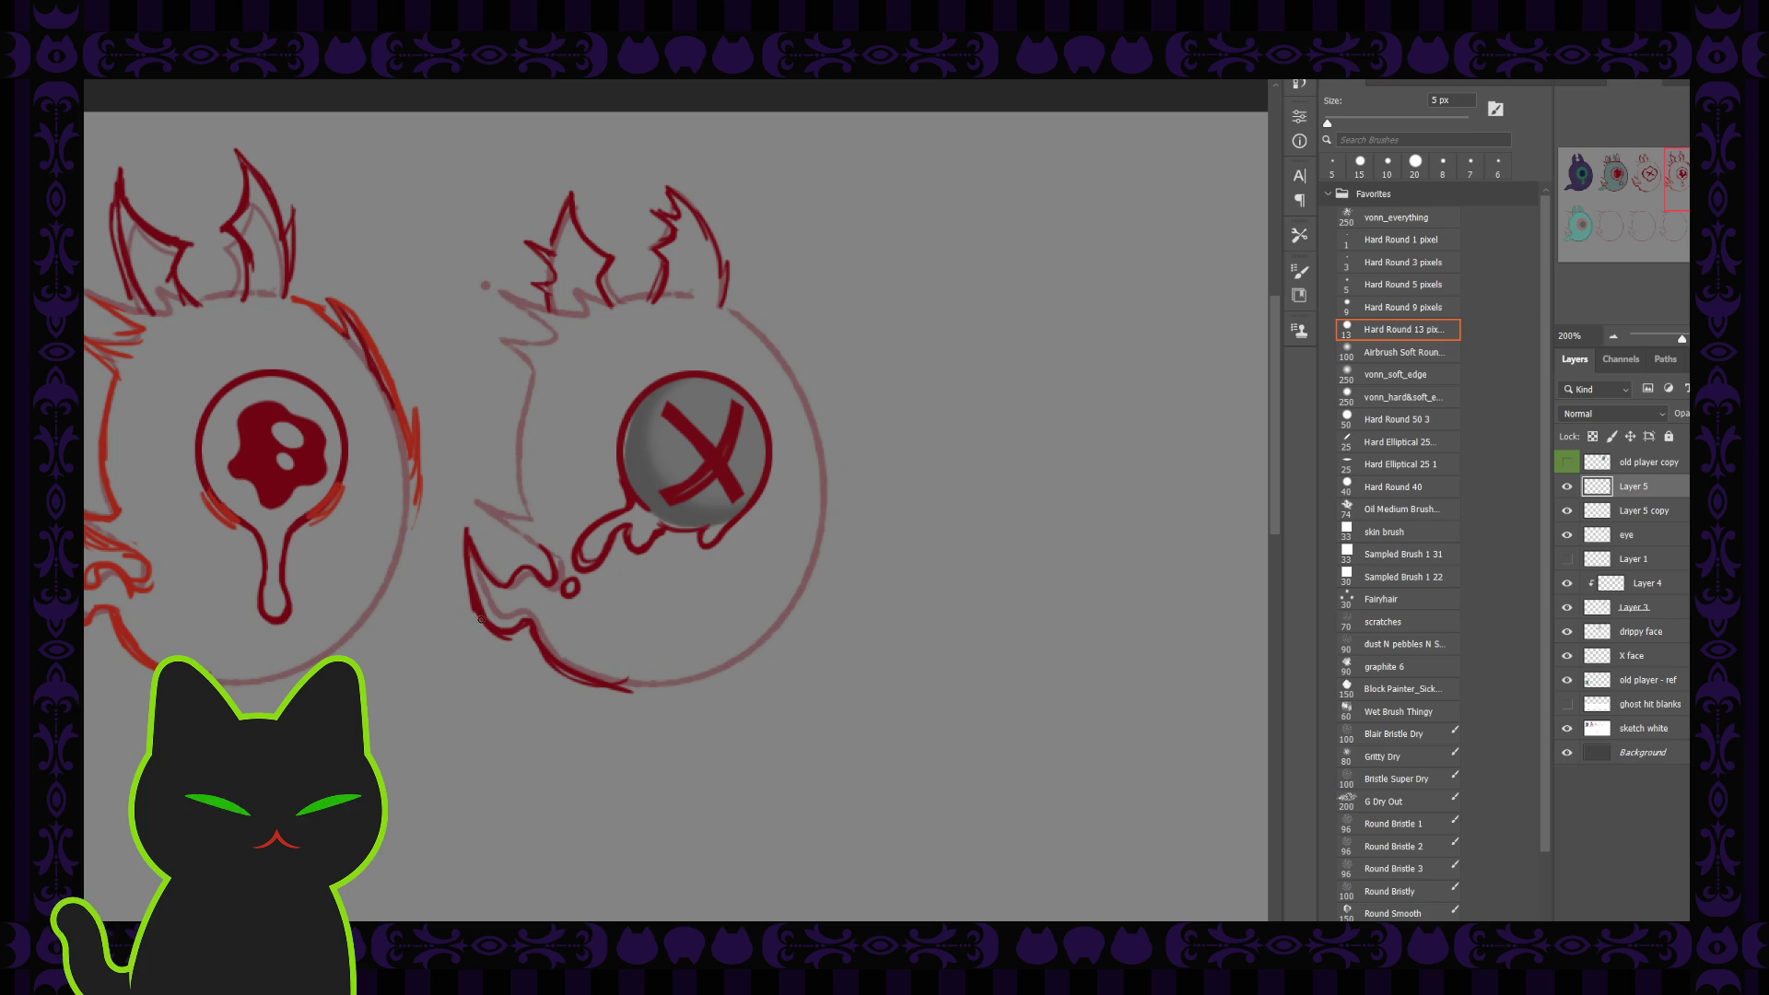
drag(554, 573, 568, 589)
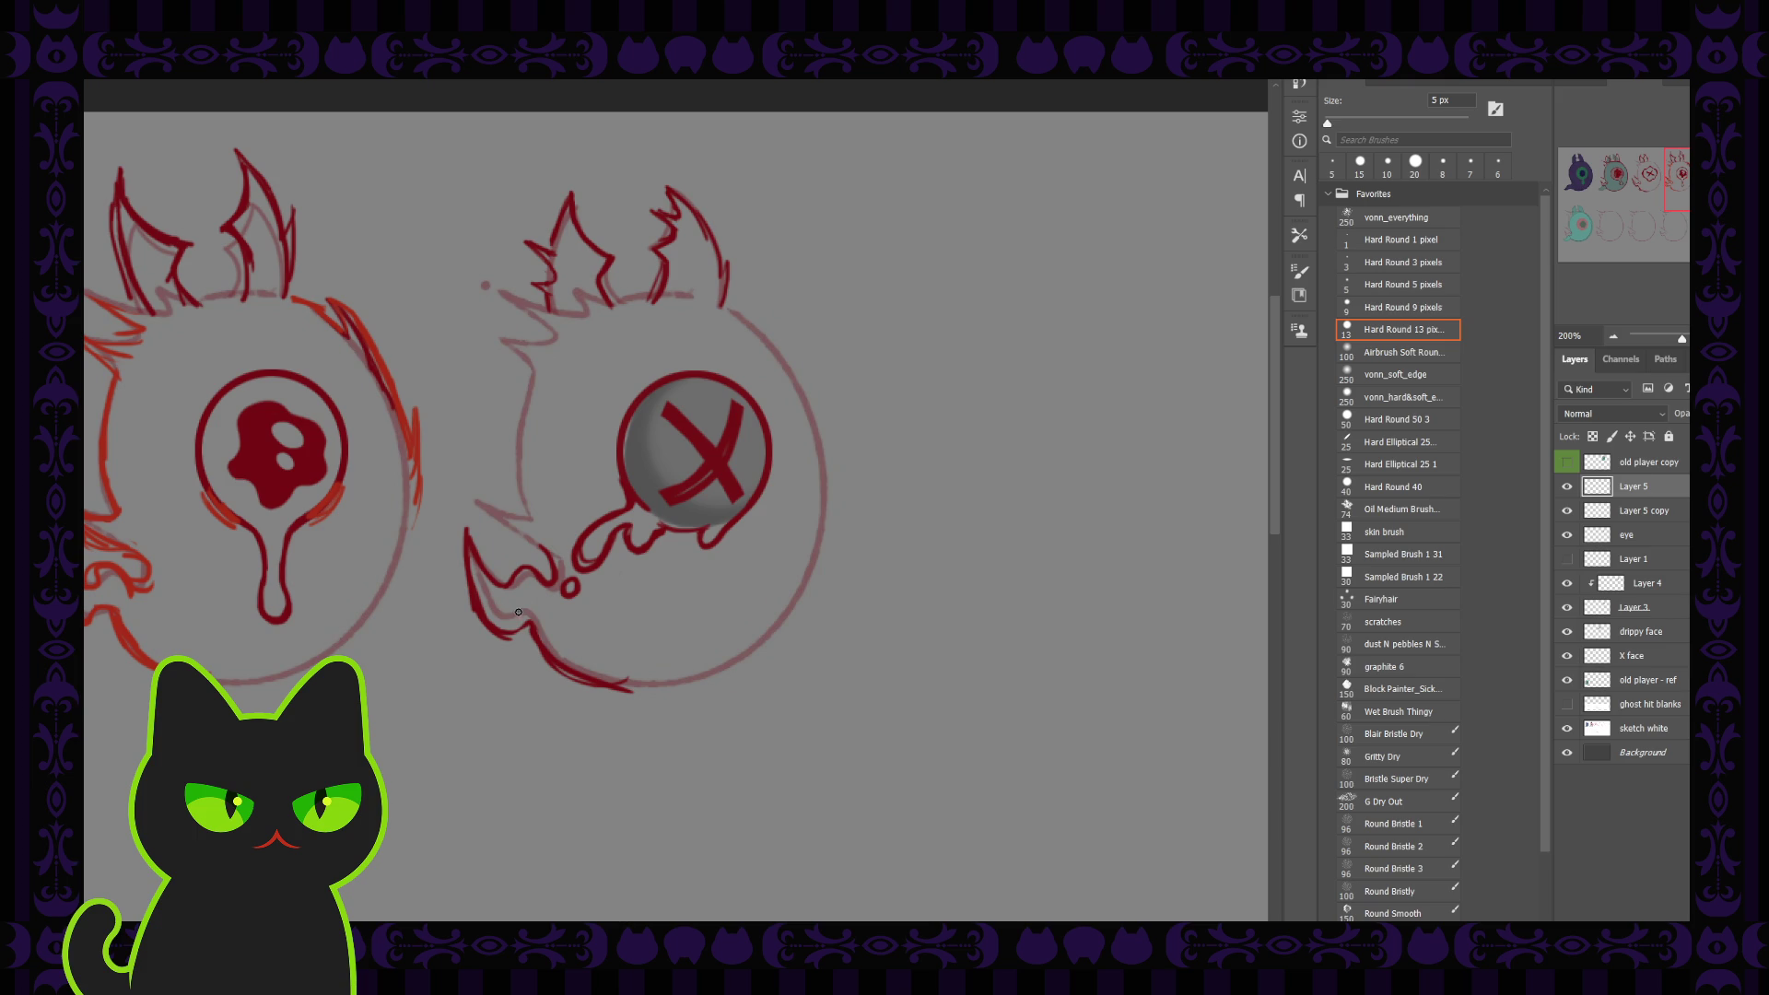
Undo the short jaw-line stroke and ink along the lower jaw with the 5 px brush
key(comma)
key(bracketright)
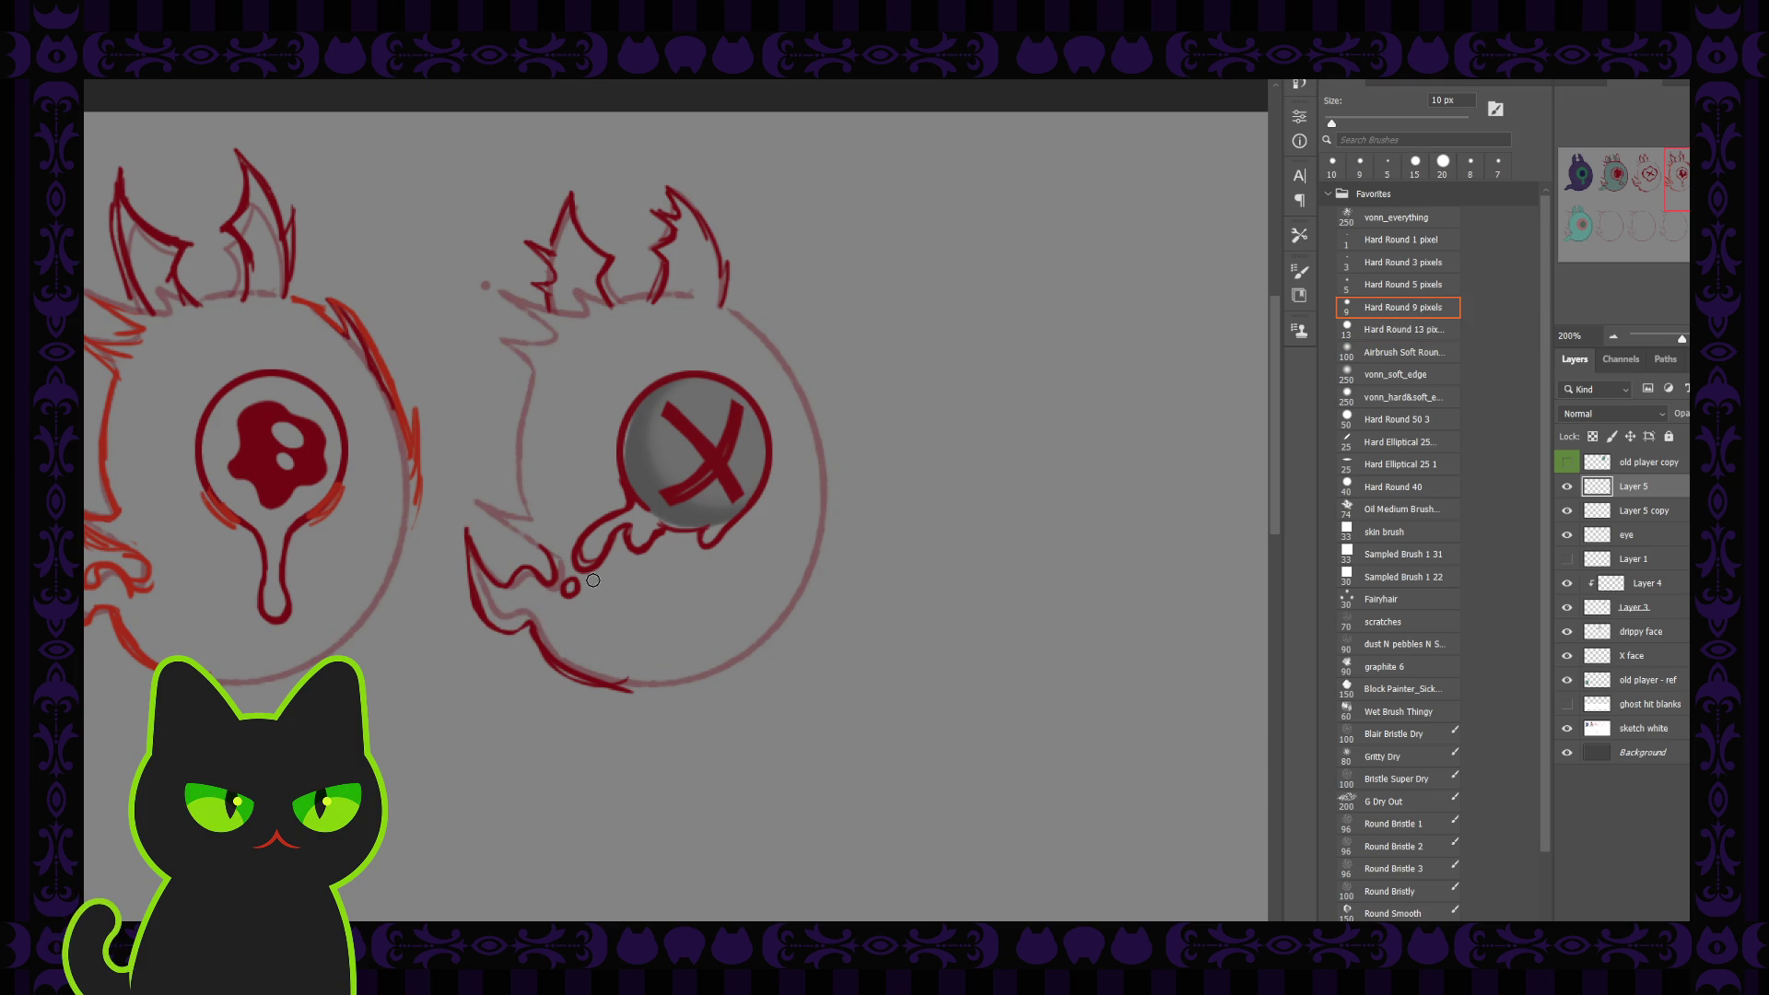
key(bracketleft)
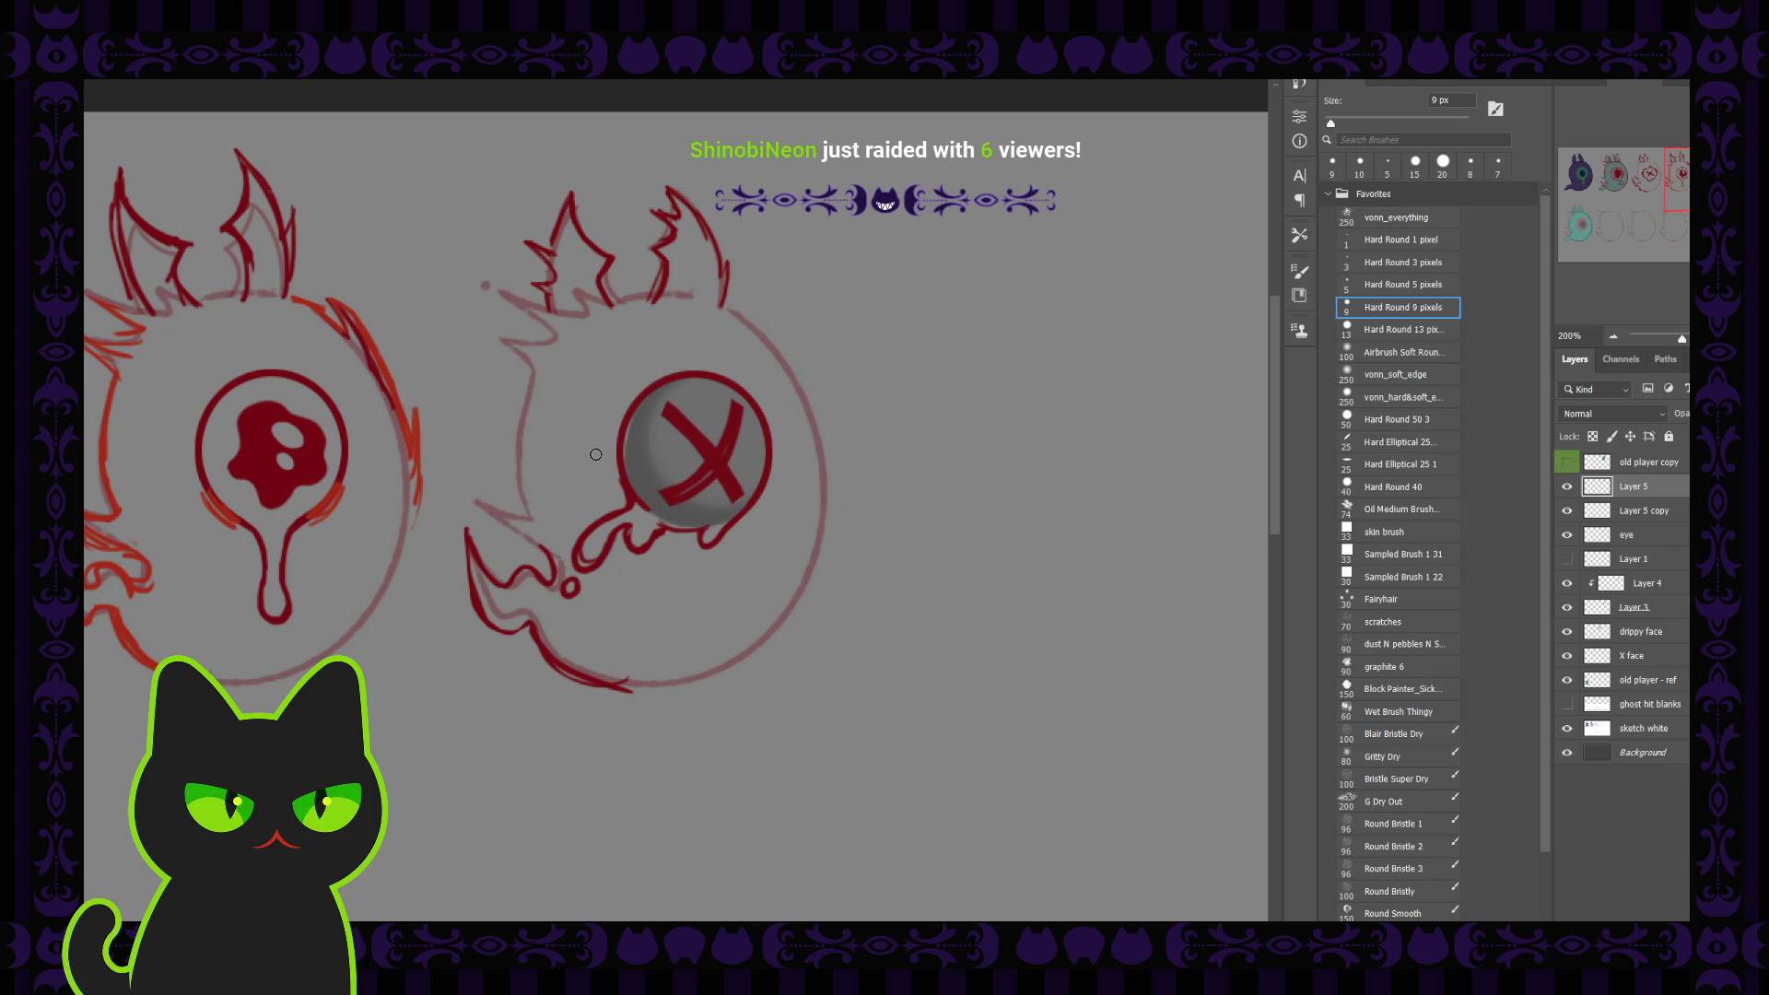
key(bracketright)
key(ctrl+z)
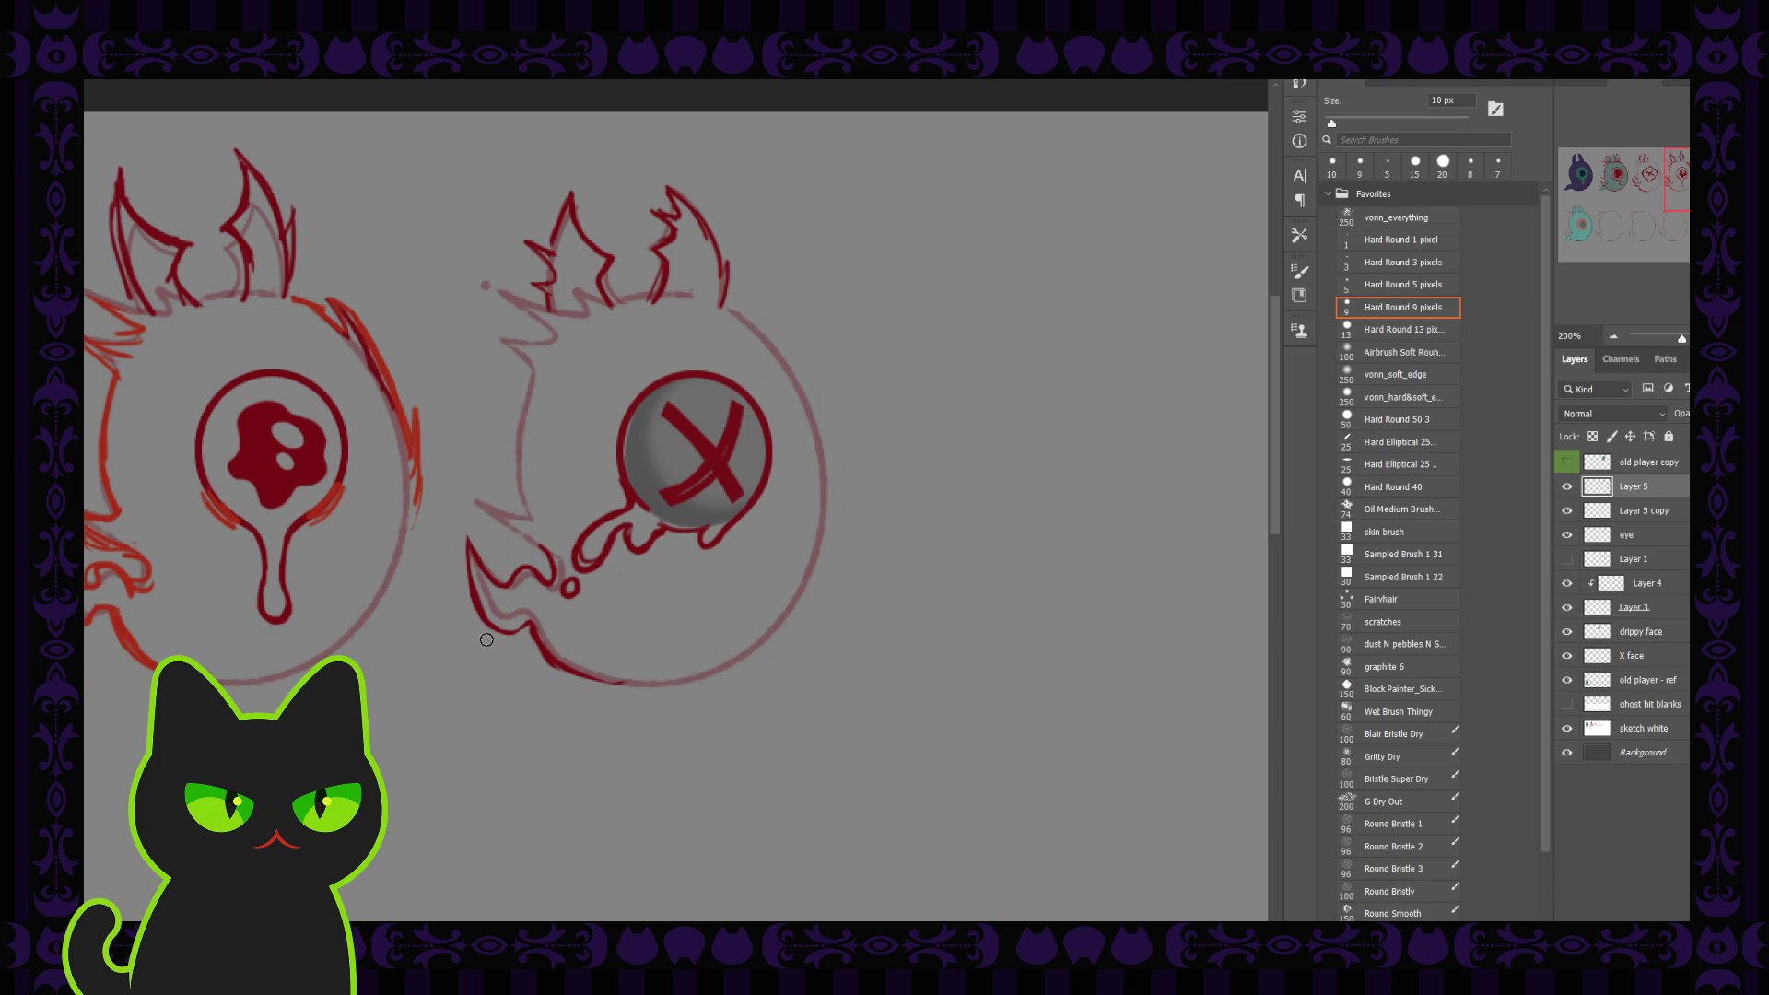
key(period)
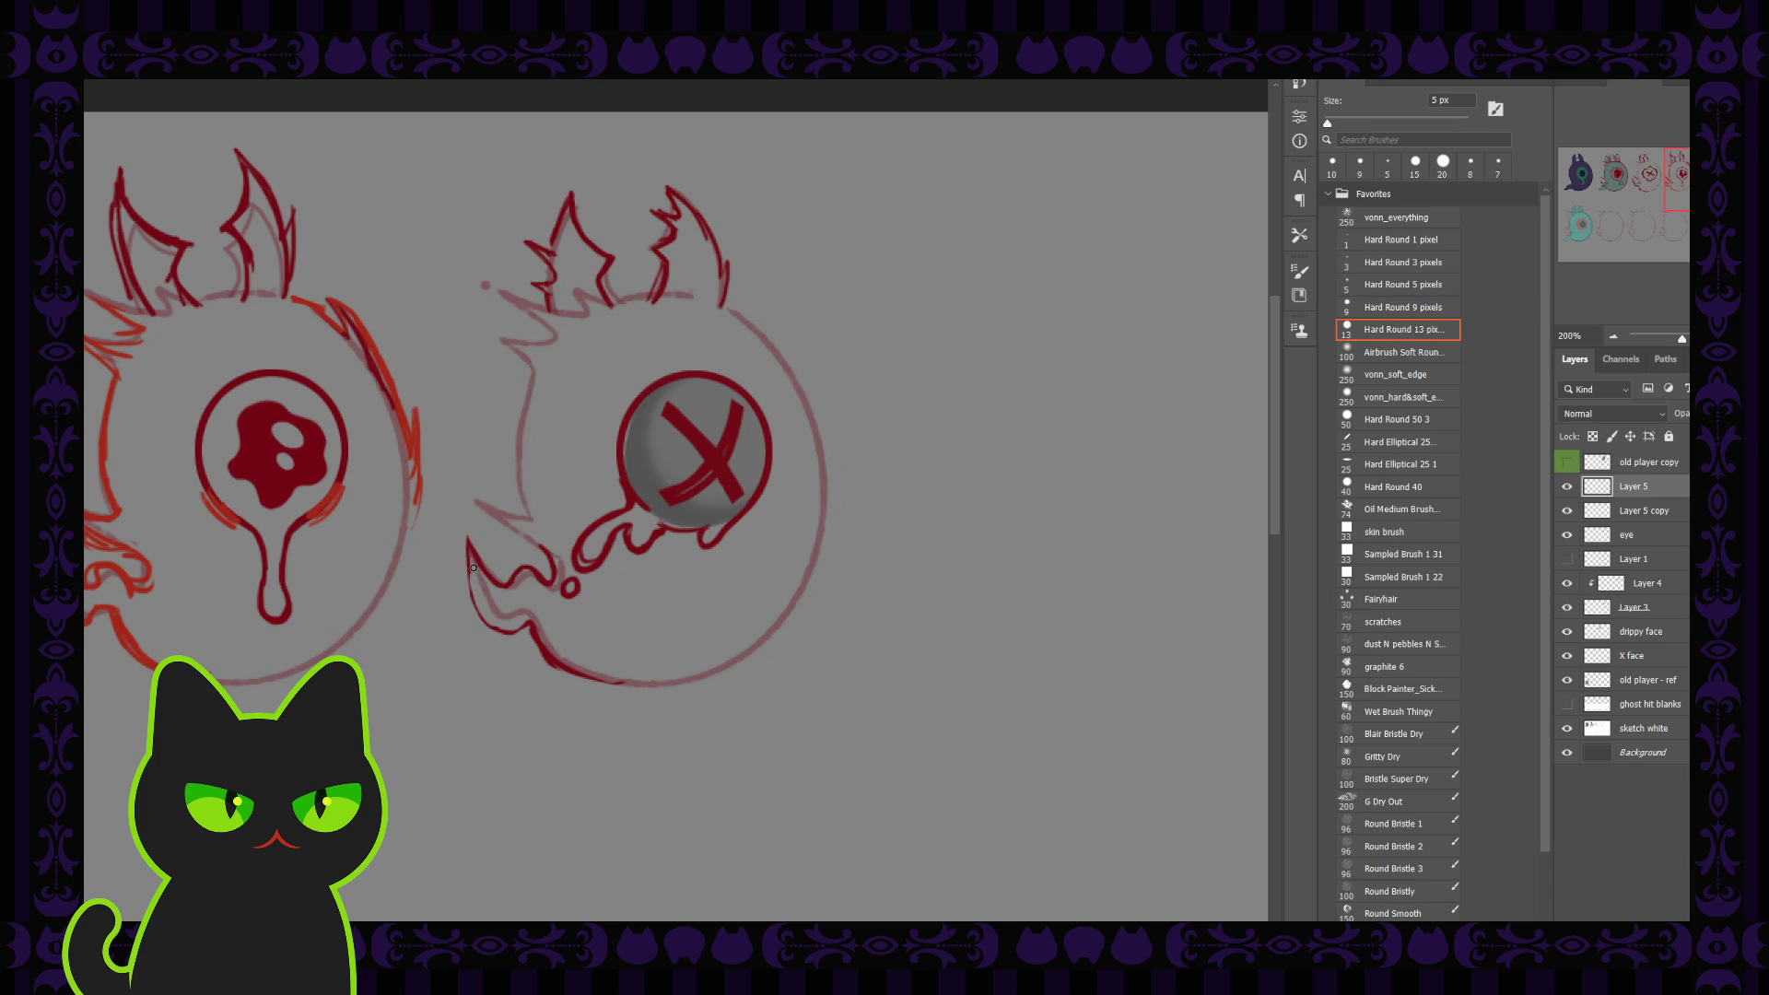
drag(472, 594, 503, 634)
Select Layer 3 and Layer 4 together and merge them
key(ctrl+minus)
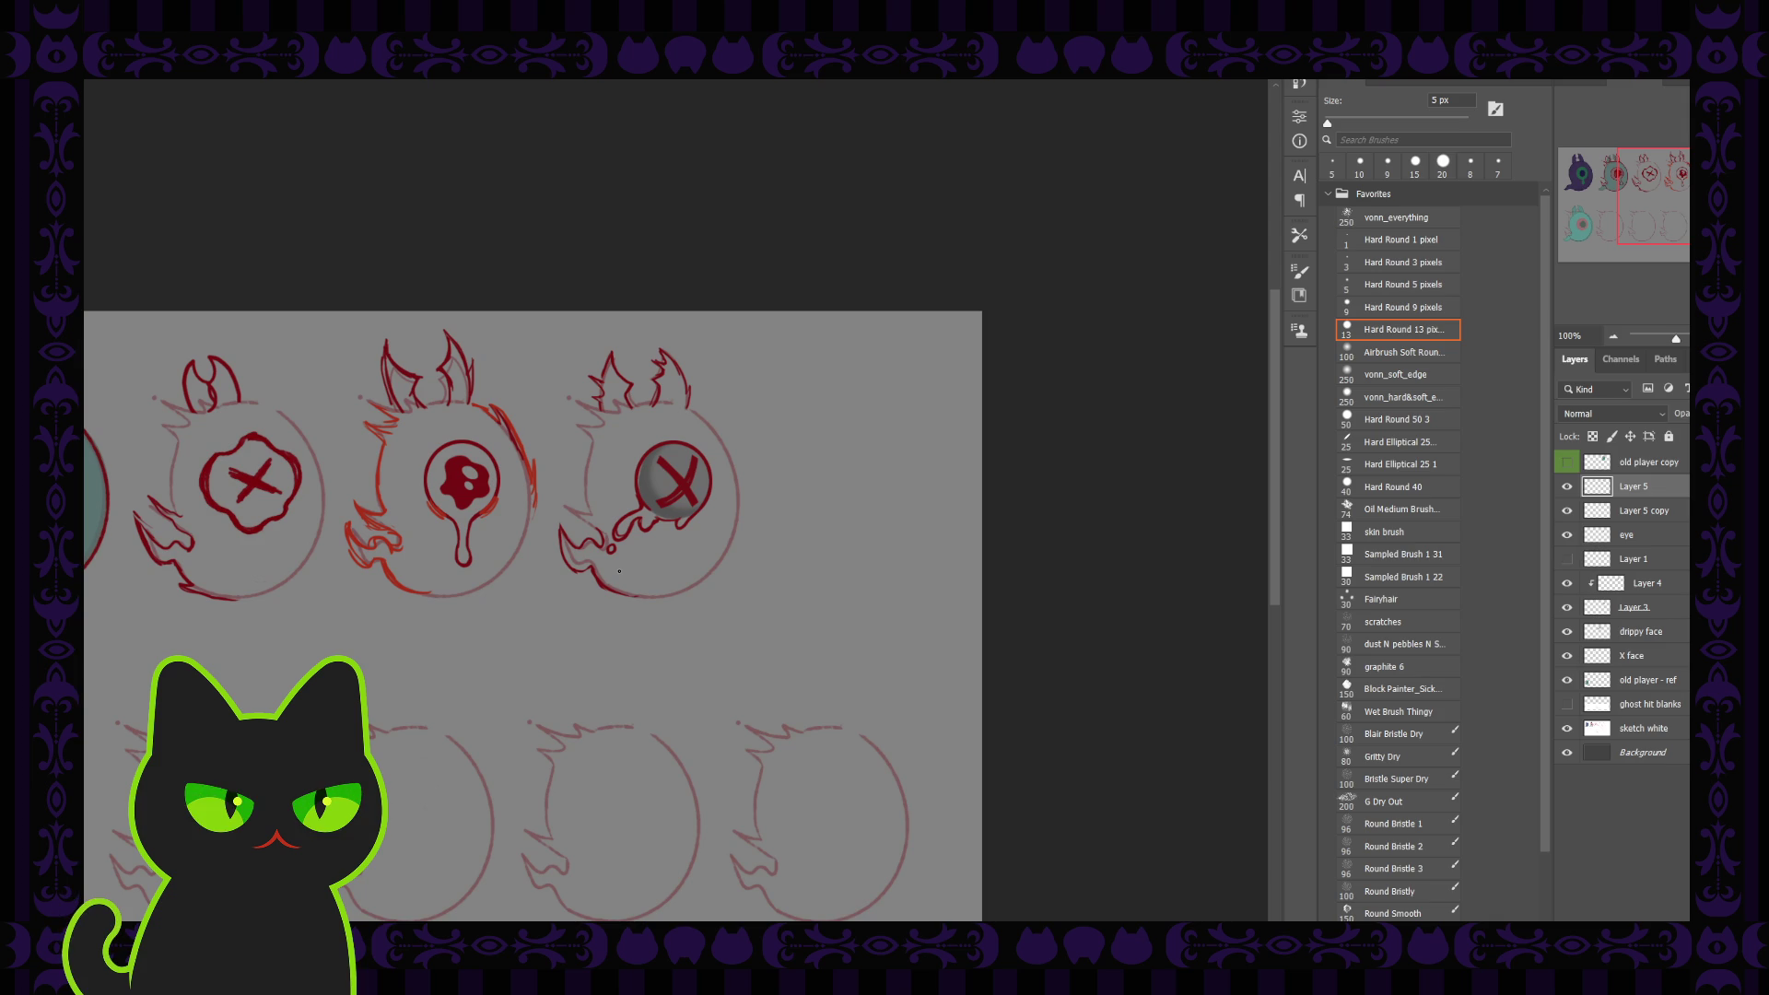
key(ctrl+plus)
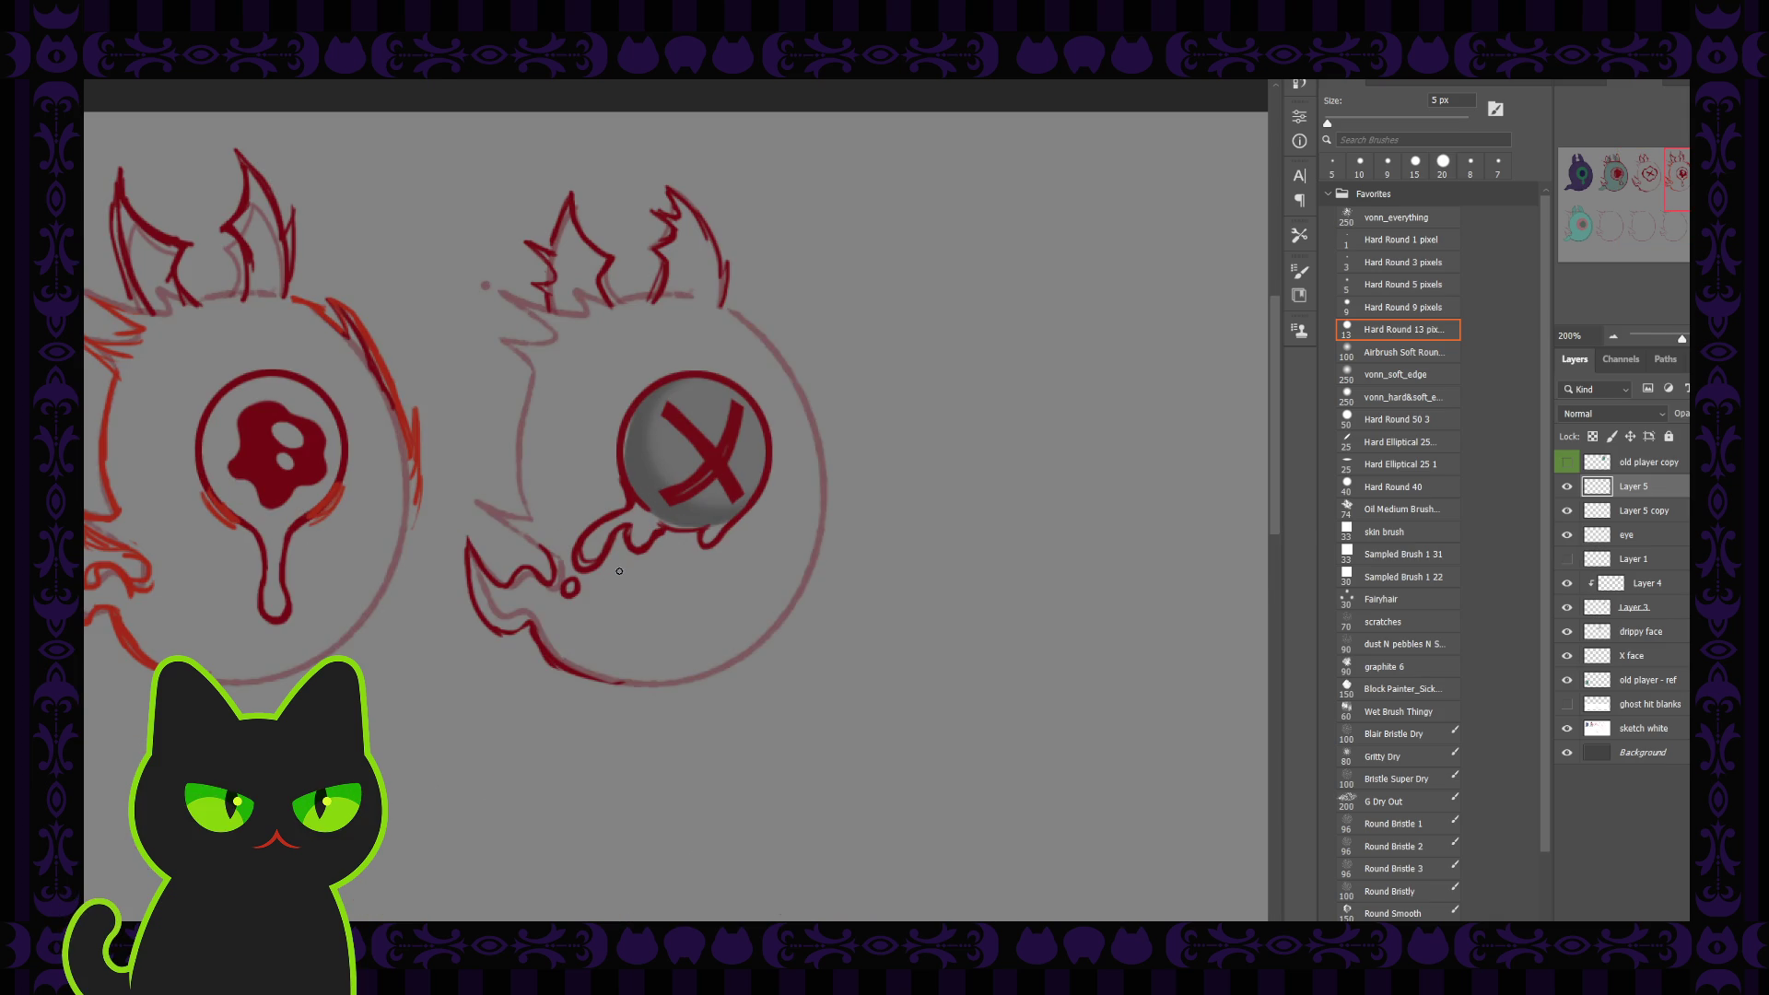
click(1642, 607)
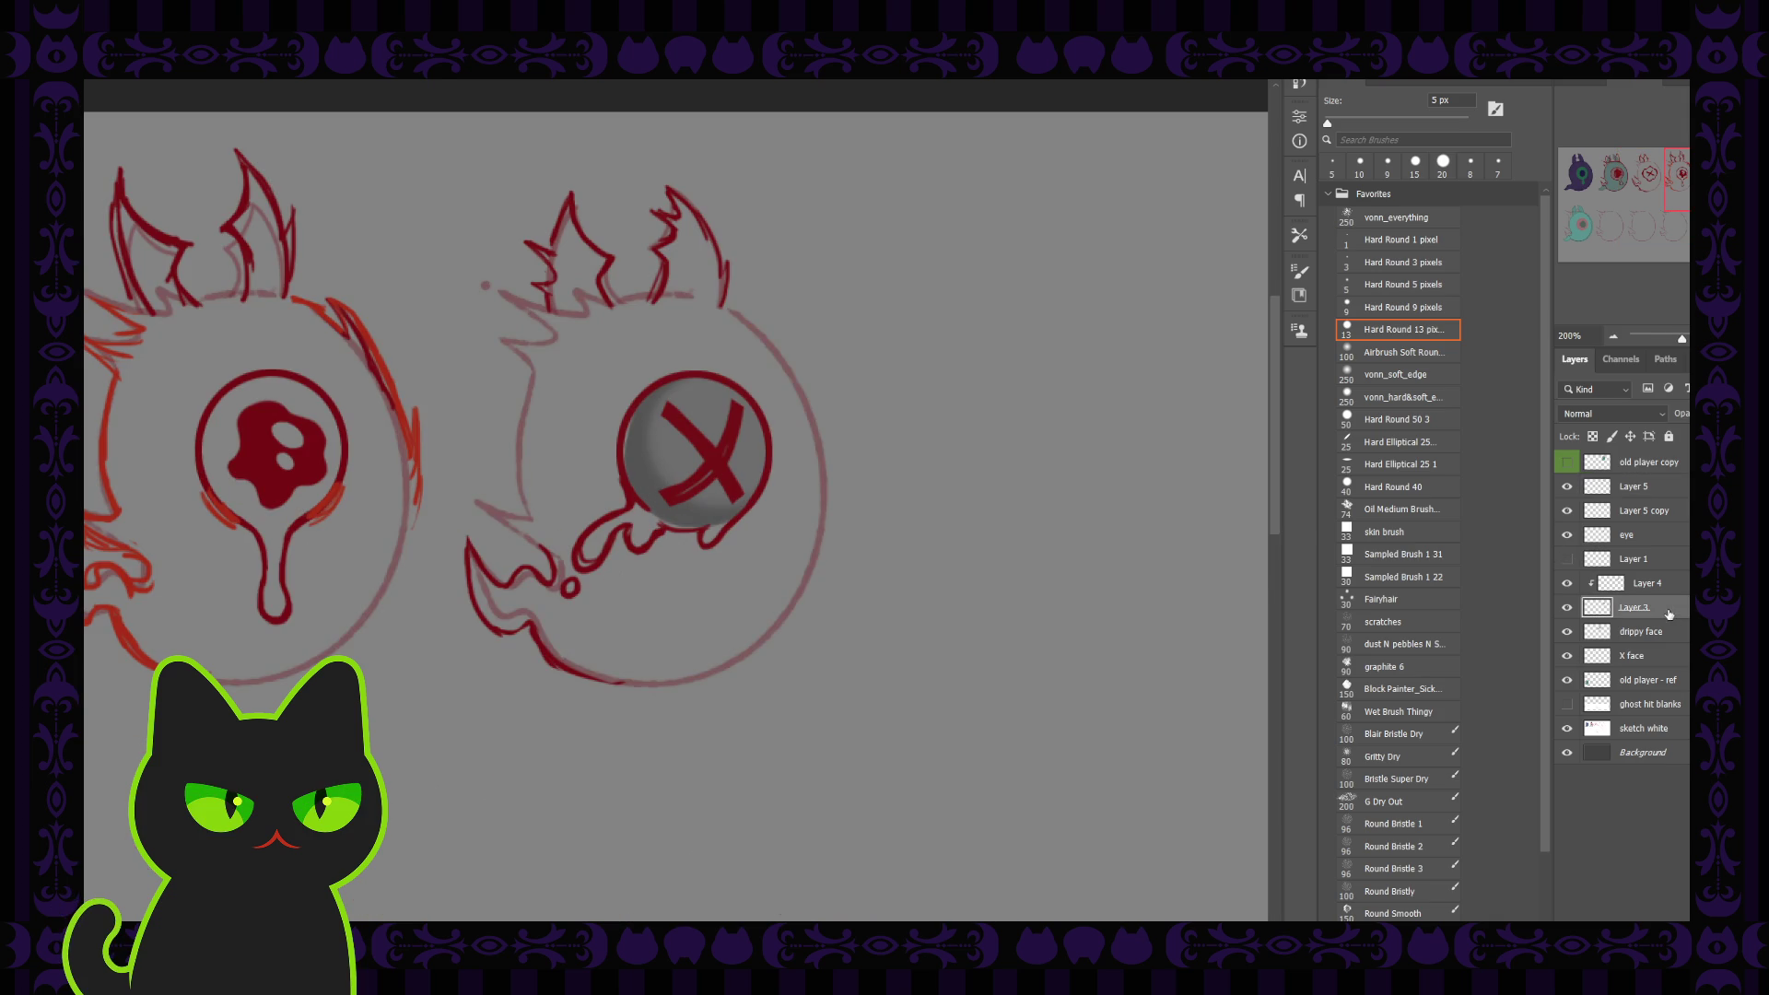
click(1643, 588)
key(ctrl+e)
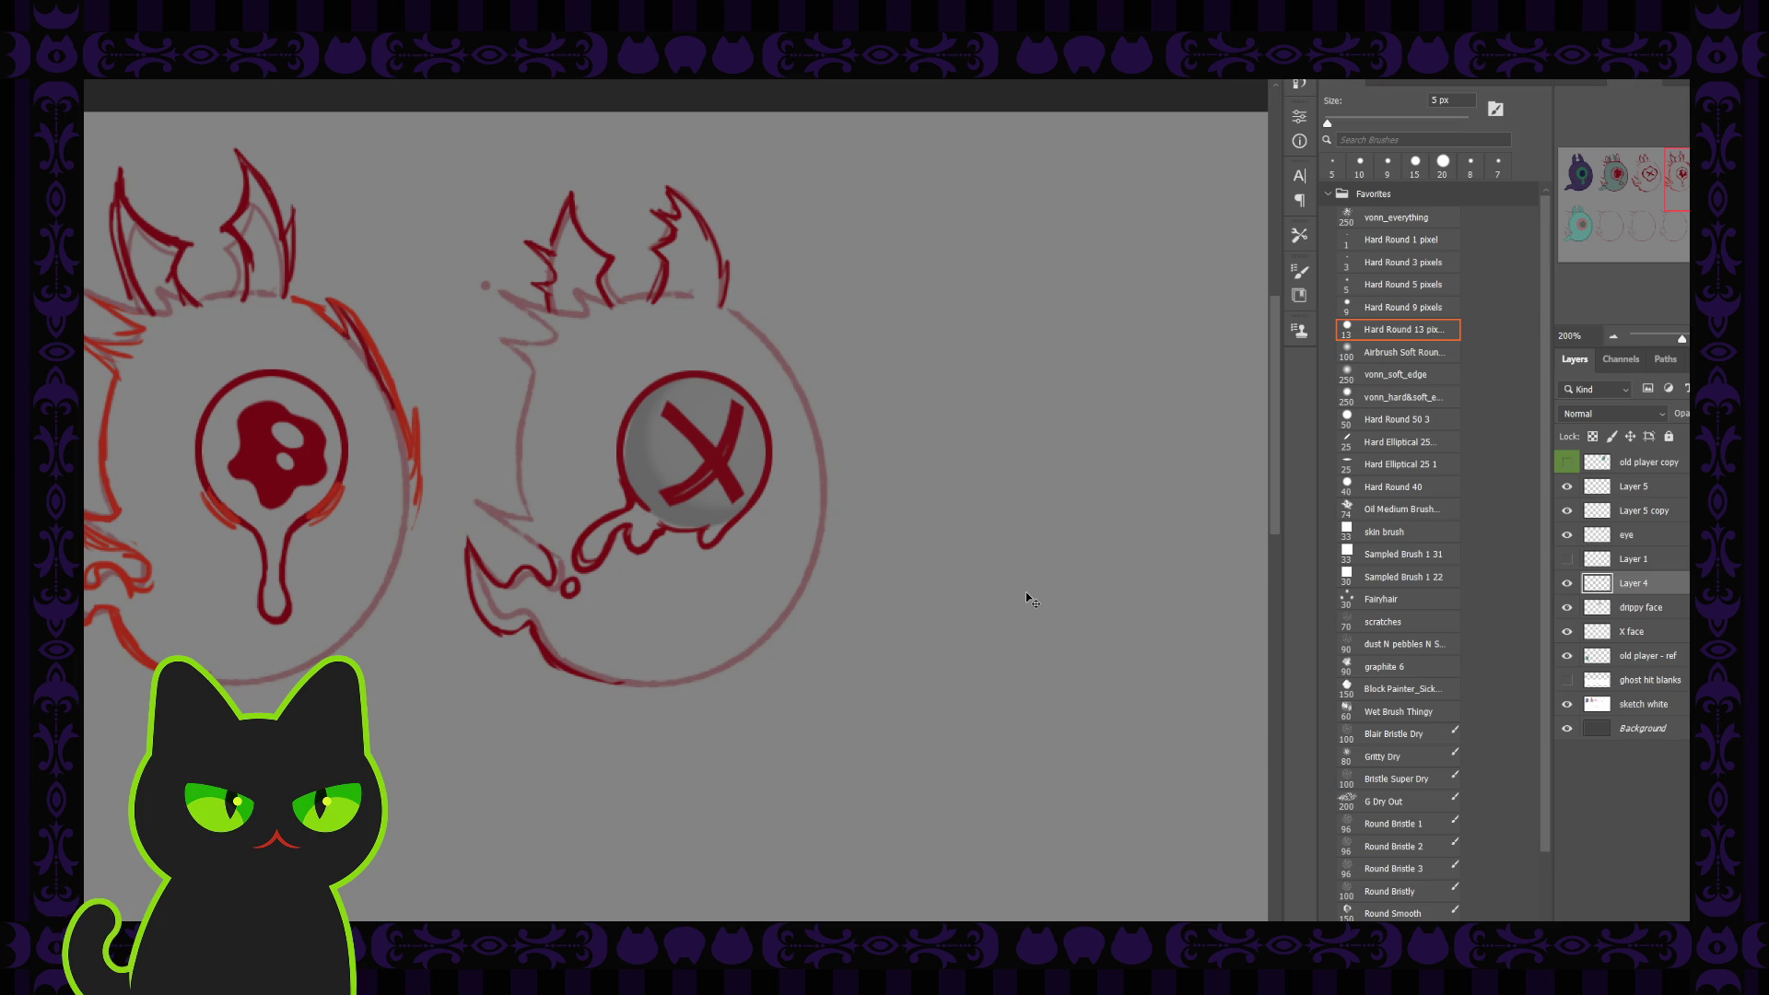
Enlarge the brush to 25 px and turn Layer 1's visibility back on
key(ctrl+minus)
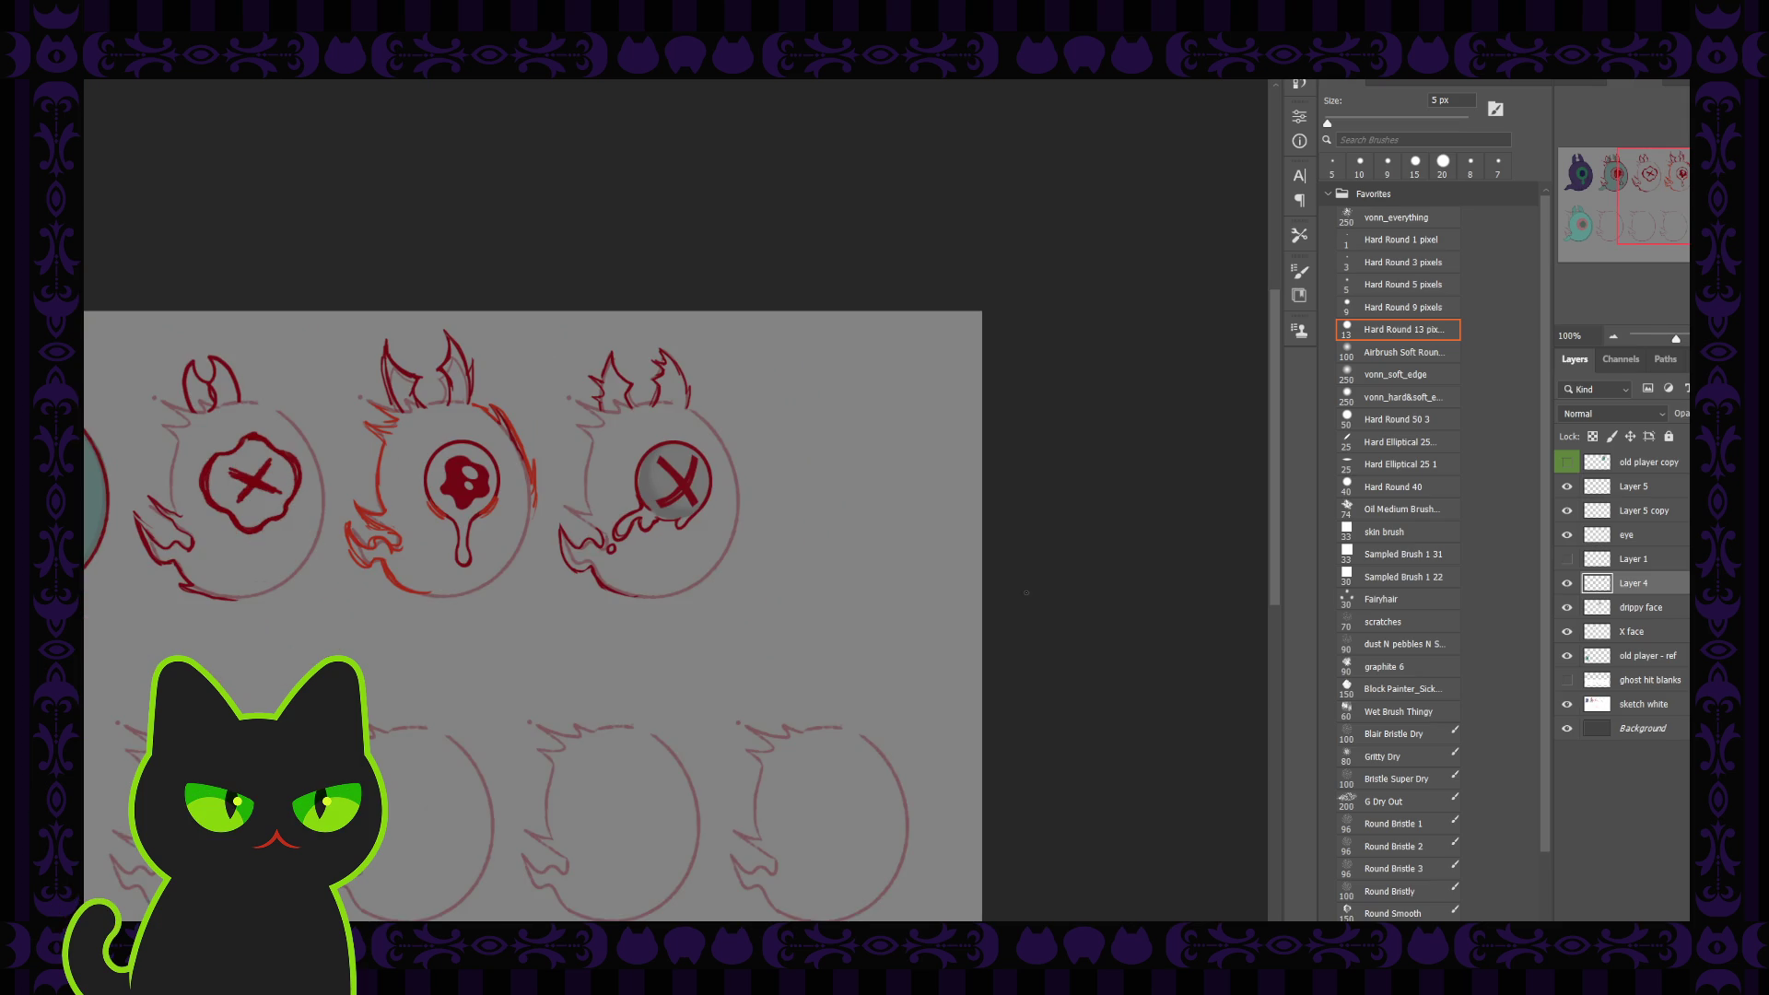
key(ctrl+plus)
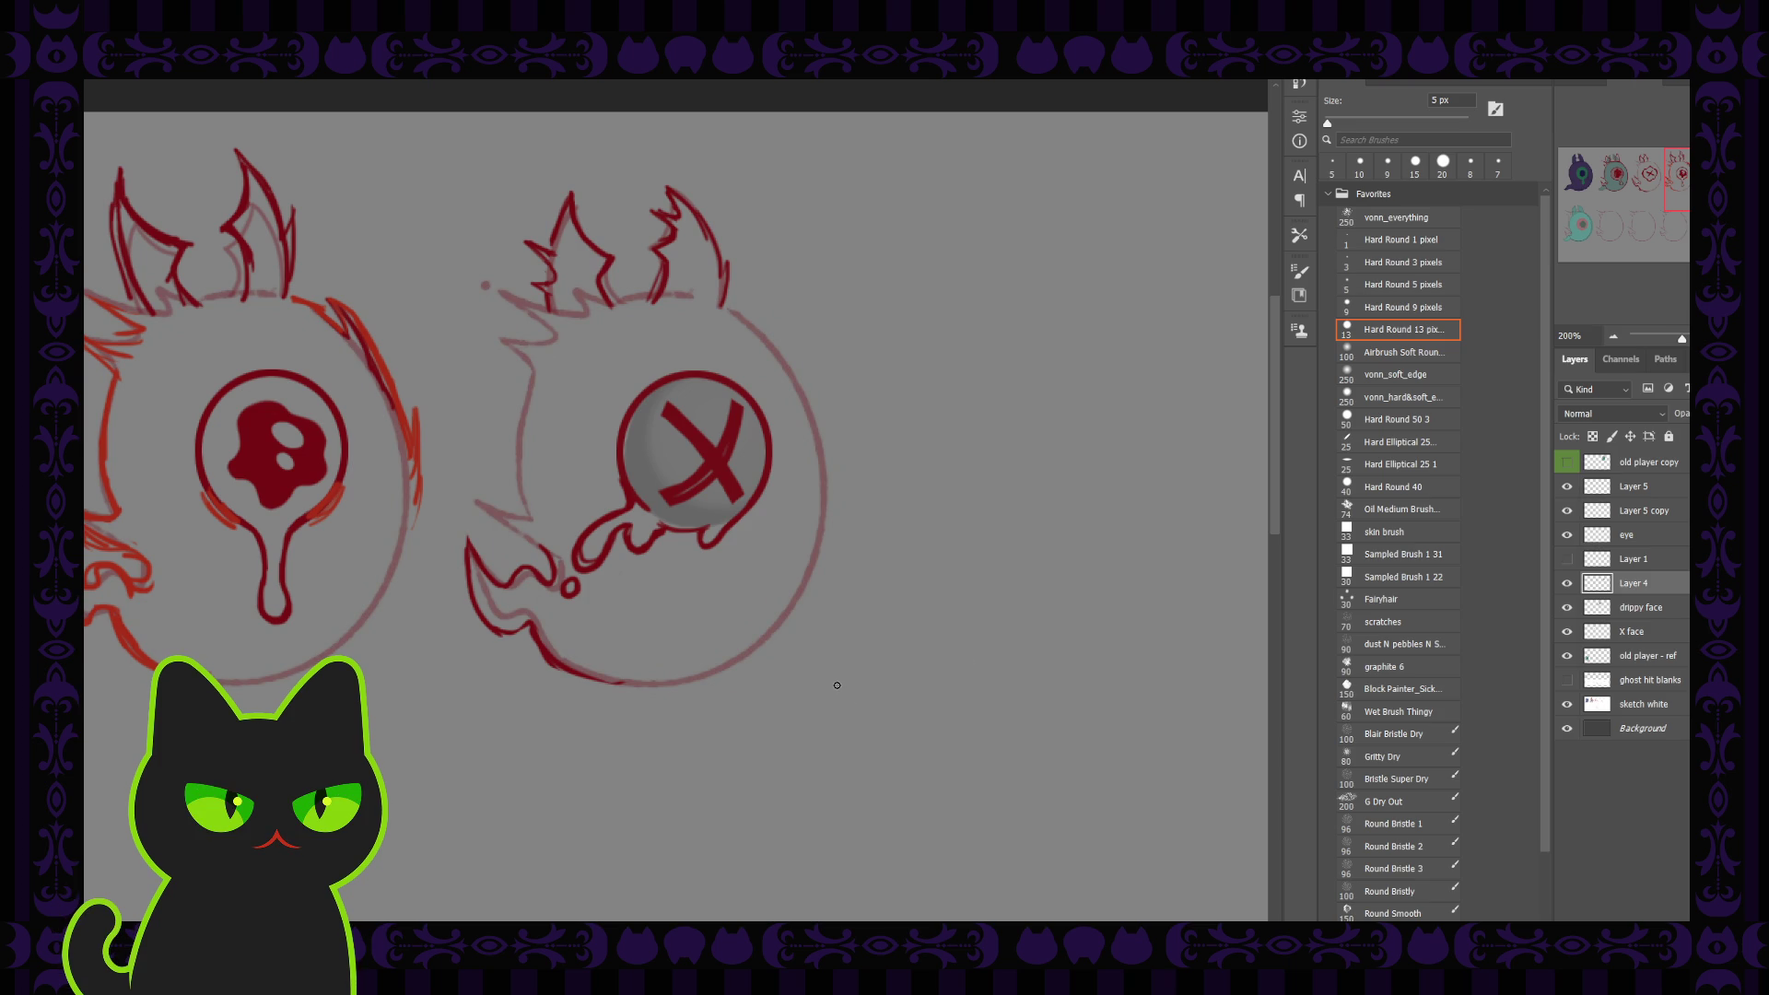
key(ctrl+minus)
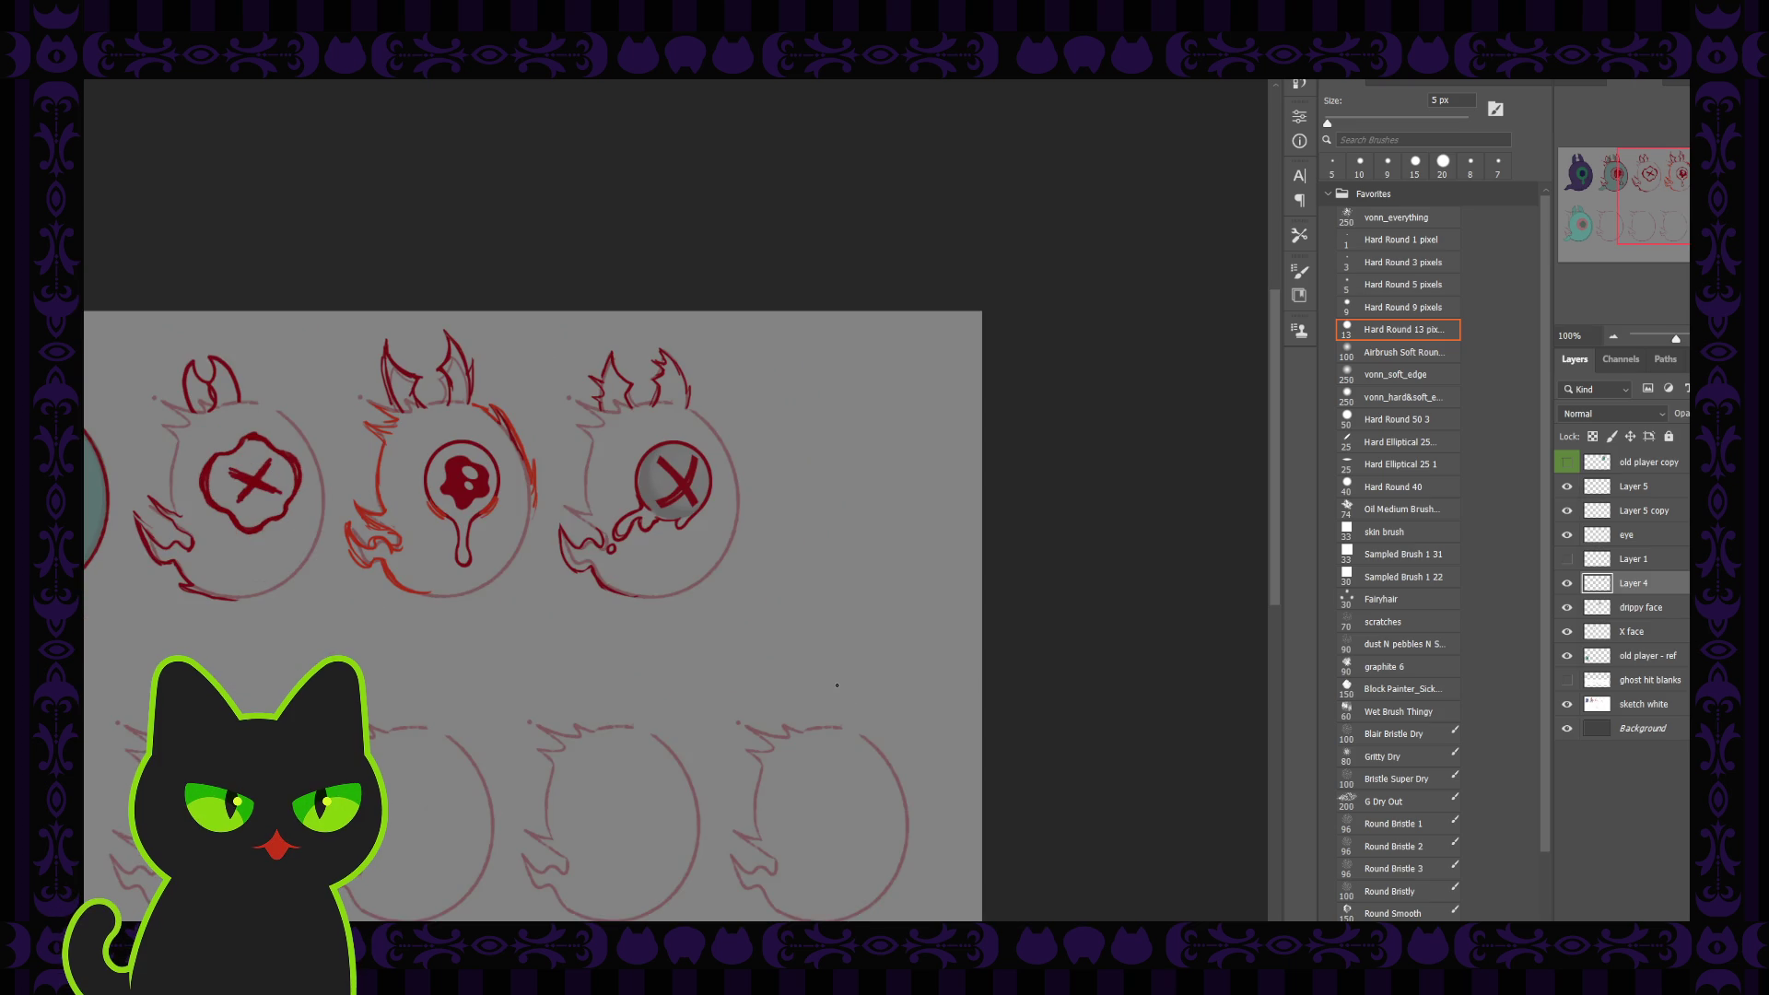
key(ctrl+minus)
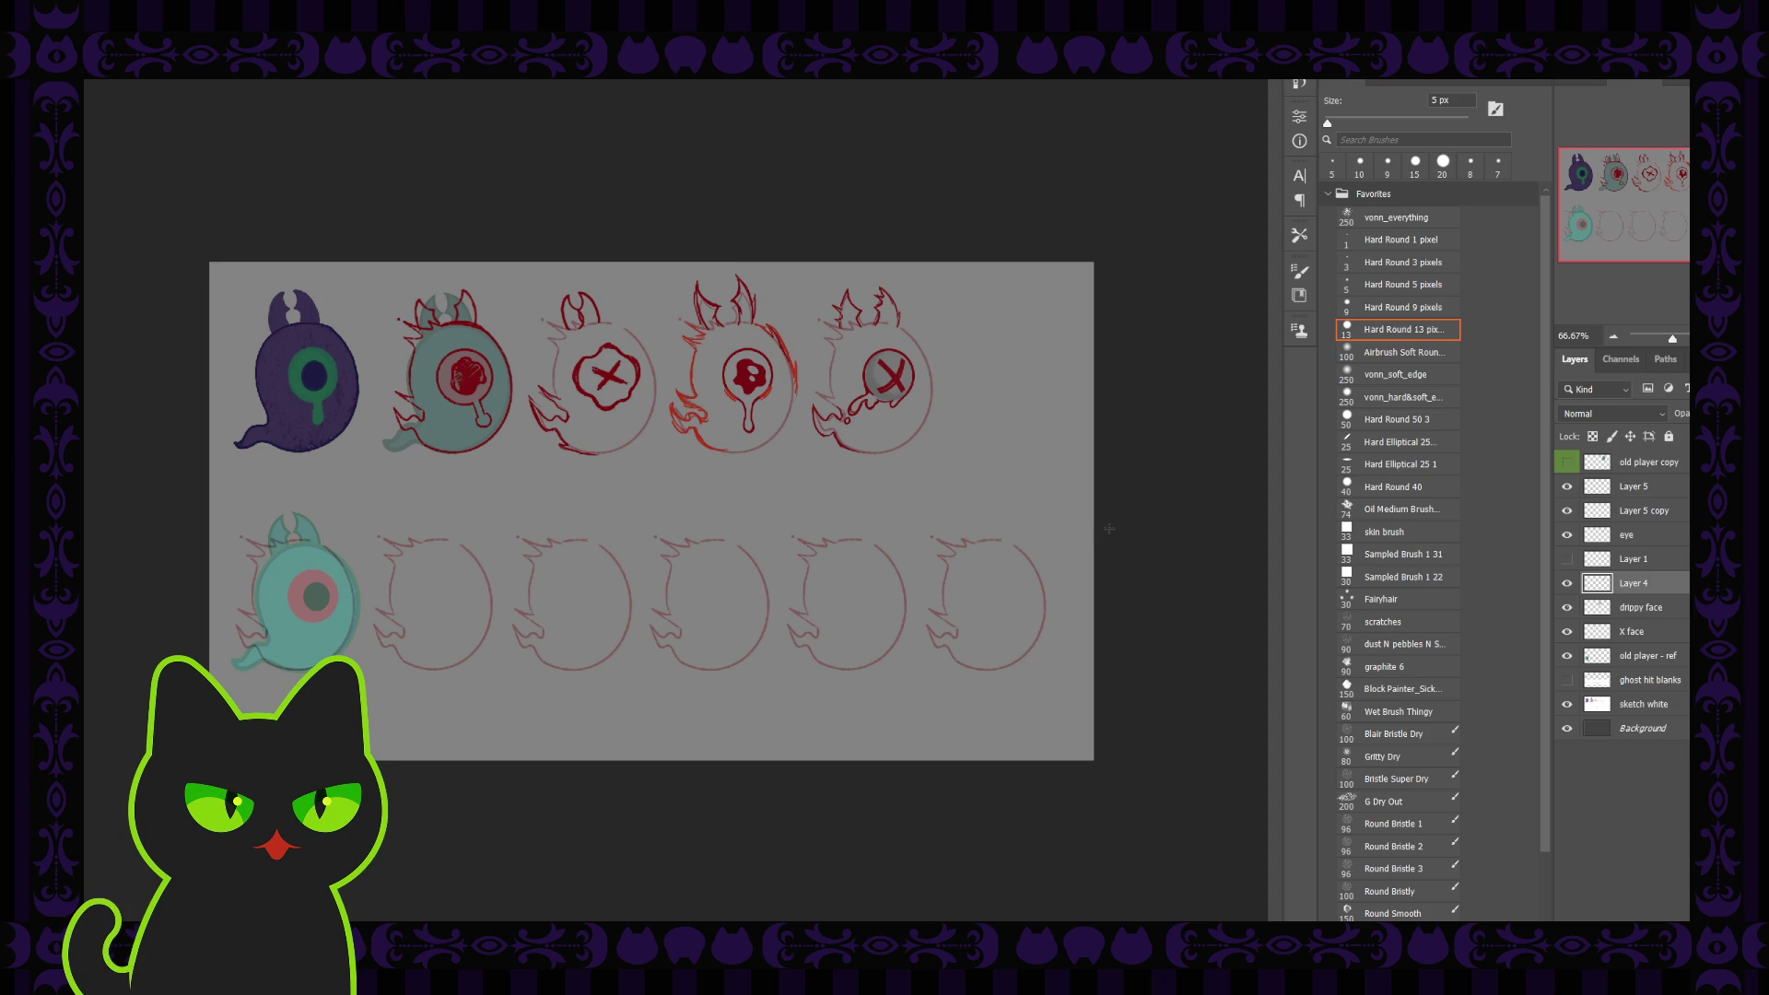
key(bracketright)
key(bracketright)
key(bracketright)
key(bracketright)
click(1613, 561)
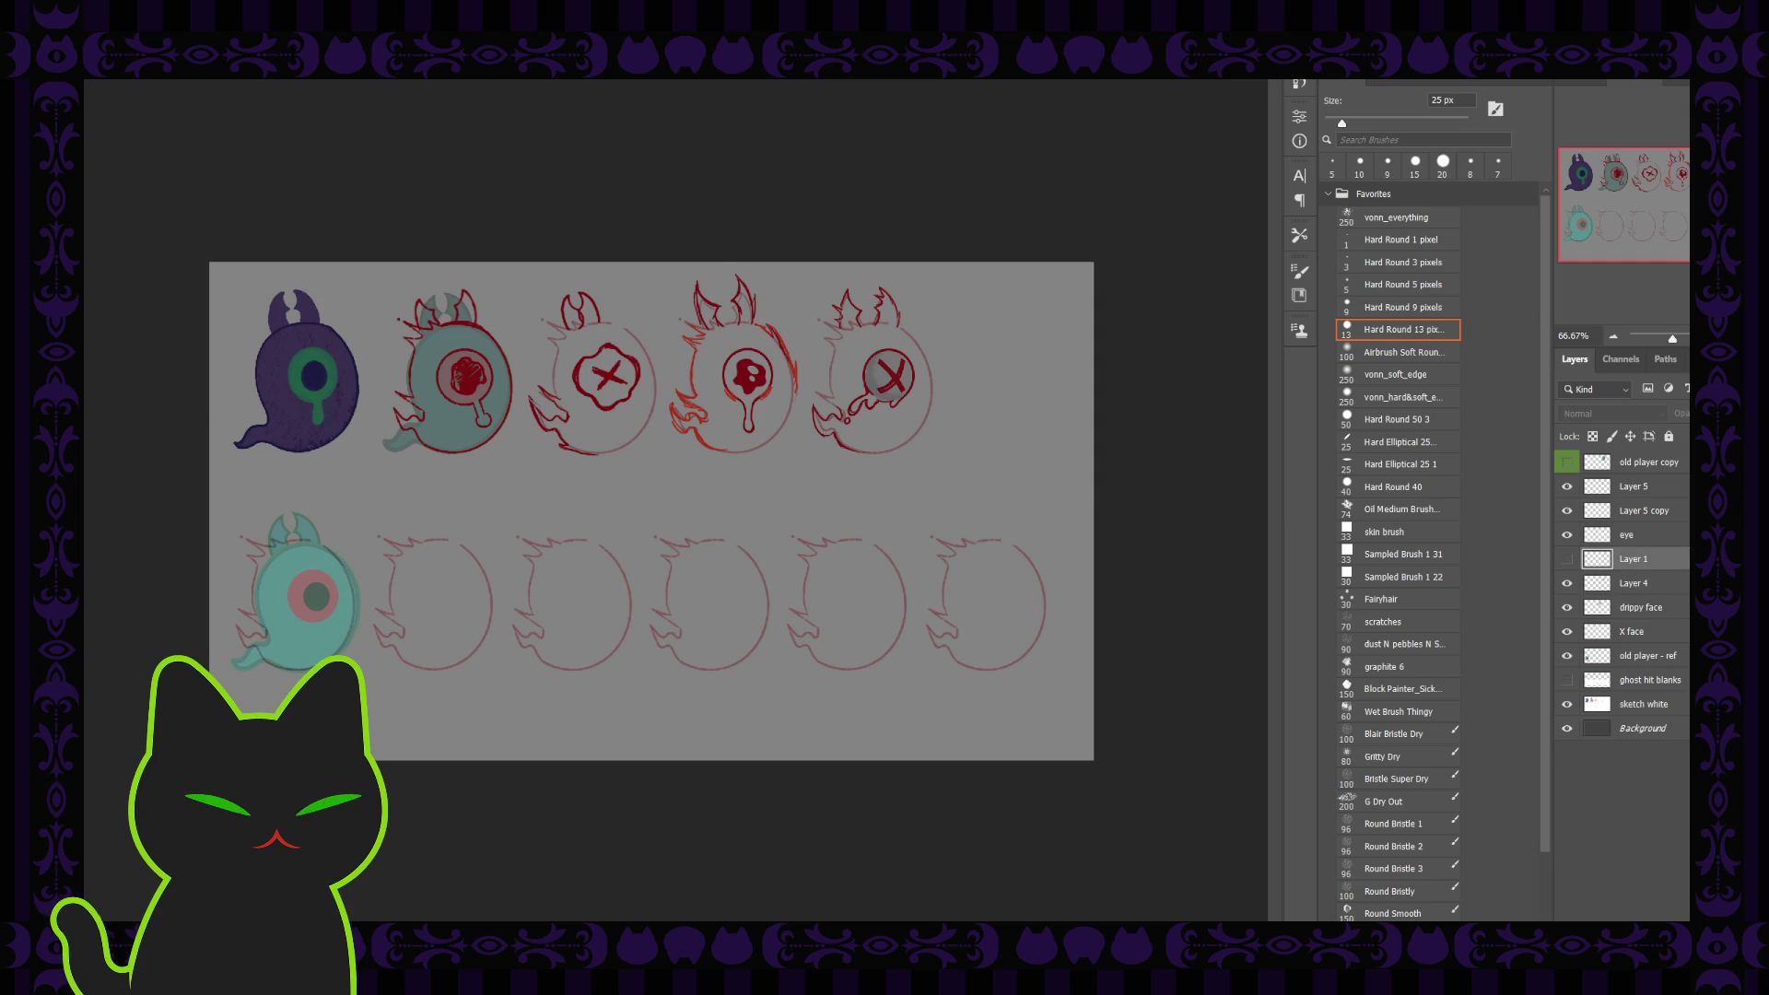
click(1568, 560)
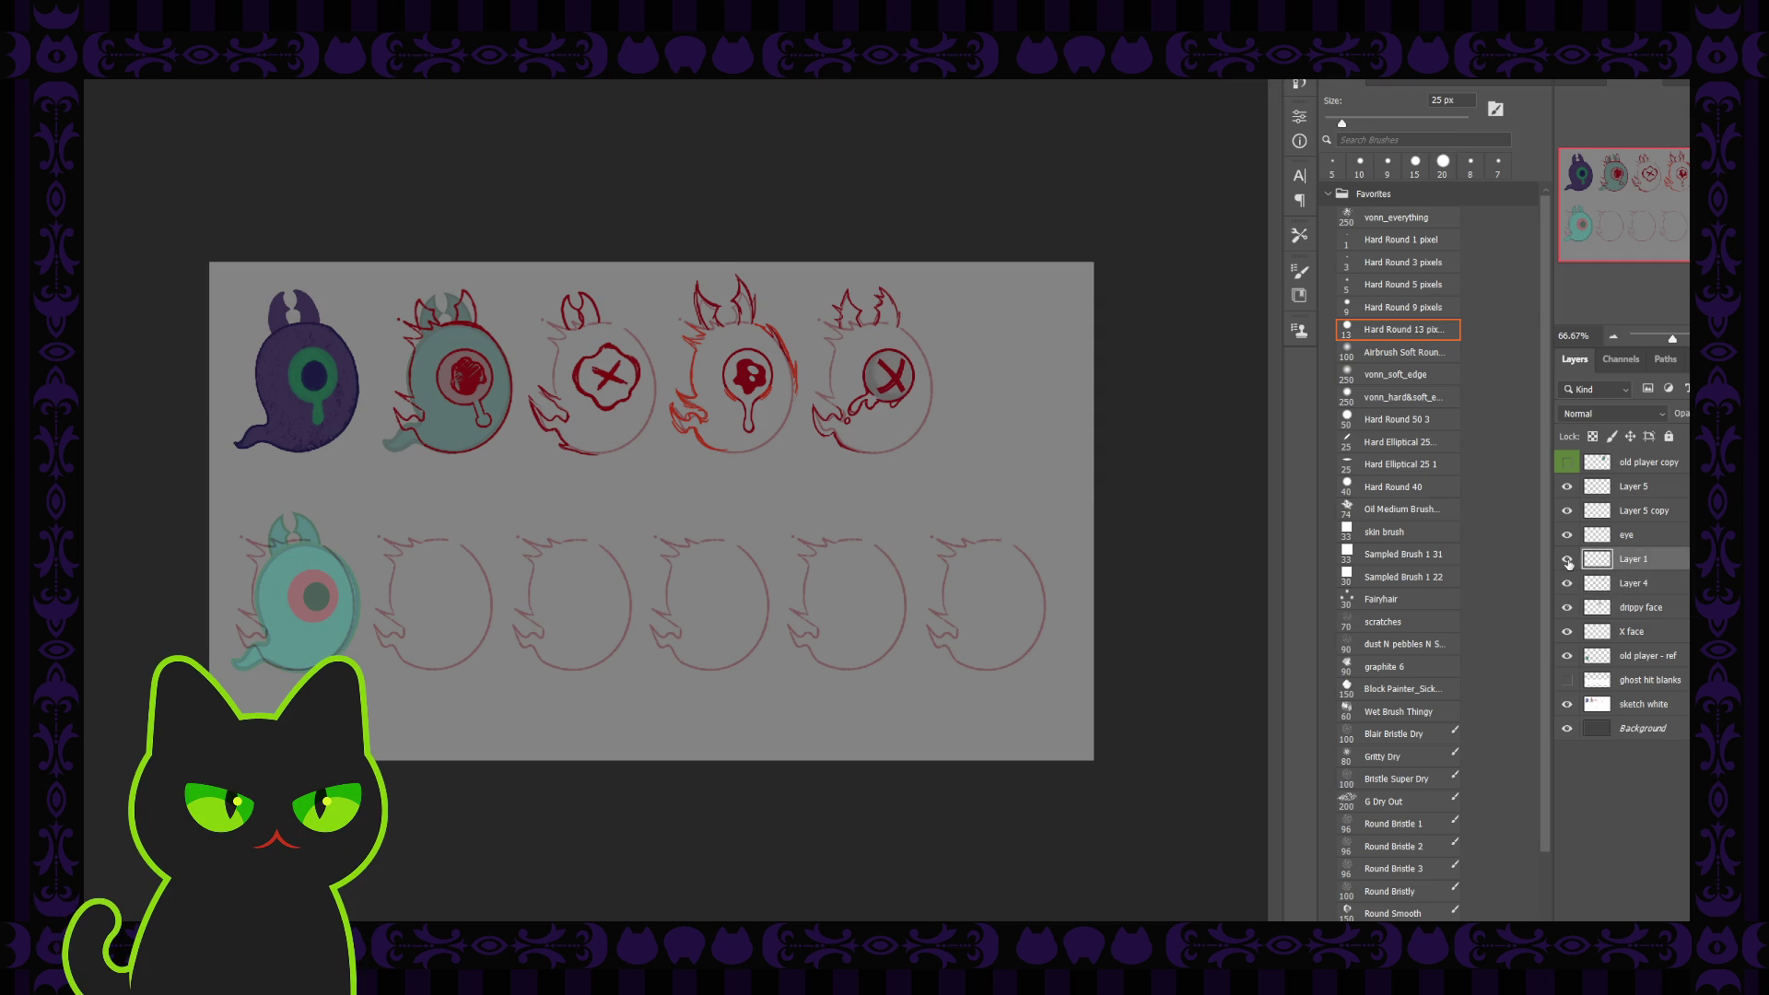
click(1568, 560)
click(1568, 561)
Frame both ghost rows at 100% and toggle Layer 1 and Layer 4 visibility to check their contents
key(ctrl+1)
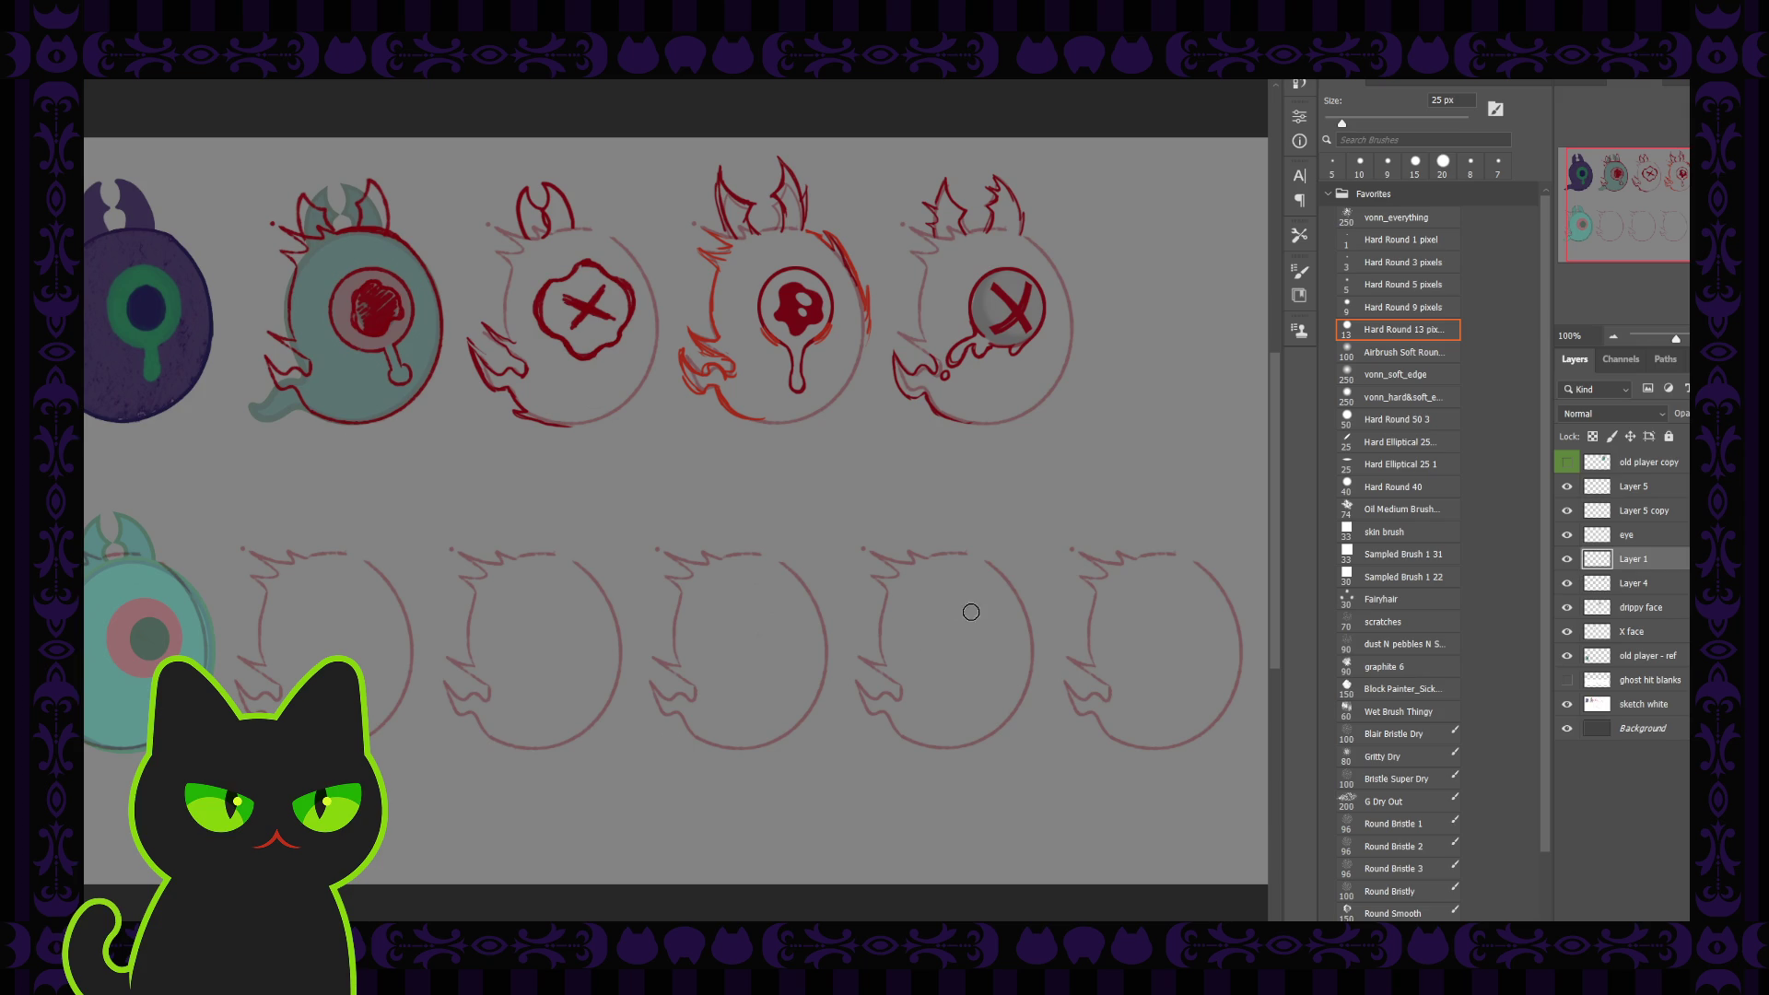
drag(1683, 190, 1678, 186)
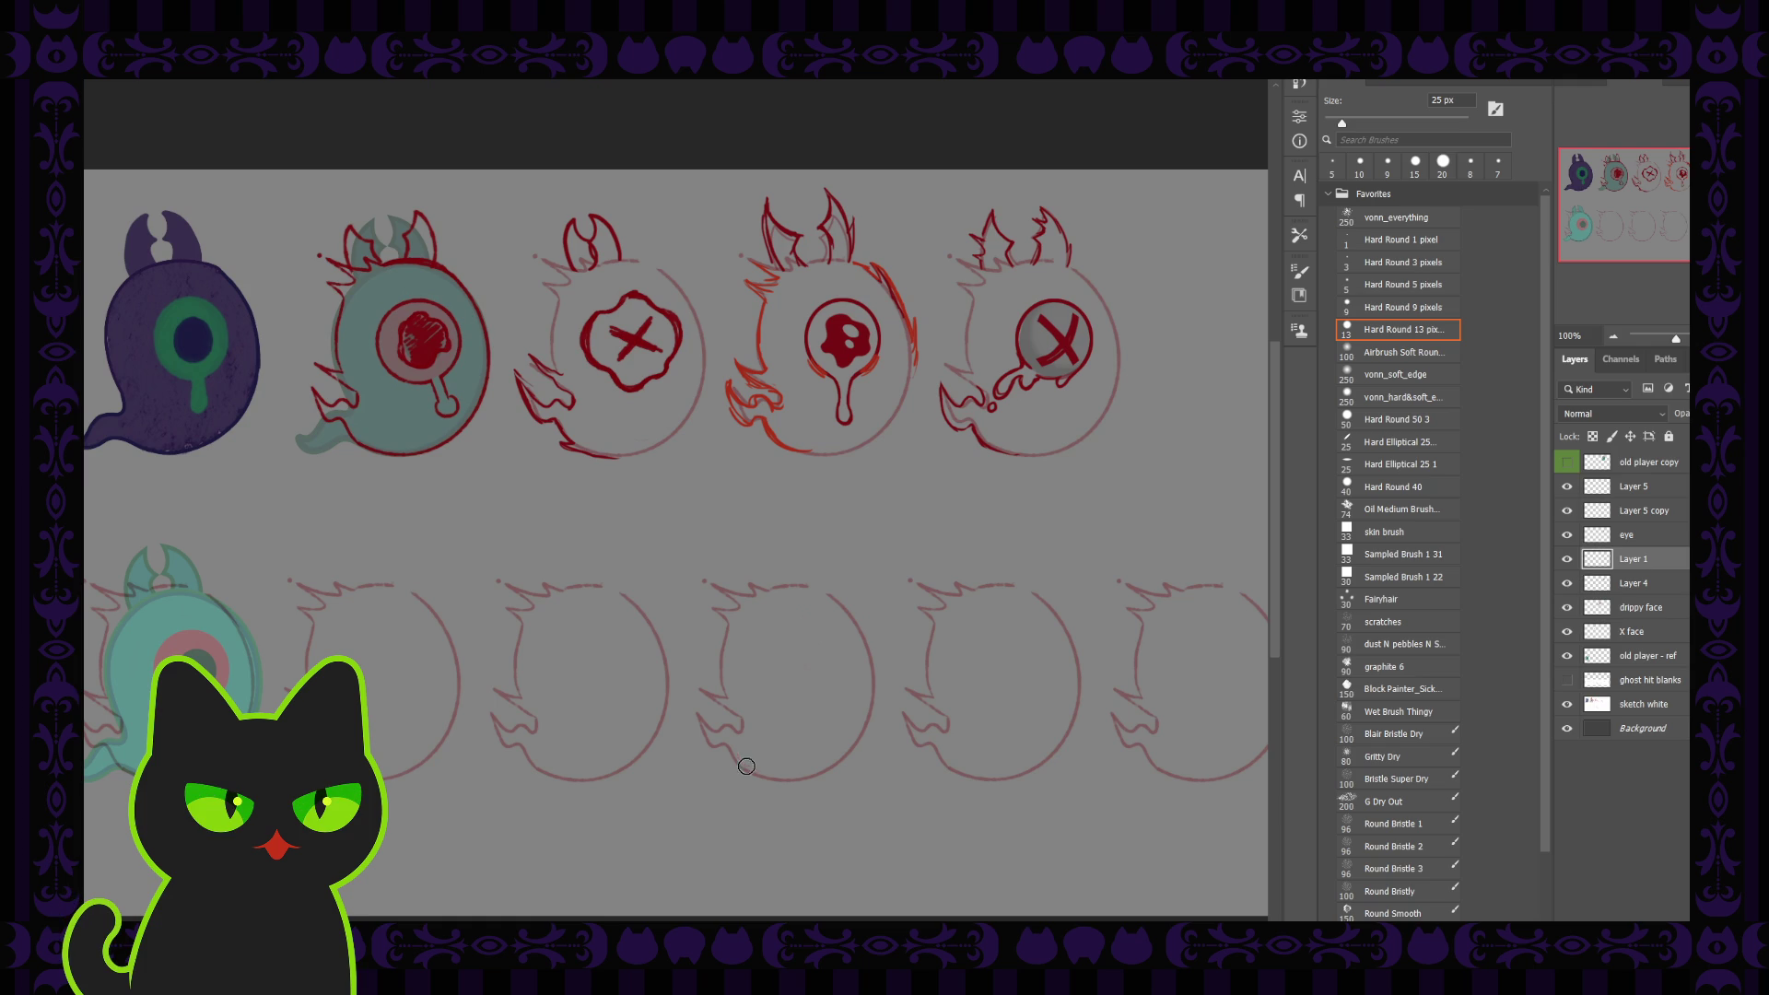
click(1565, 560)
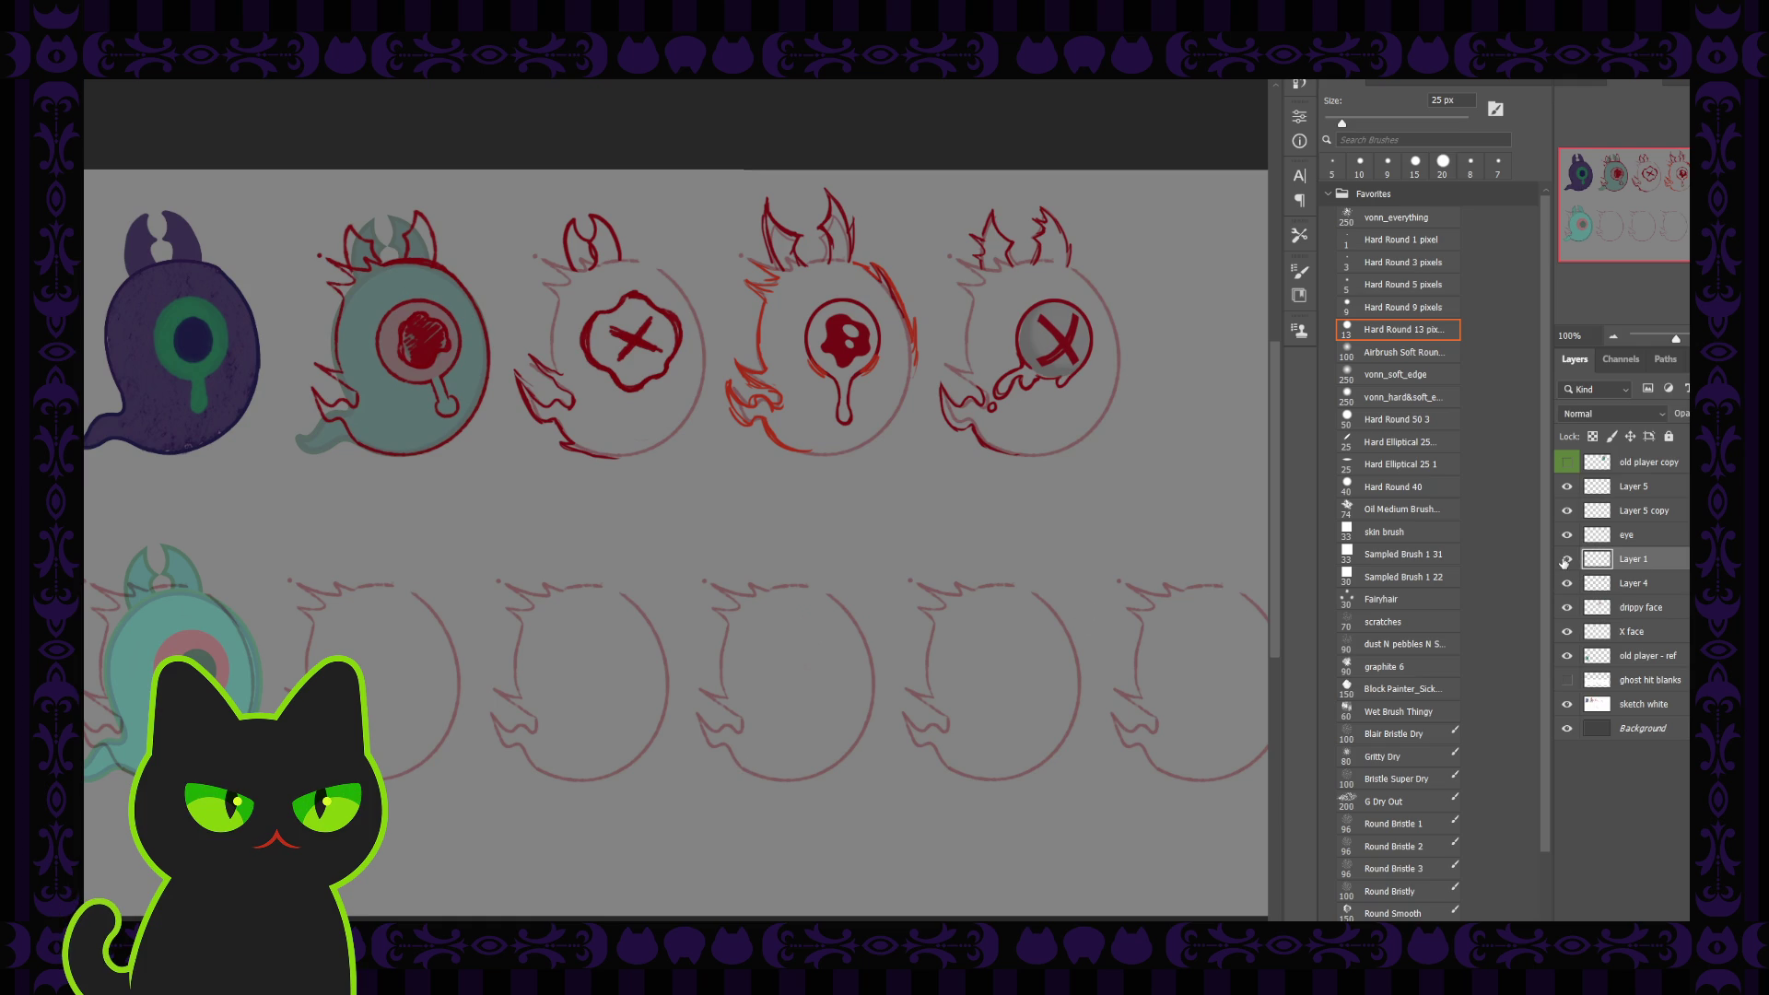
click(1565, 560)
click(1649, 518)
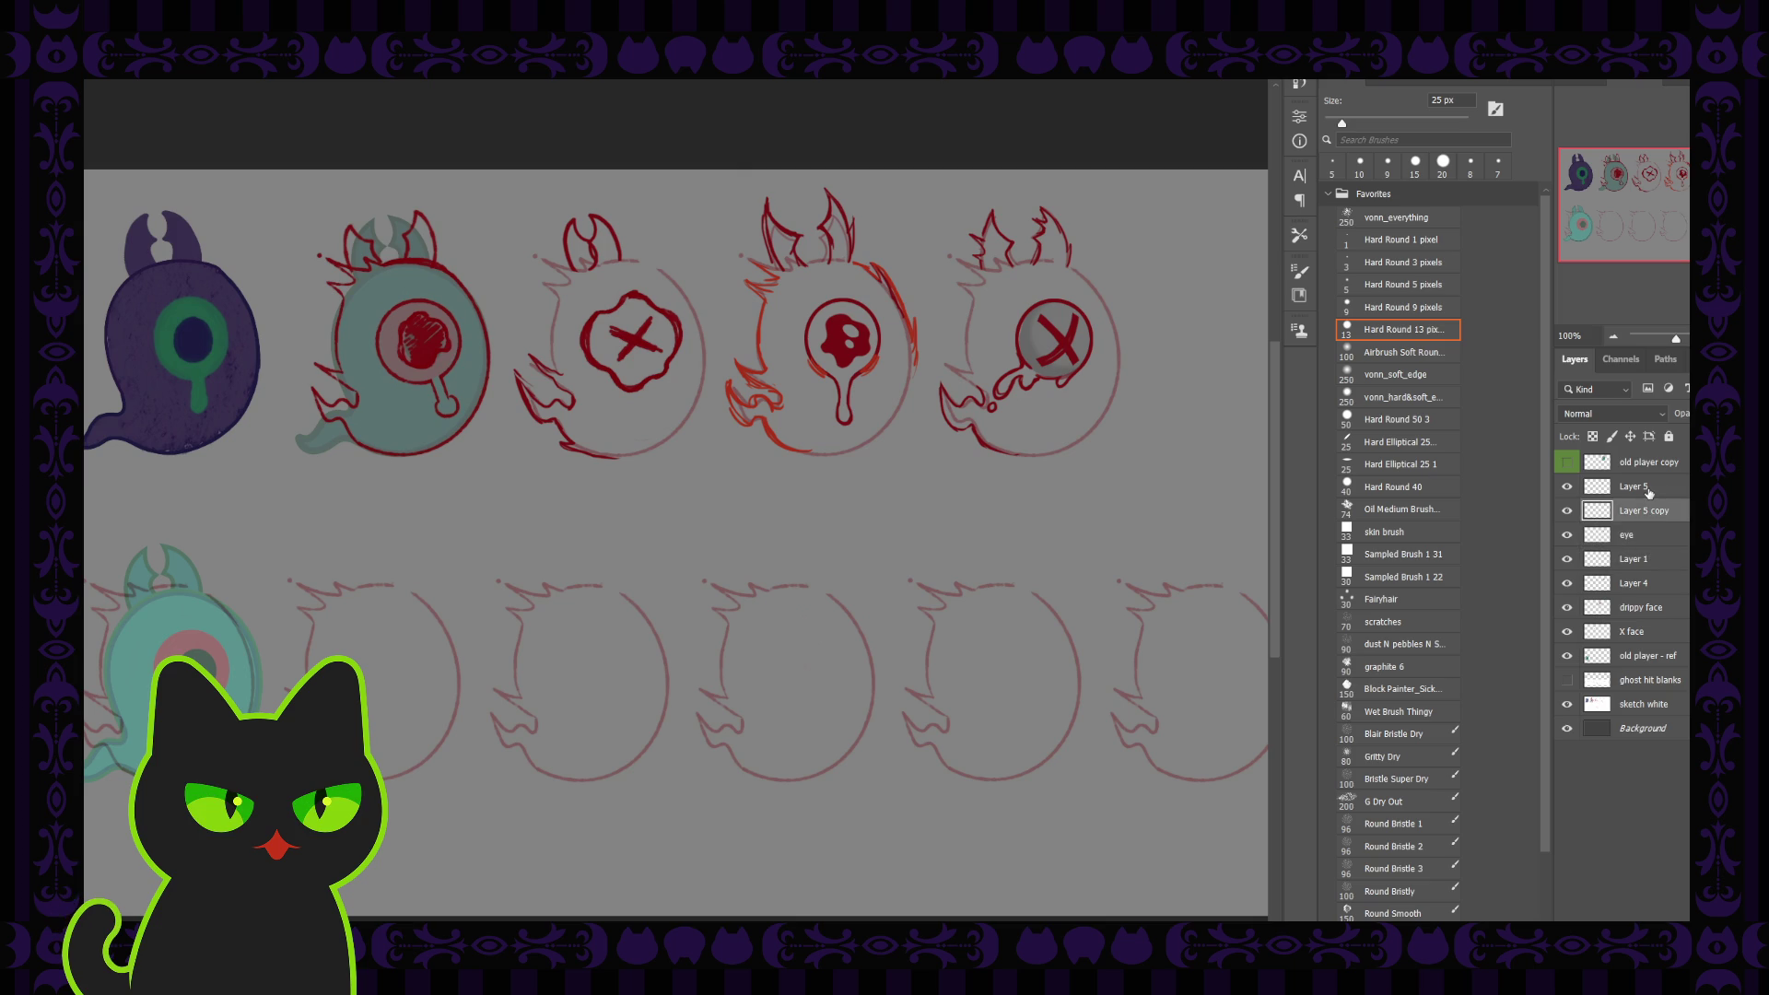
click(1648, 488)
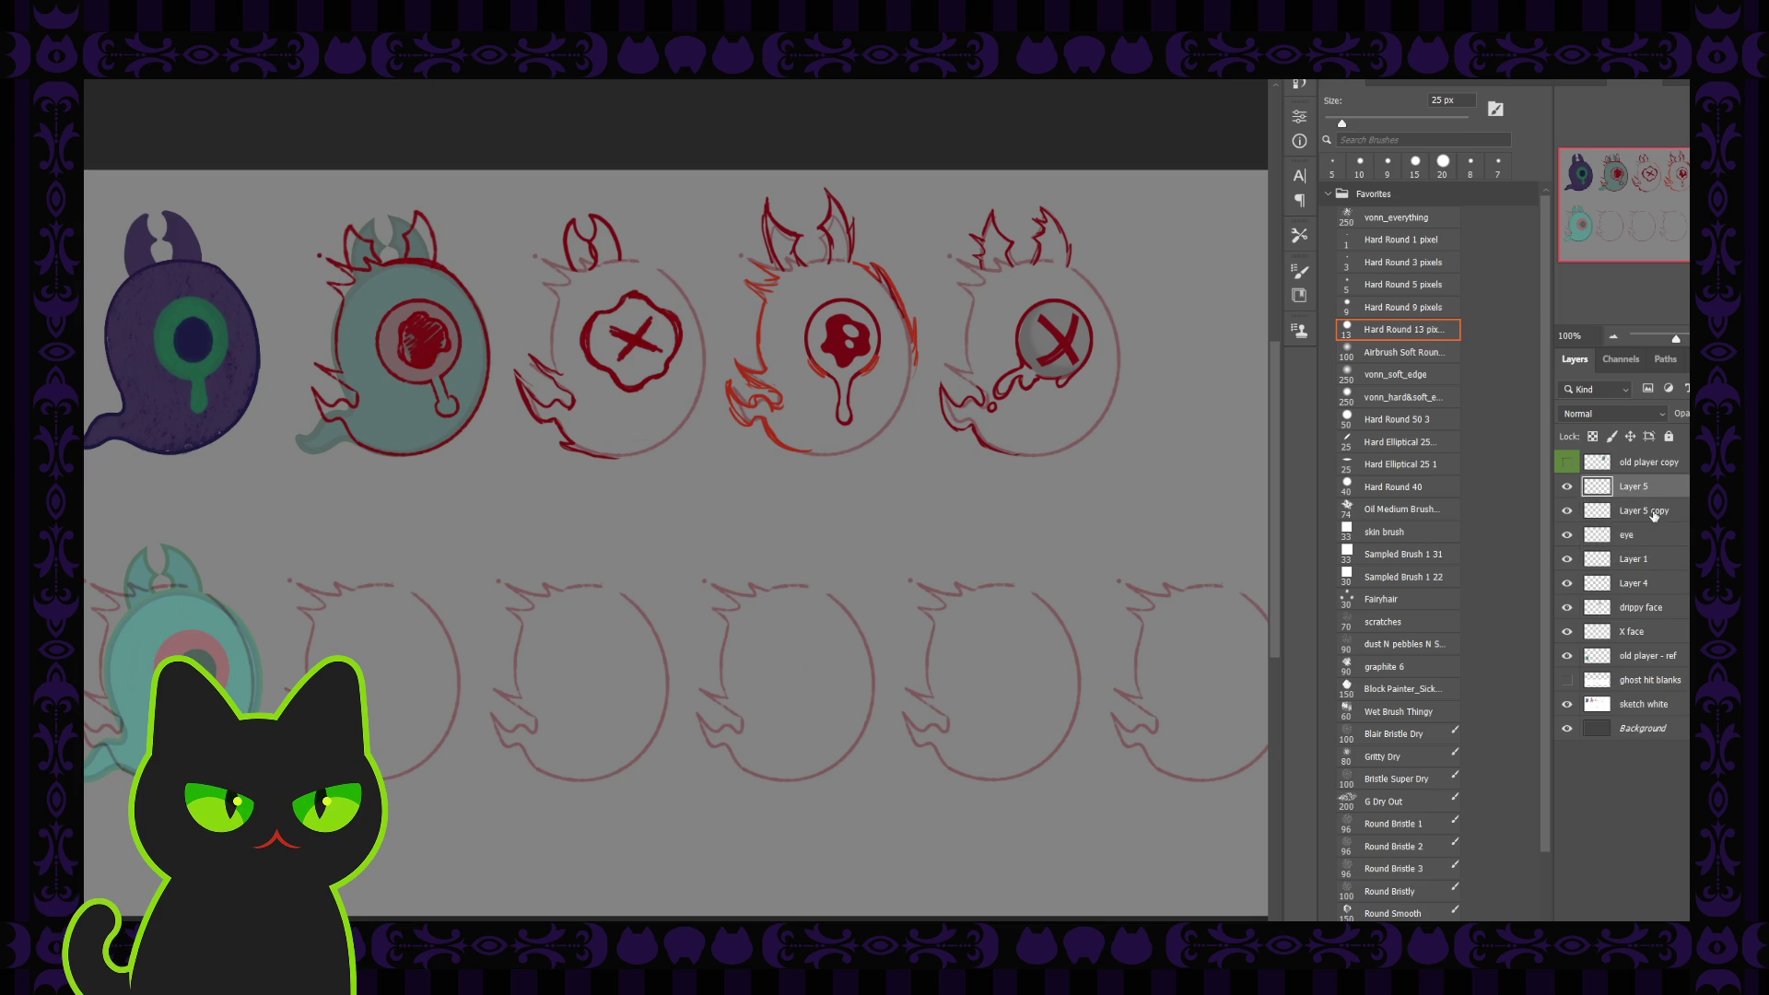
click(1650, 514)
click(1639, 560)
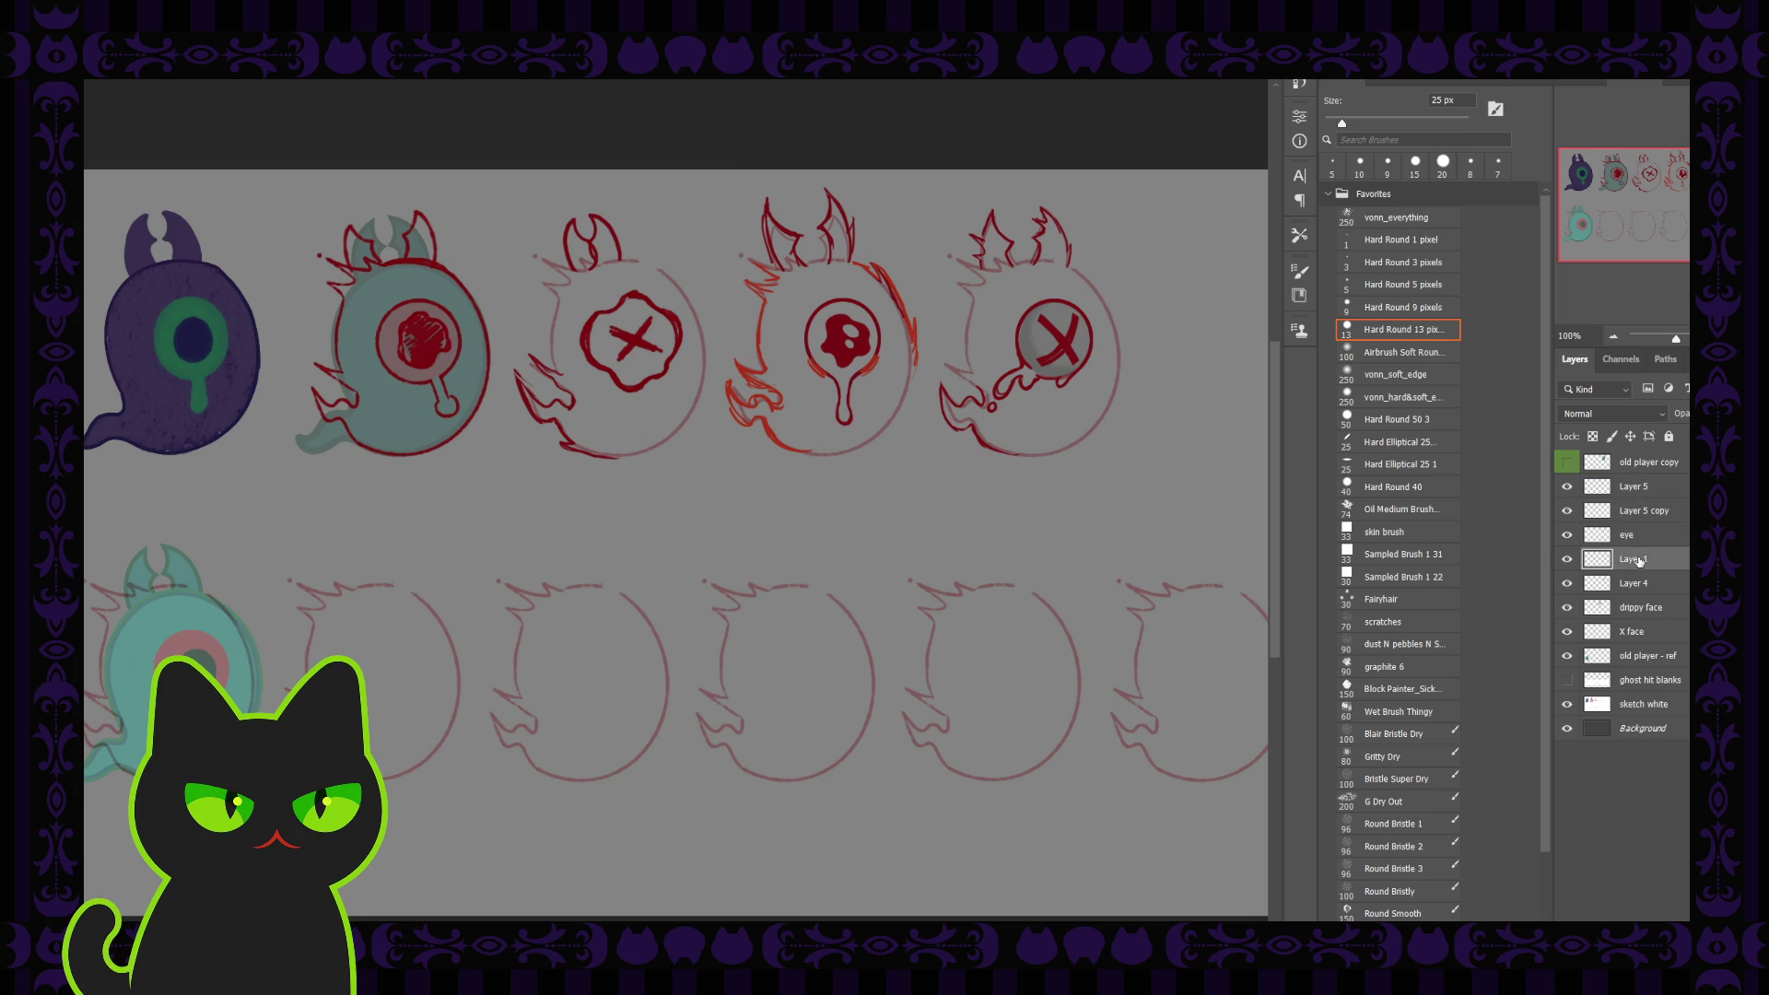
click(1568, 561)
click(1640, 586)
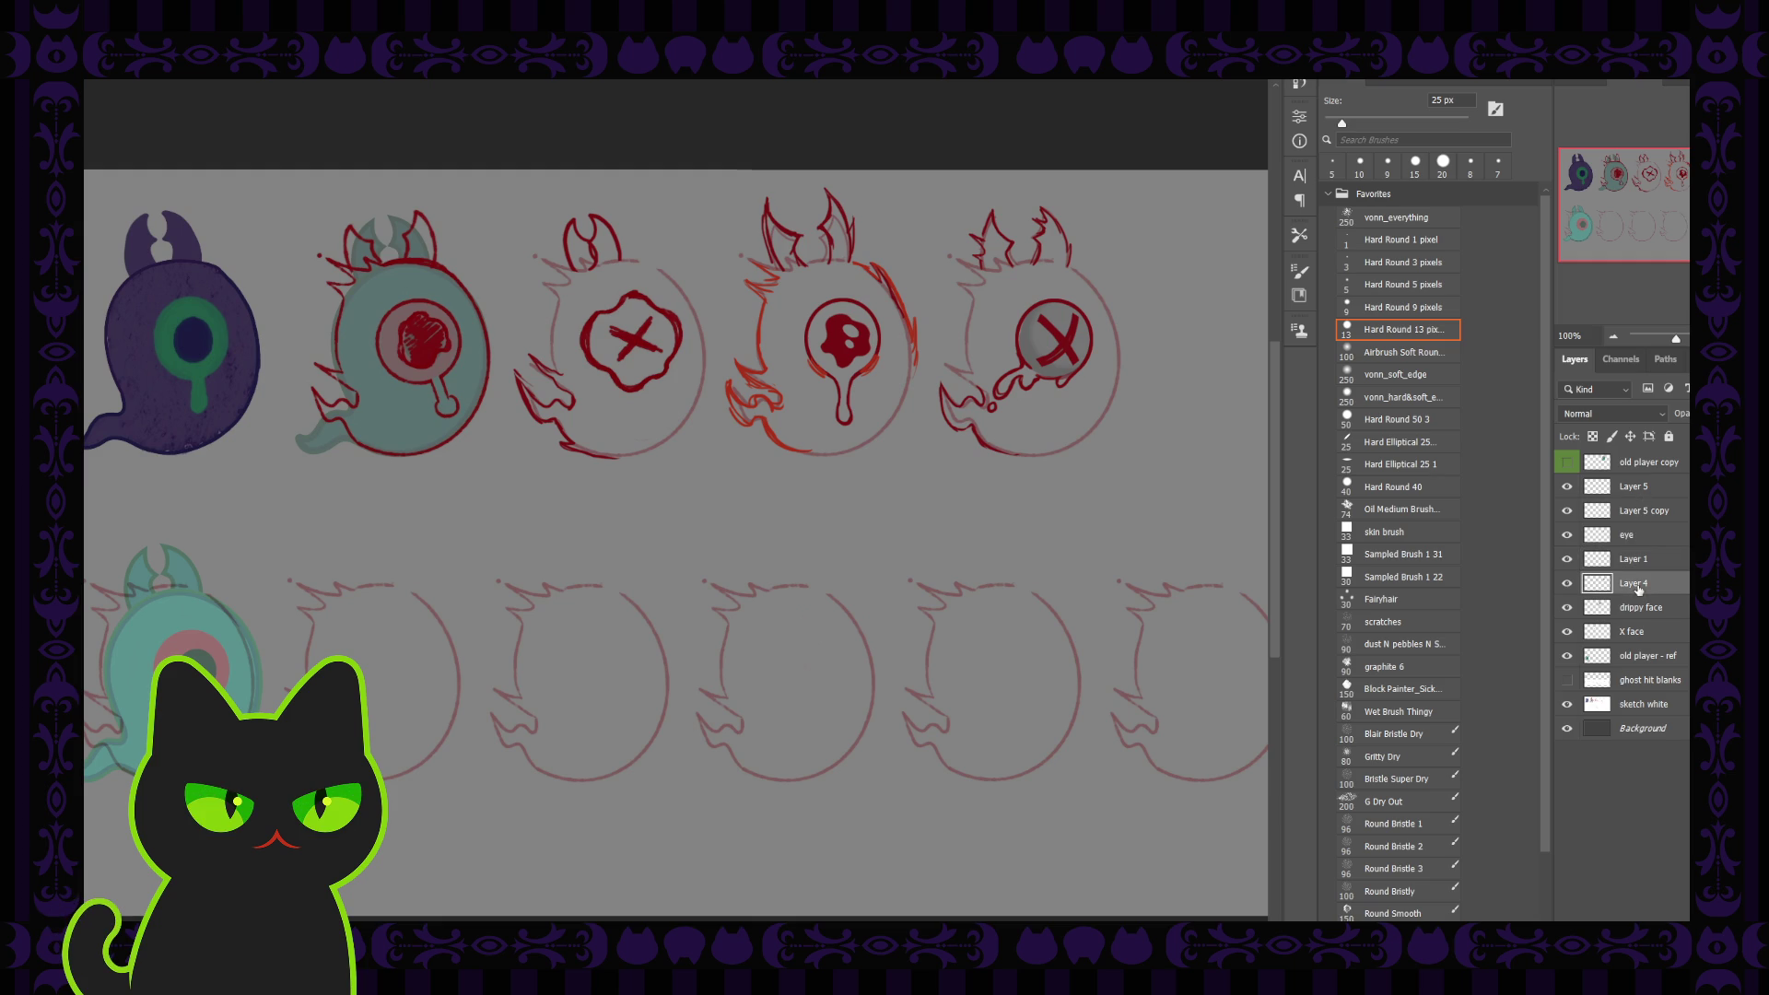
click(1568, 585)
click(1567, 584)
Merge Layer 4 through Layer 5 into one layer and rename it 'round X'
shift+click(1637, 489)
key(ctrl+e)
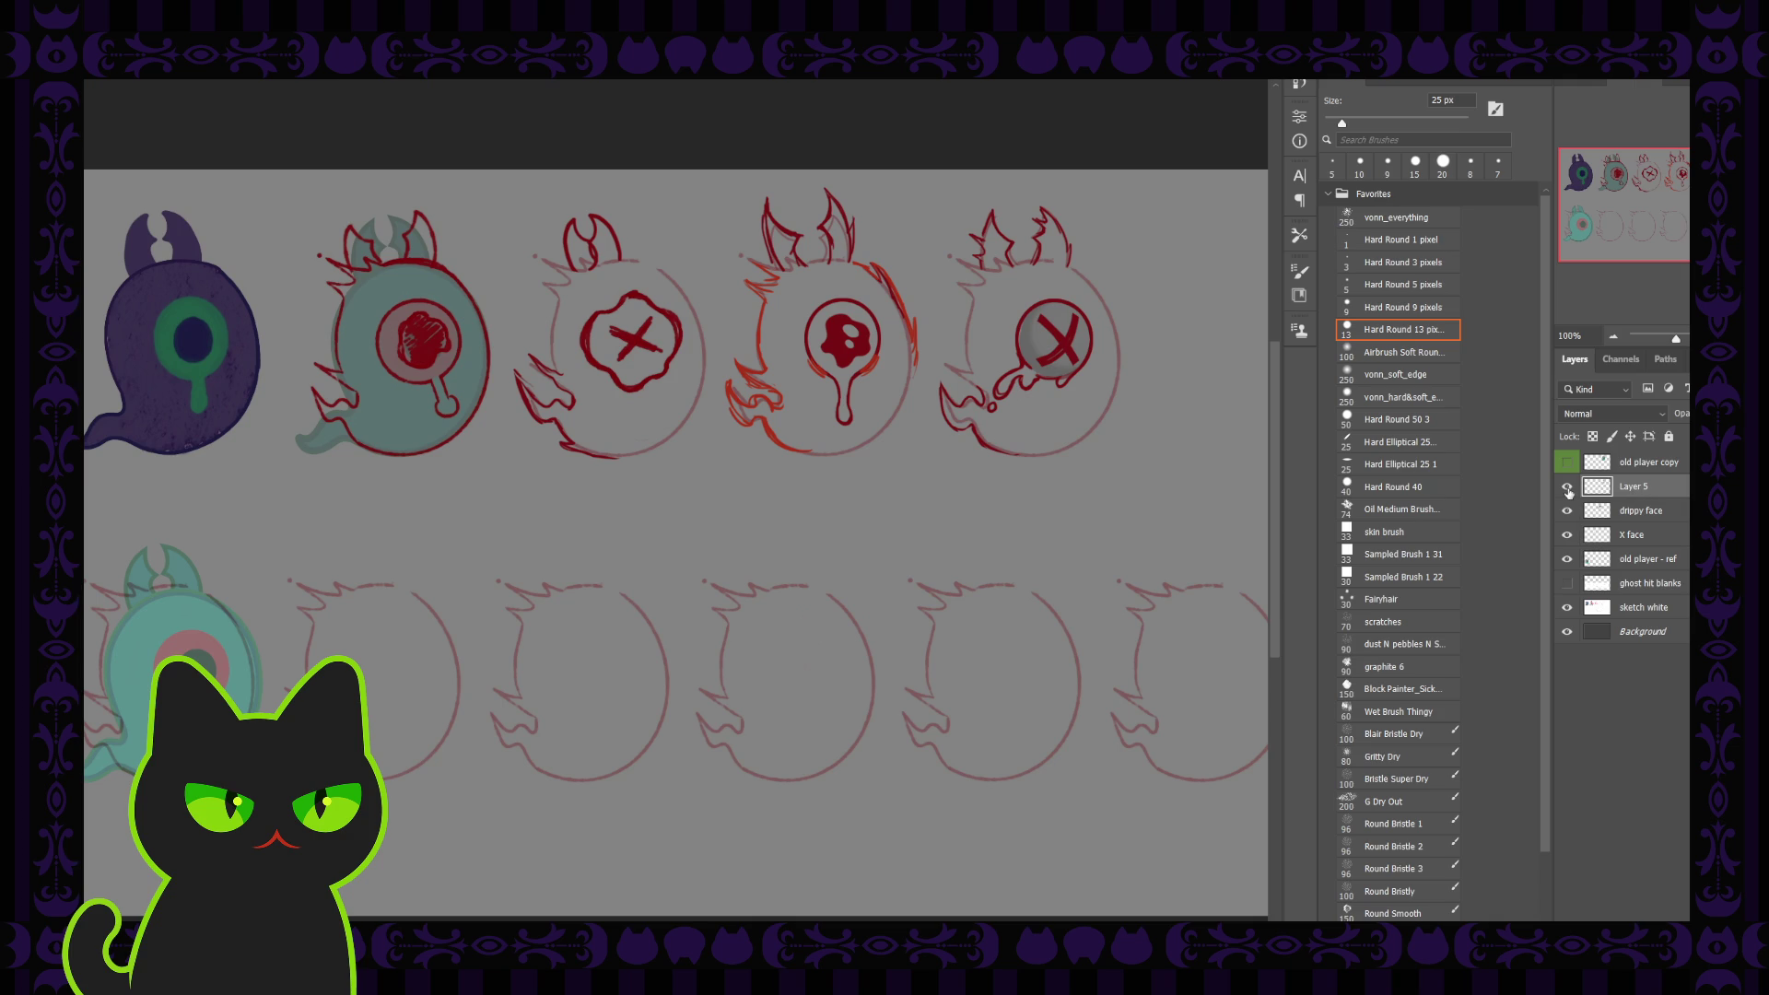
click(1568, 489)
click(1568, 486)
double_click(1633, 486)
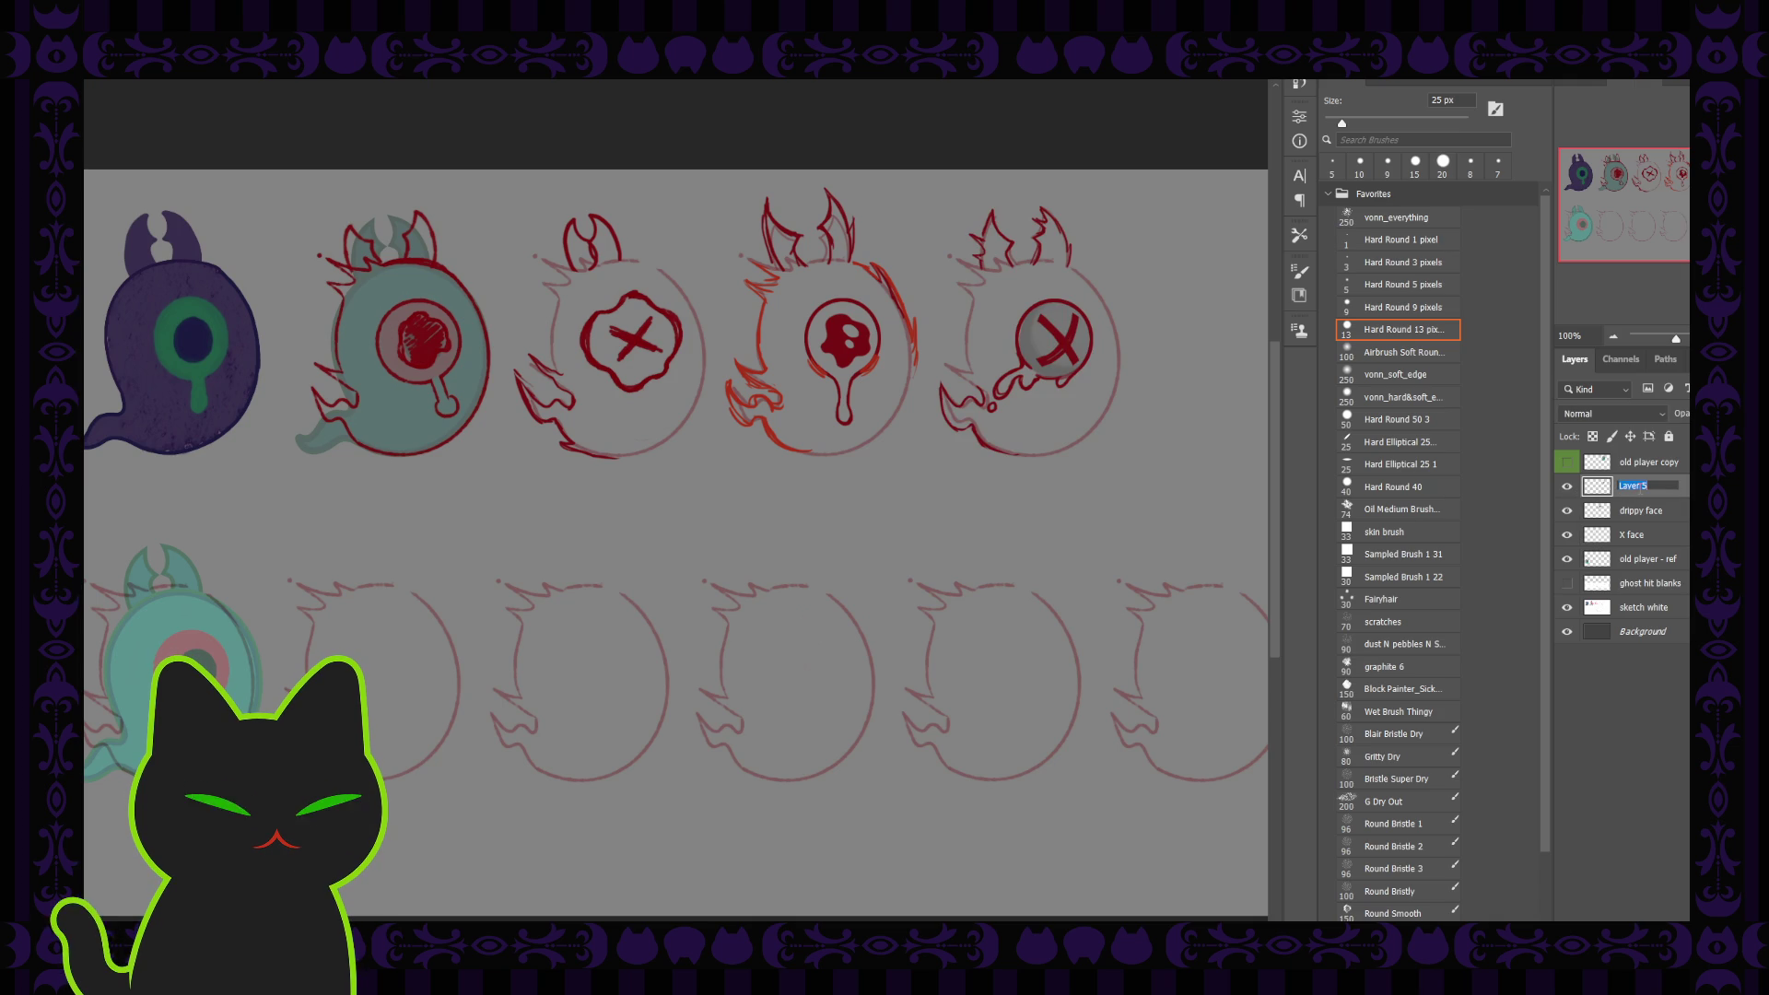
text(round X)
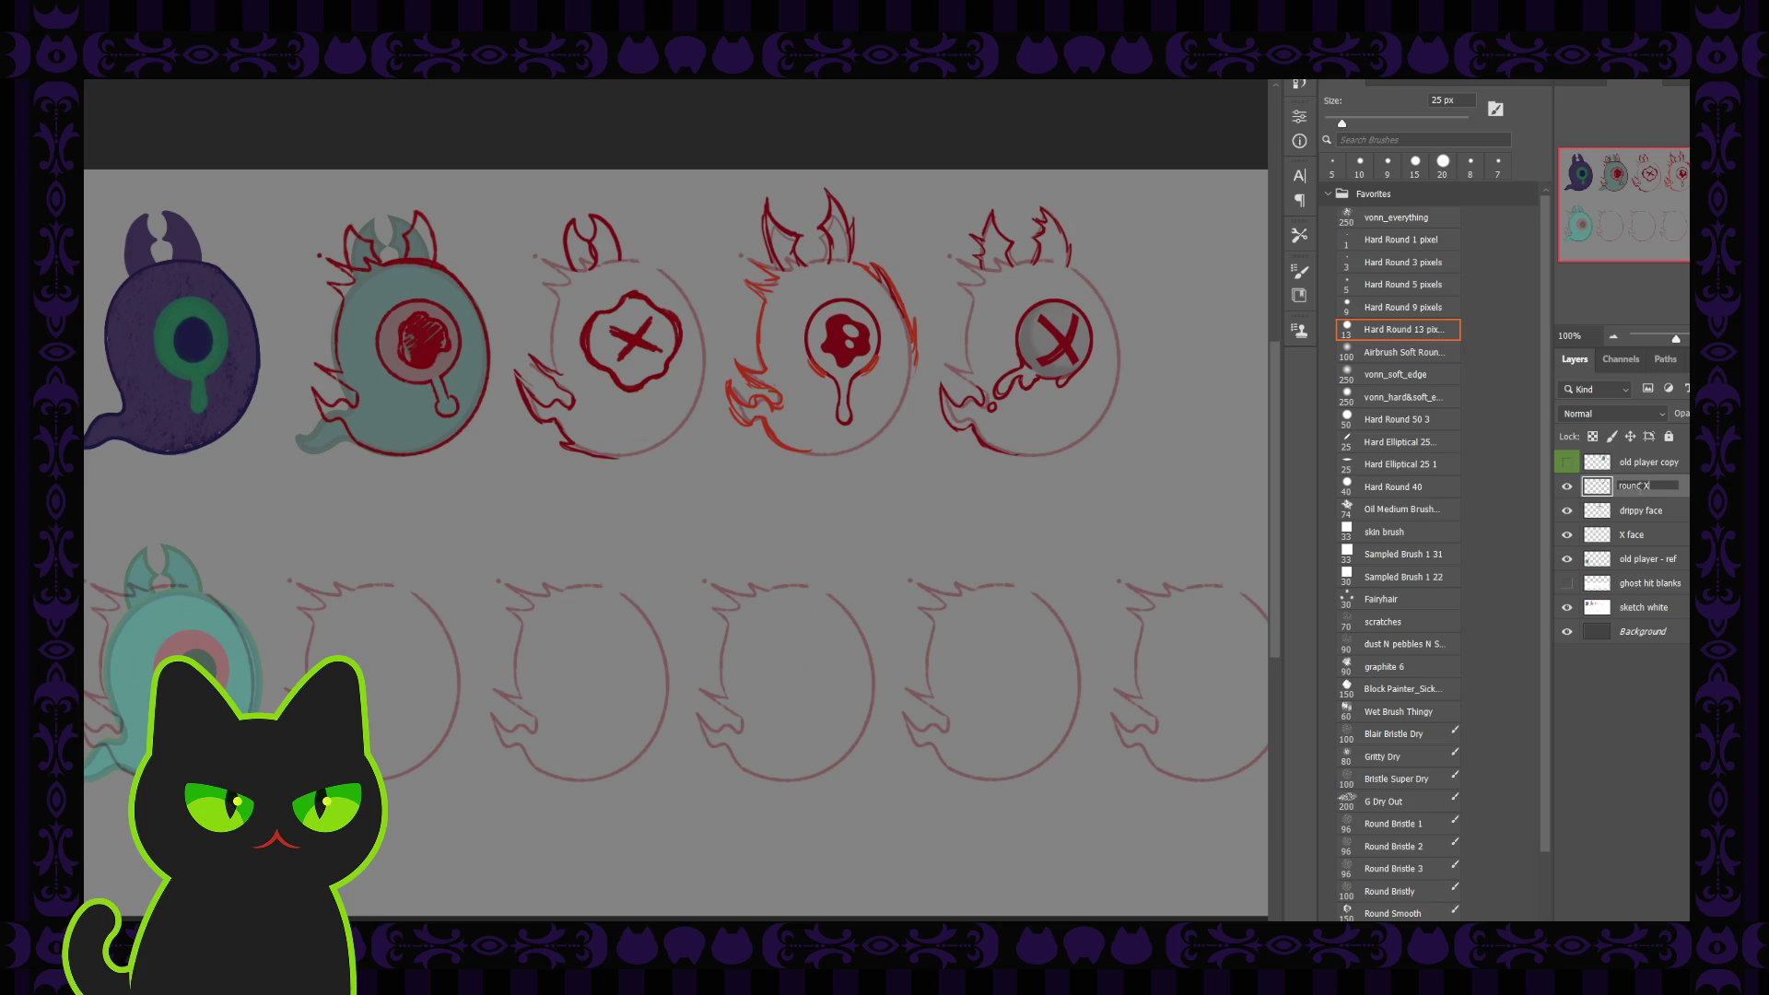
key(Return)
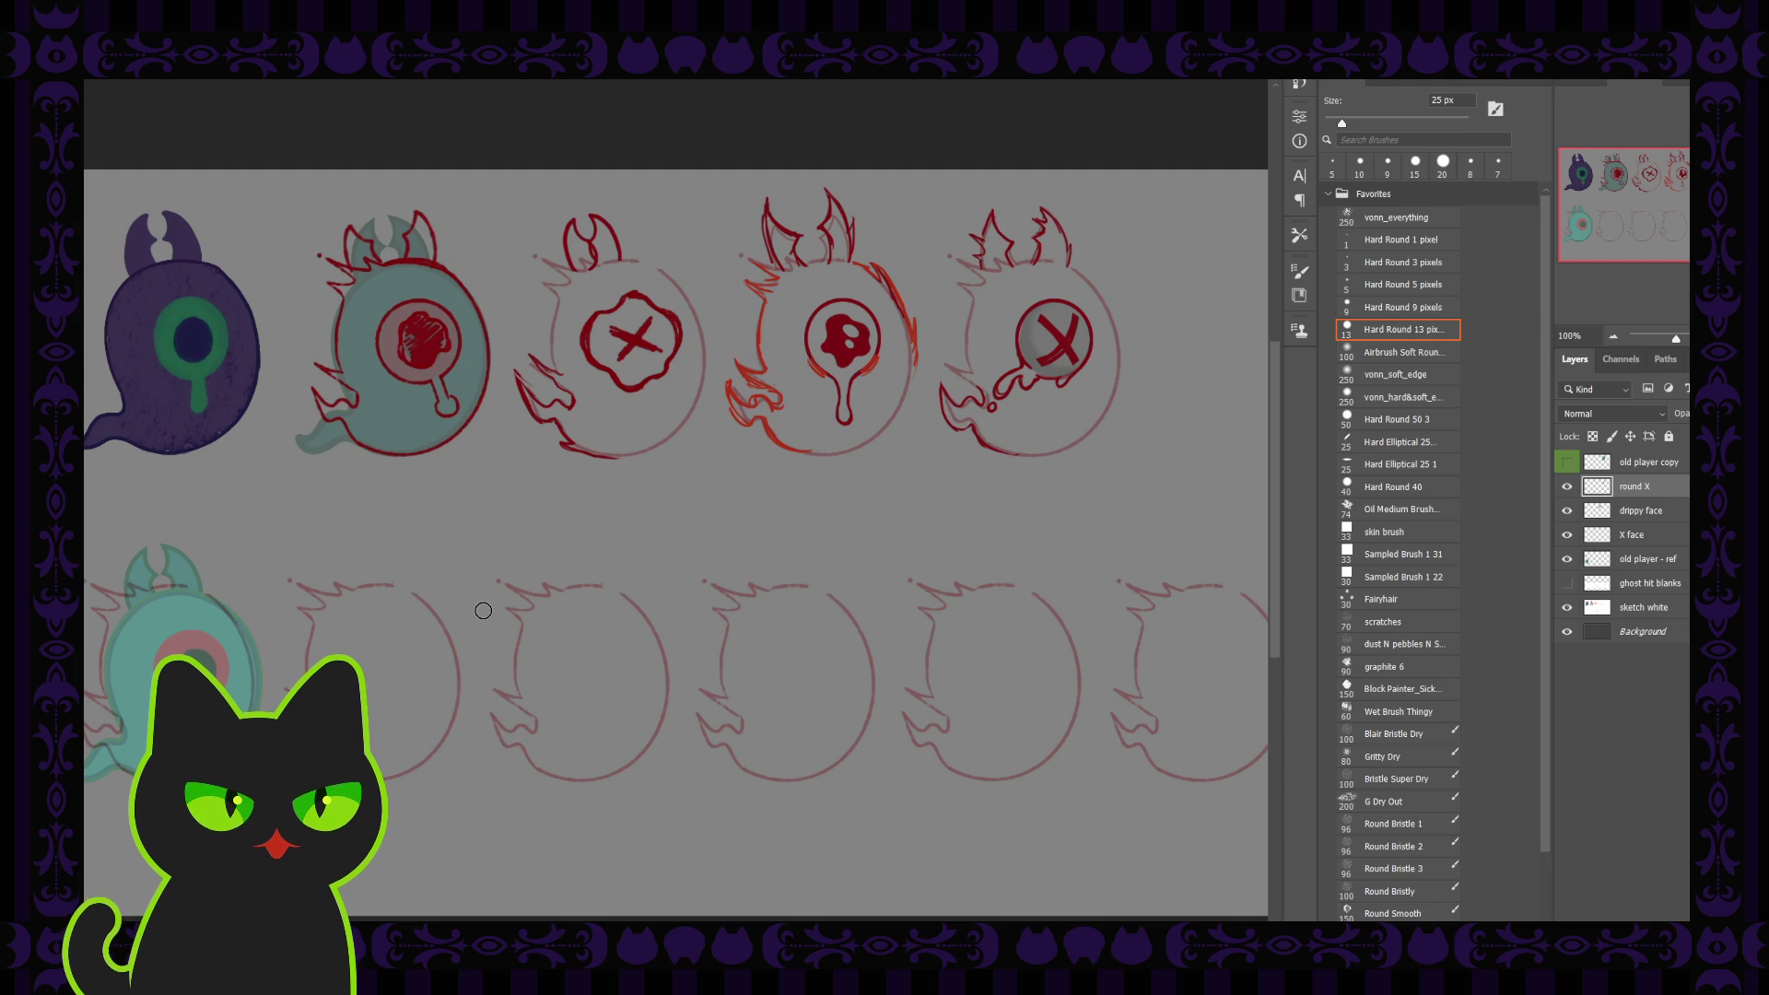
Select old player copy and add a new blank Layer 1 above it
click(1658, 463)
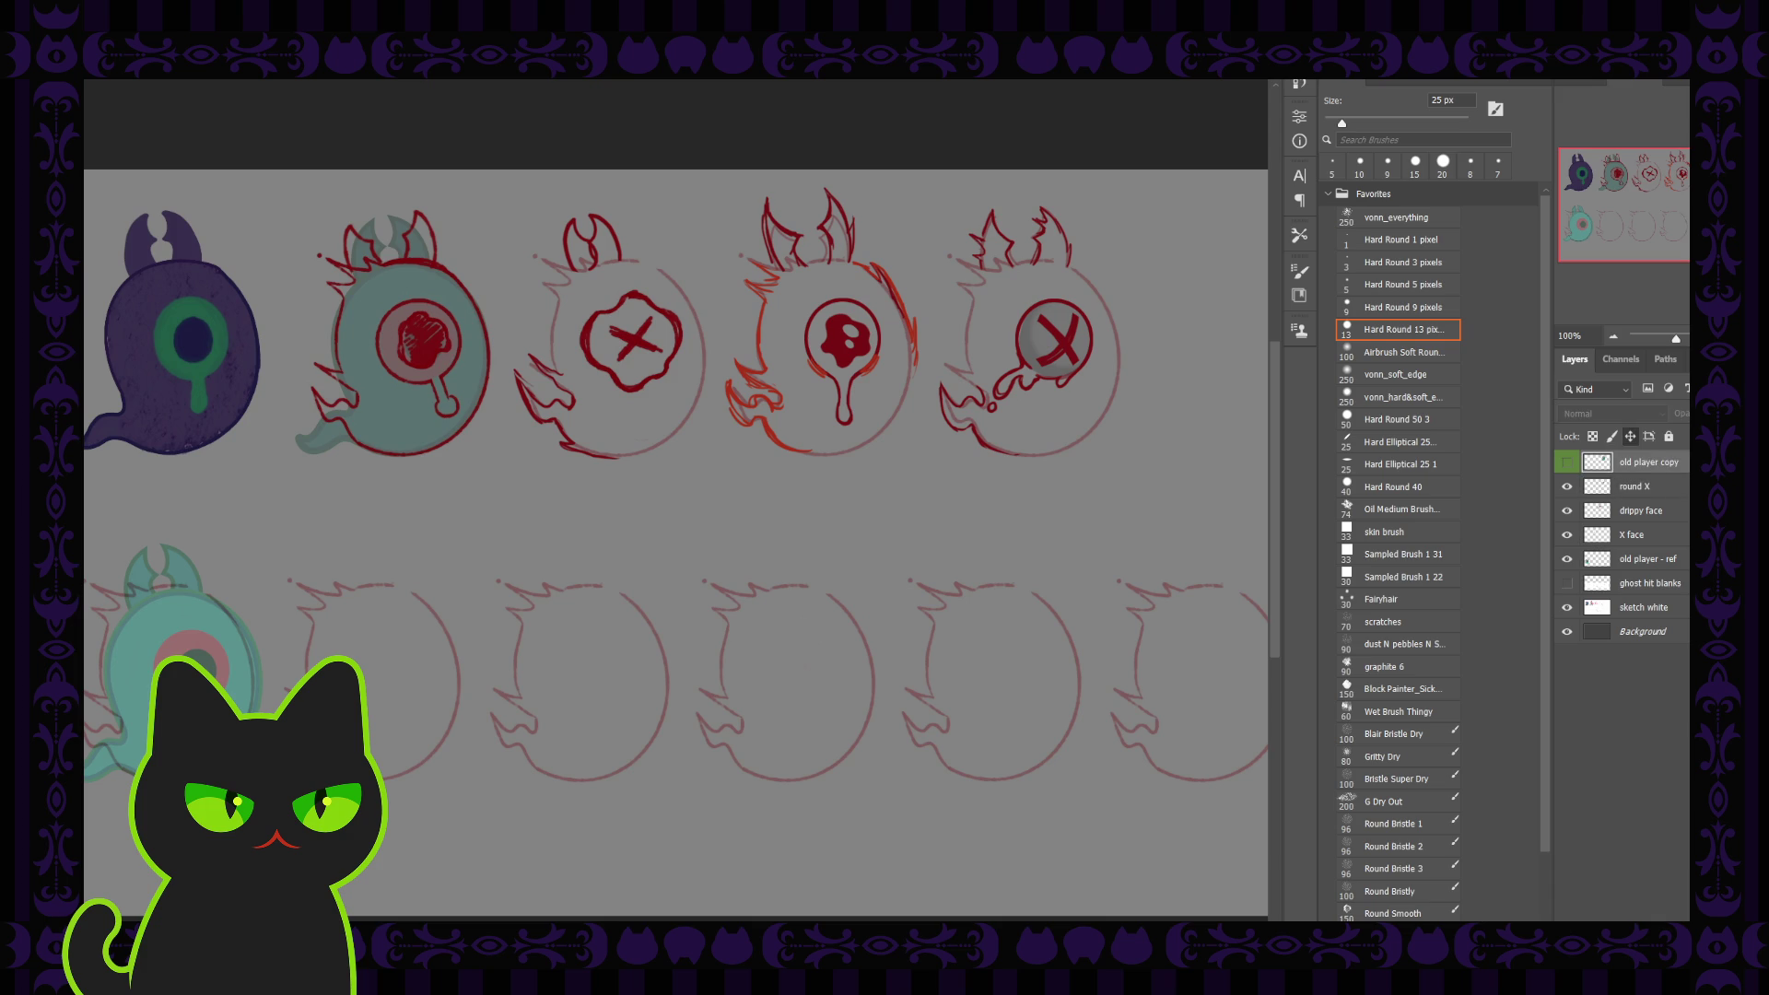
key(ctrl+shift+alt+n)
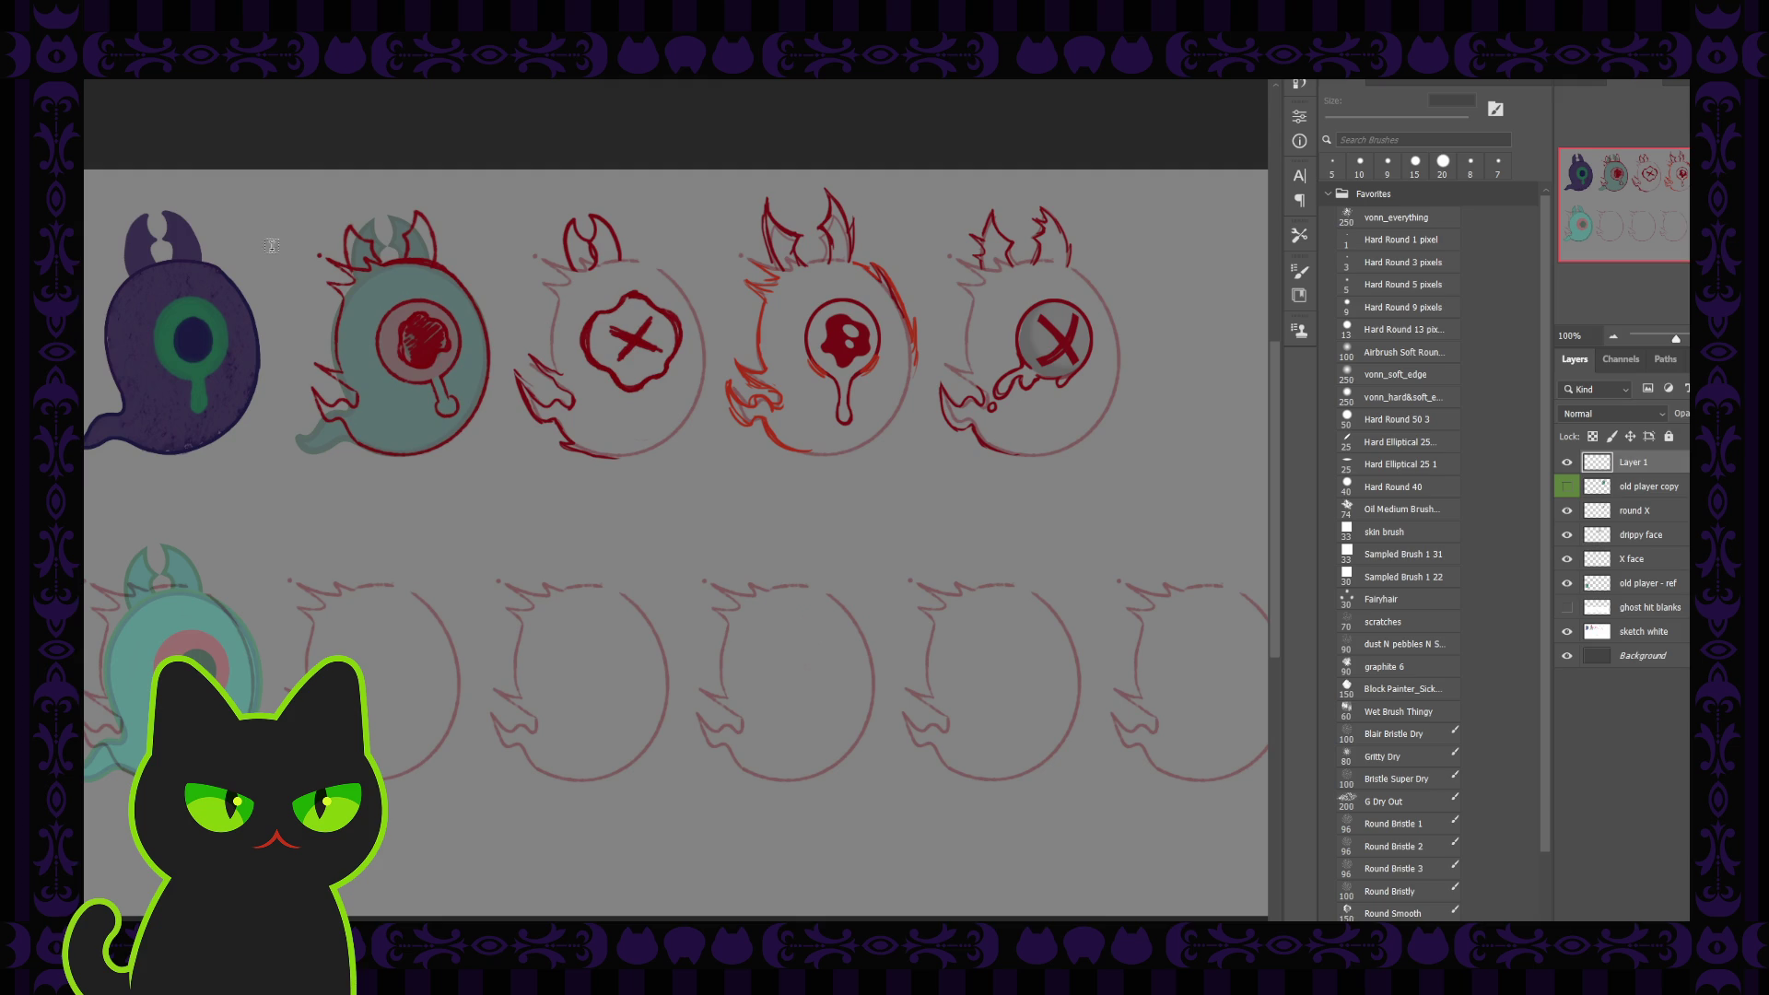
Add text labels A and B above the first two red ghost heads
click(515, 538)
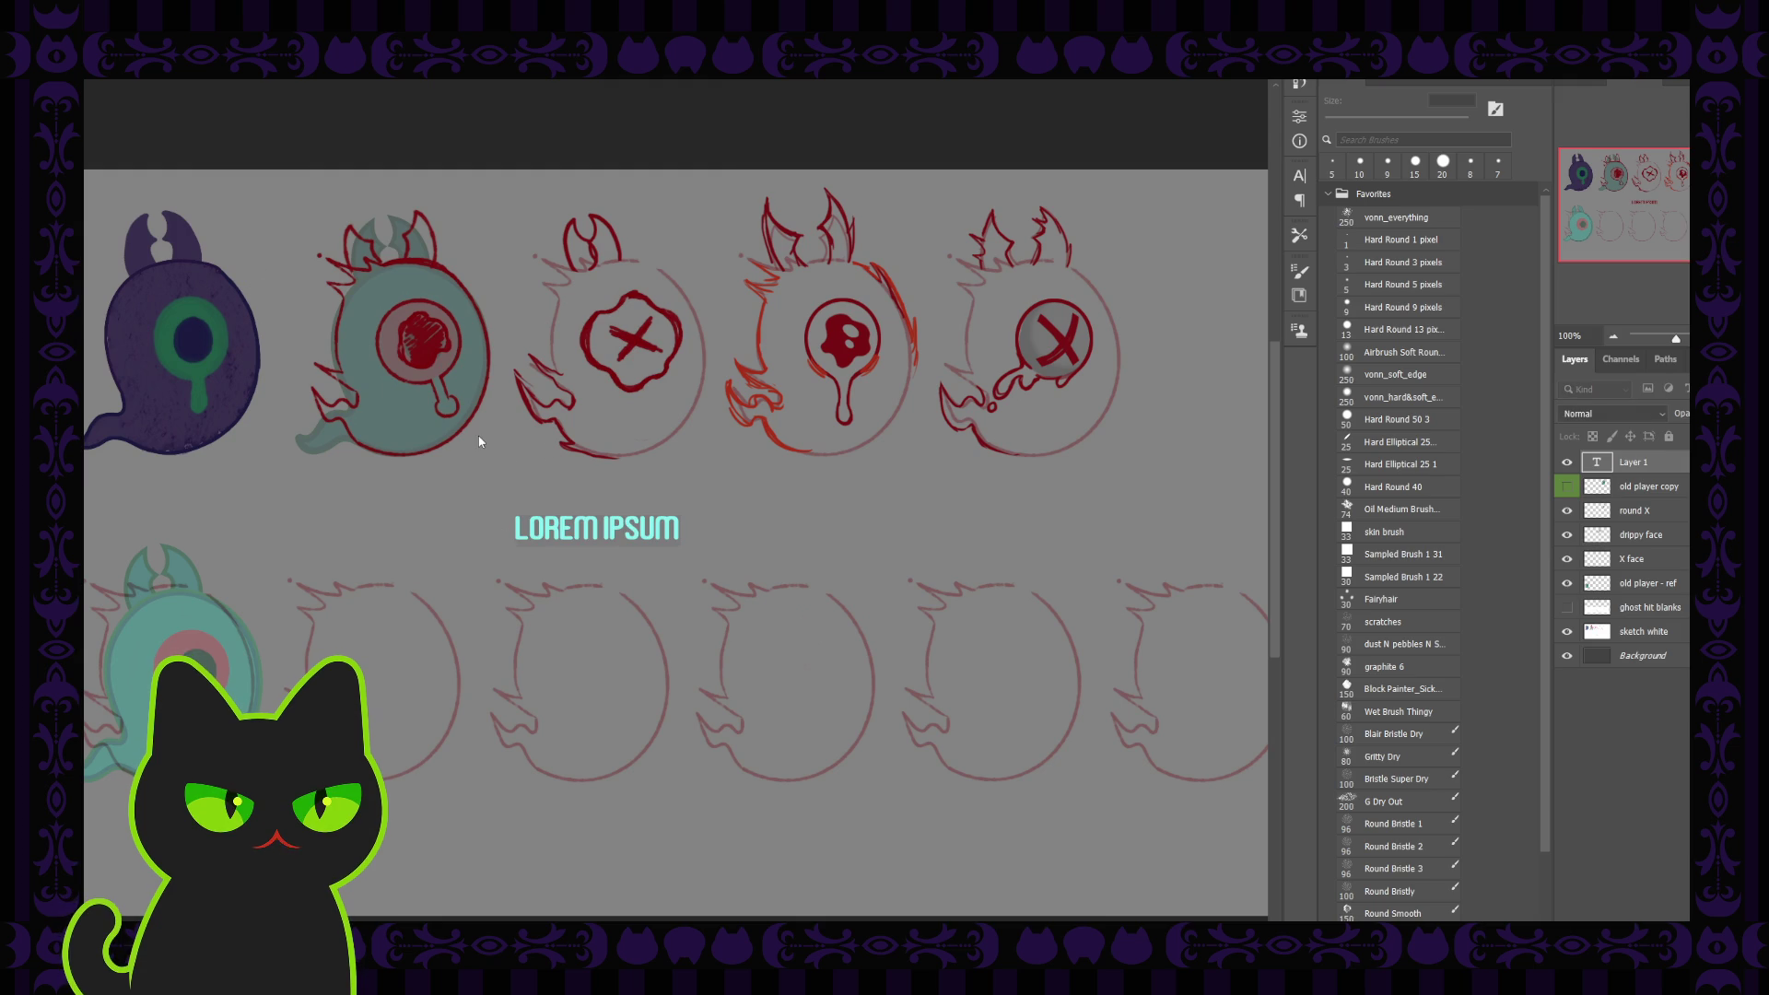
text(A)
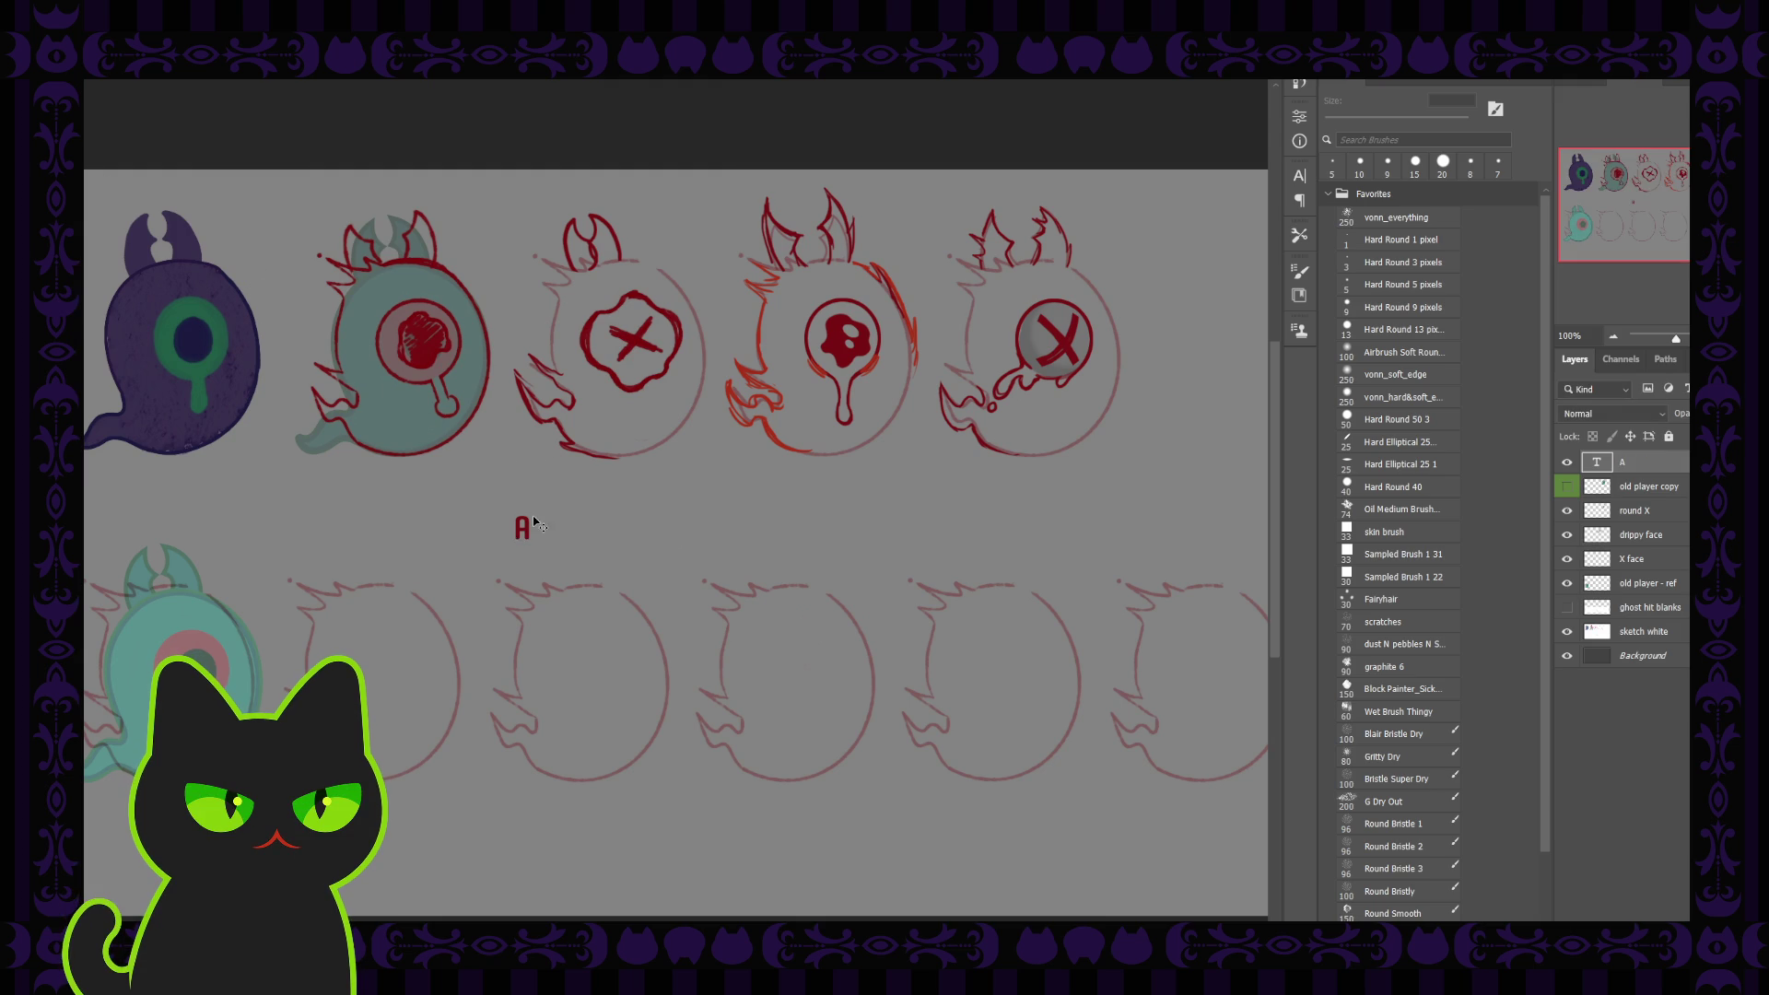
mouse_move(516, 538)
mouse_down()
mouse_move(392, 235)
mouse_move(337, 202)
mouse_up()
click(516, 522)
text(b)
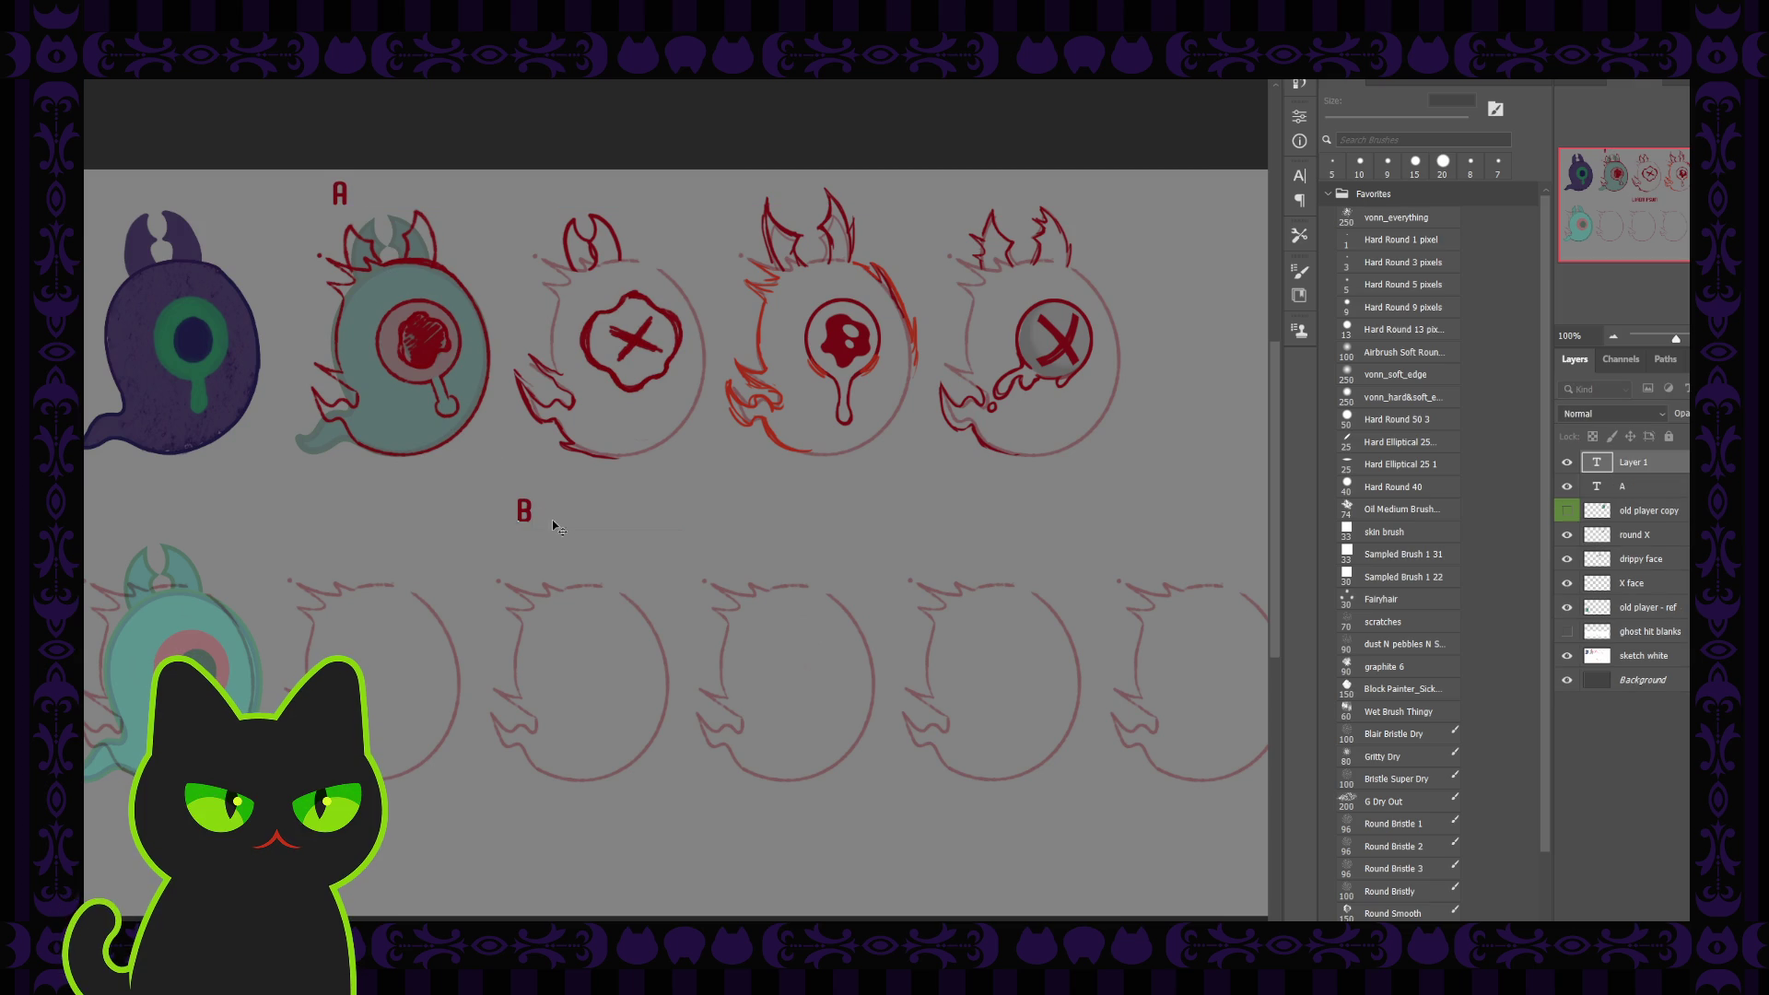
key(ctrl+Return)
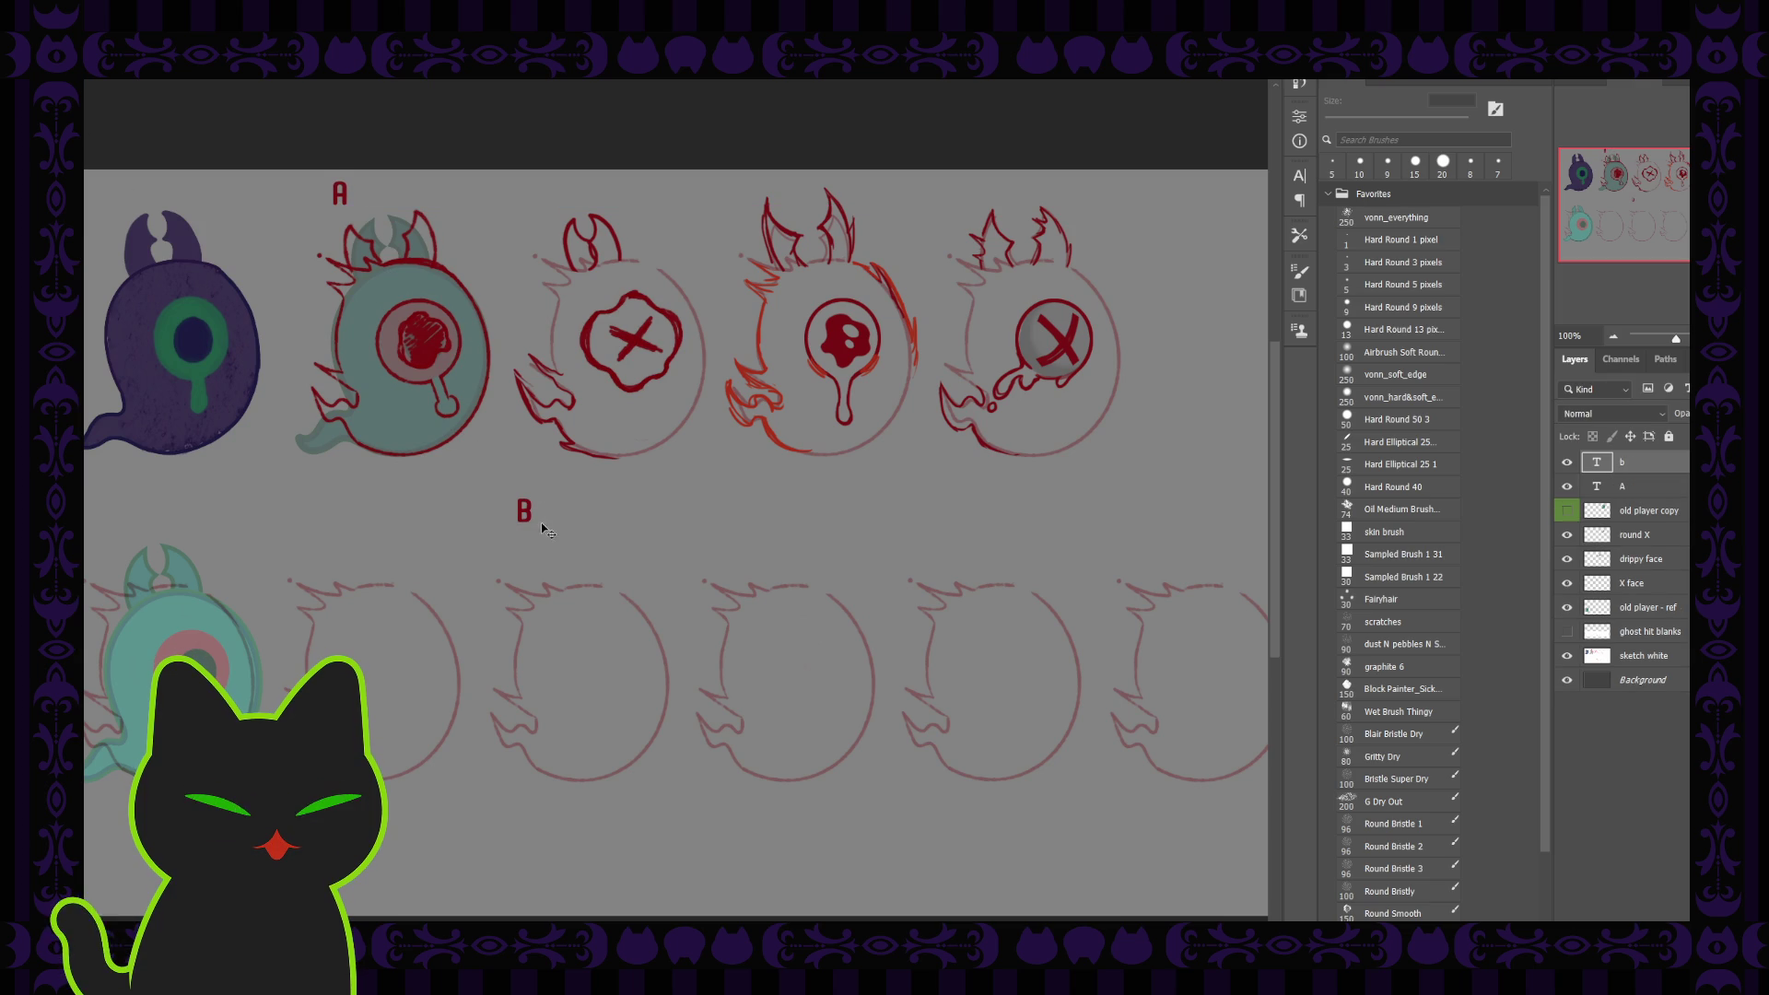
drag(526, 512, 542, 208)
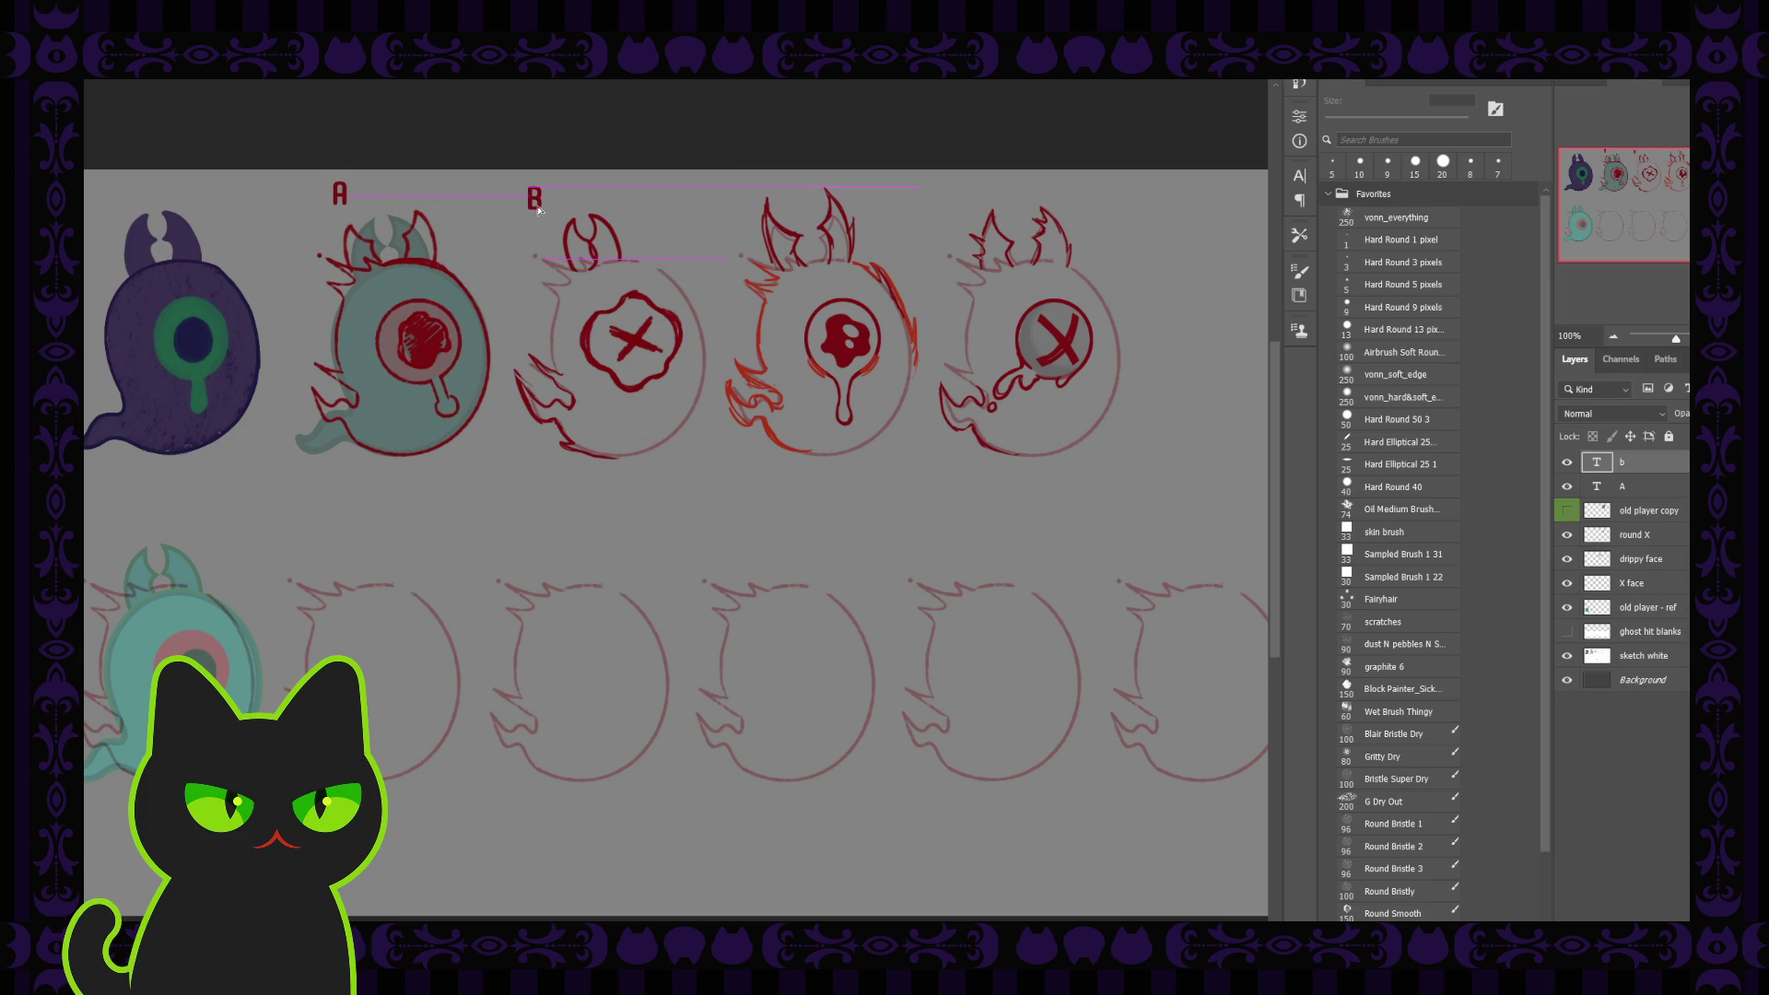
Add labels C and D above the next two heads, level with A and B
click(694, 230)
text(c)
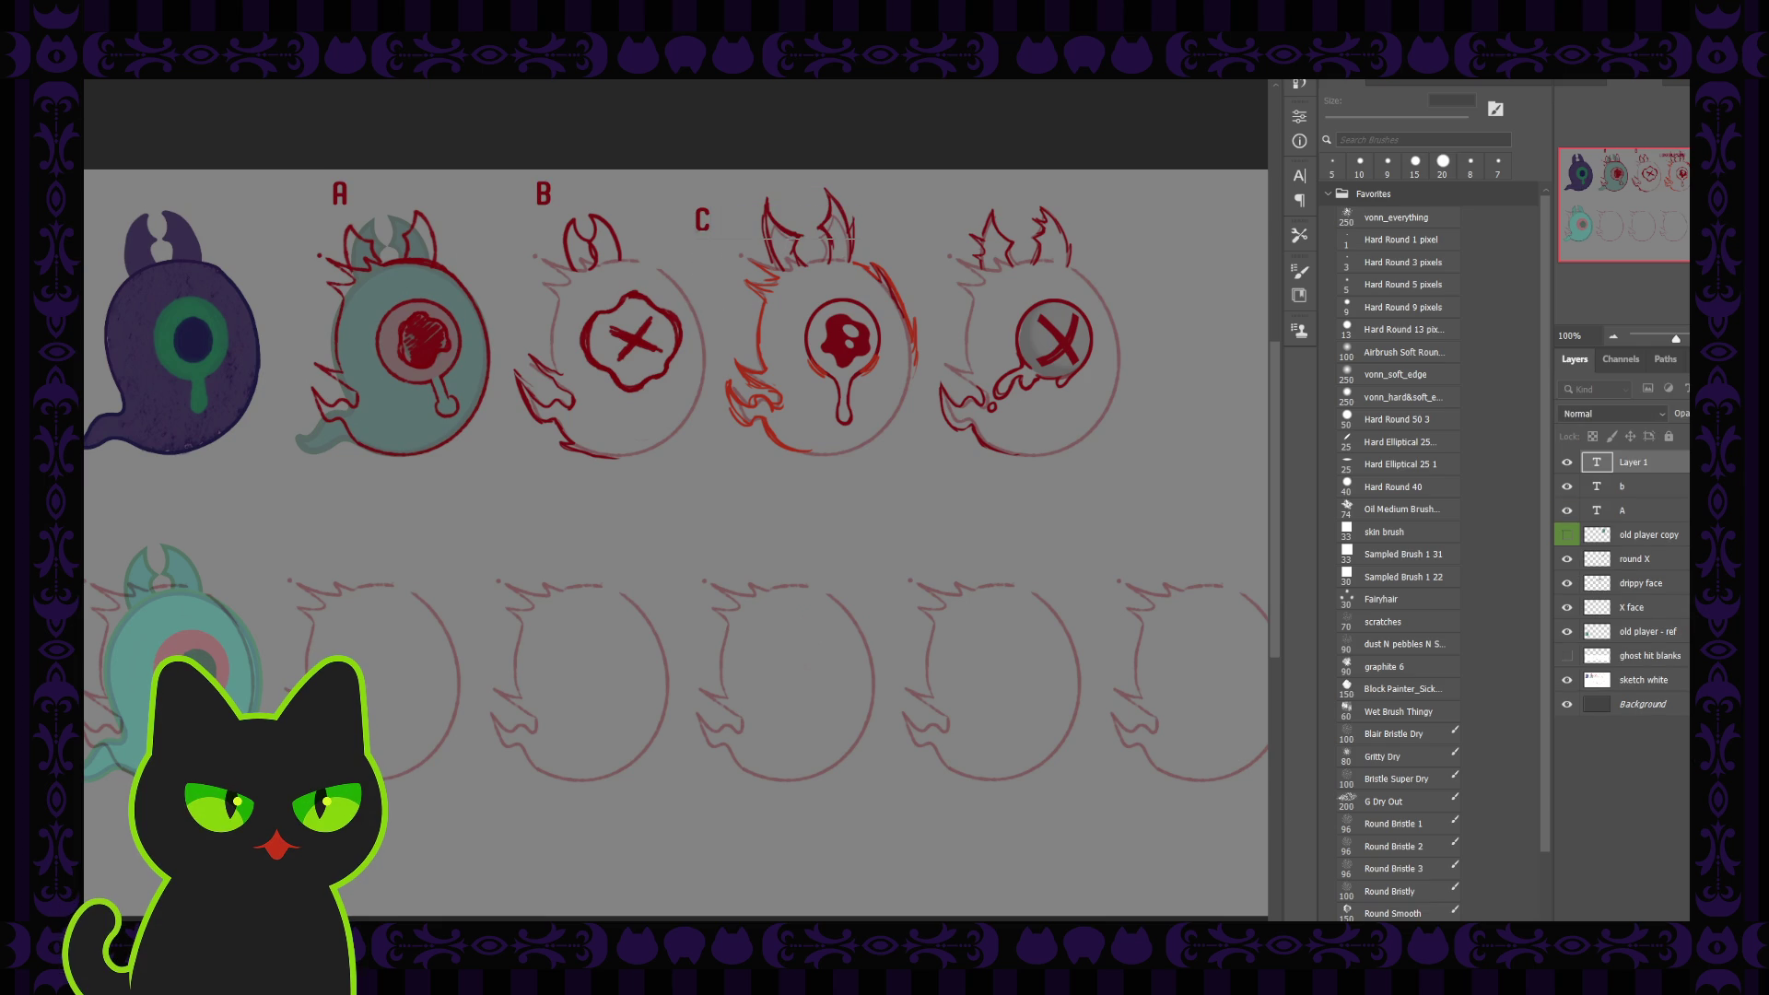
key(ctrl+Return)
drag(702, 224, 732, 203)
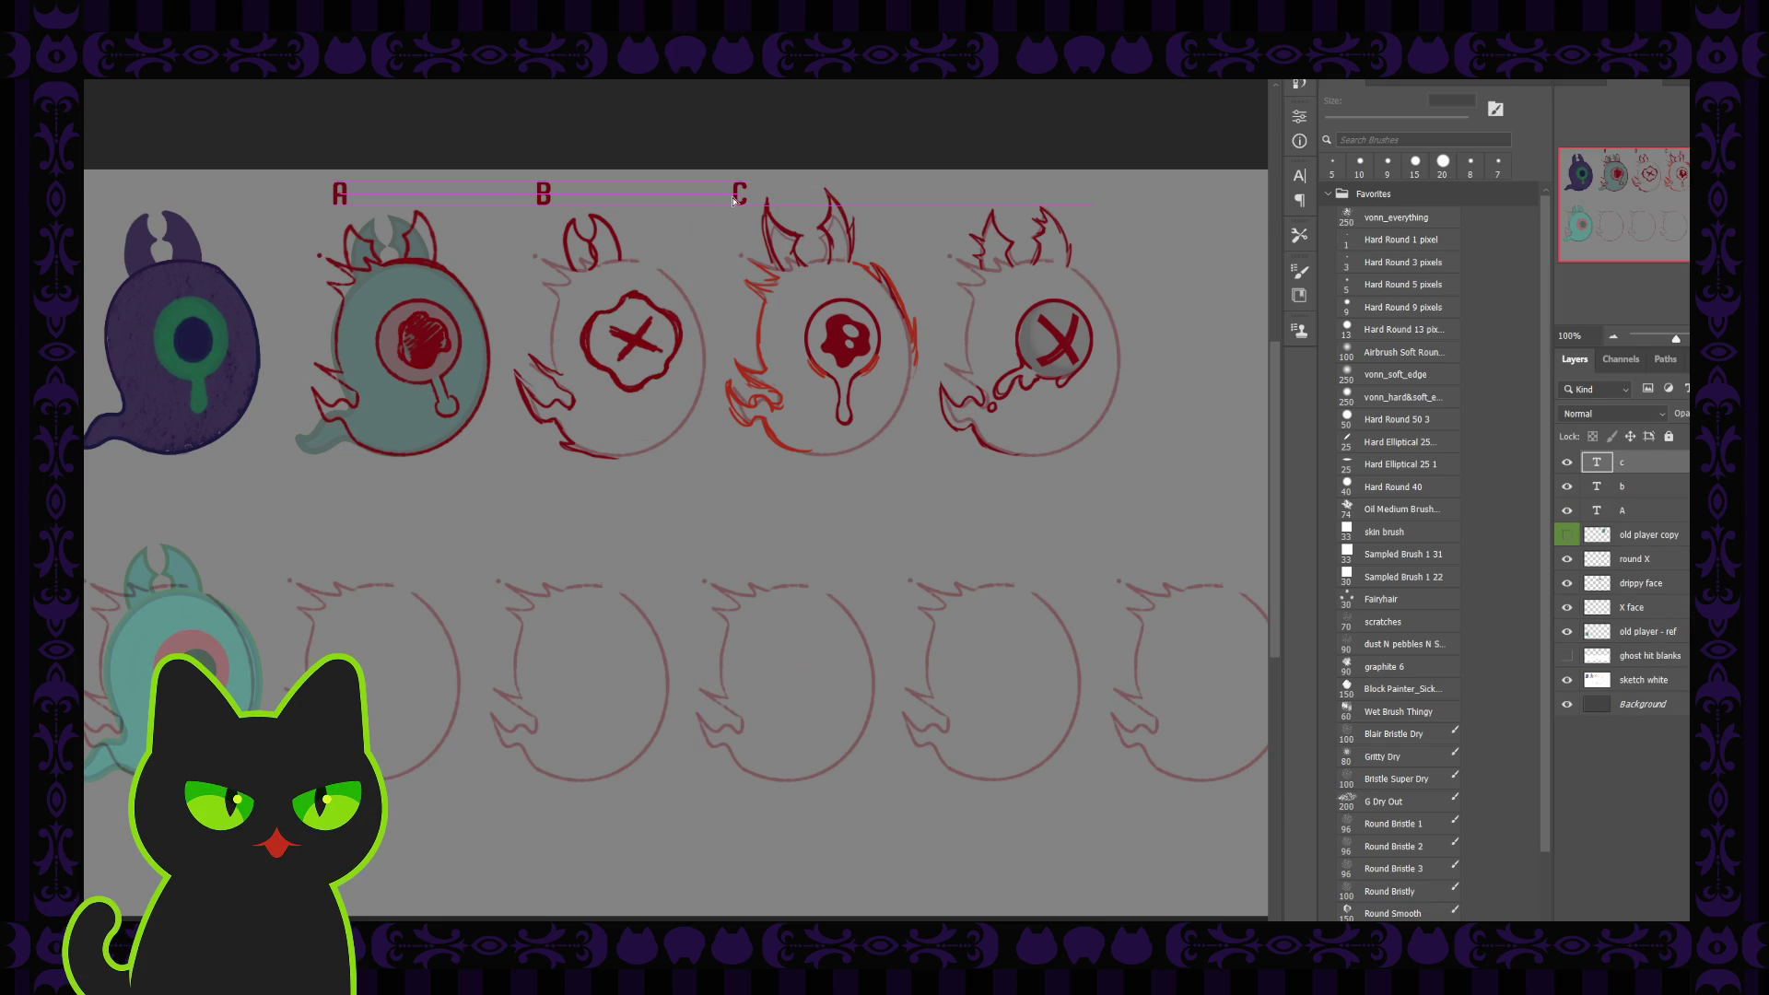
key(t)
click(703, 276)
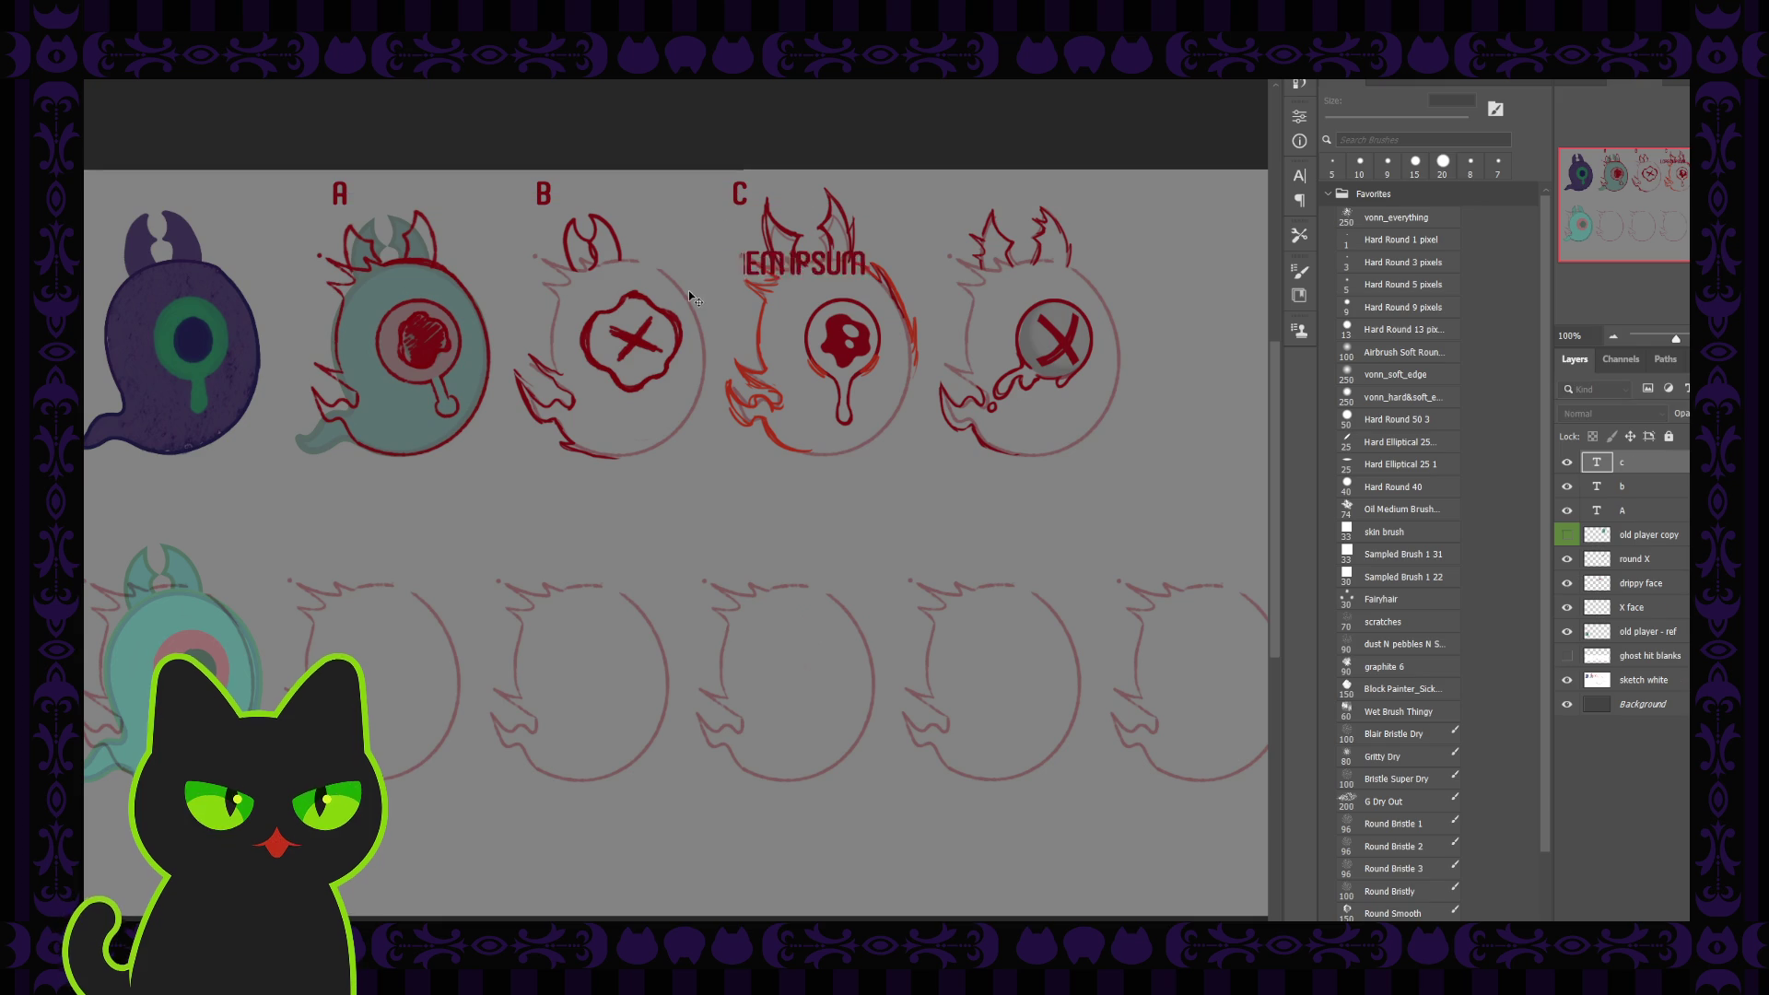
text(D)
key(ctrl+Return)
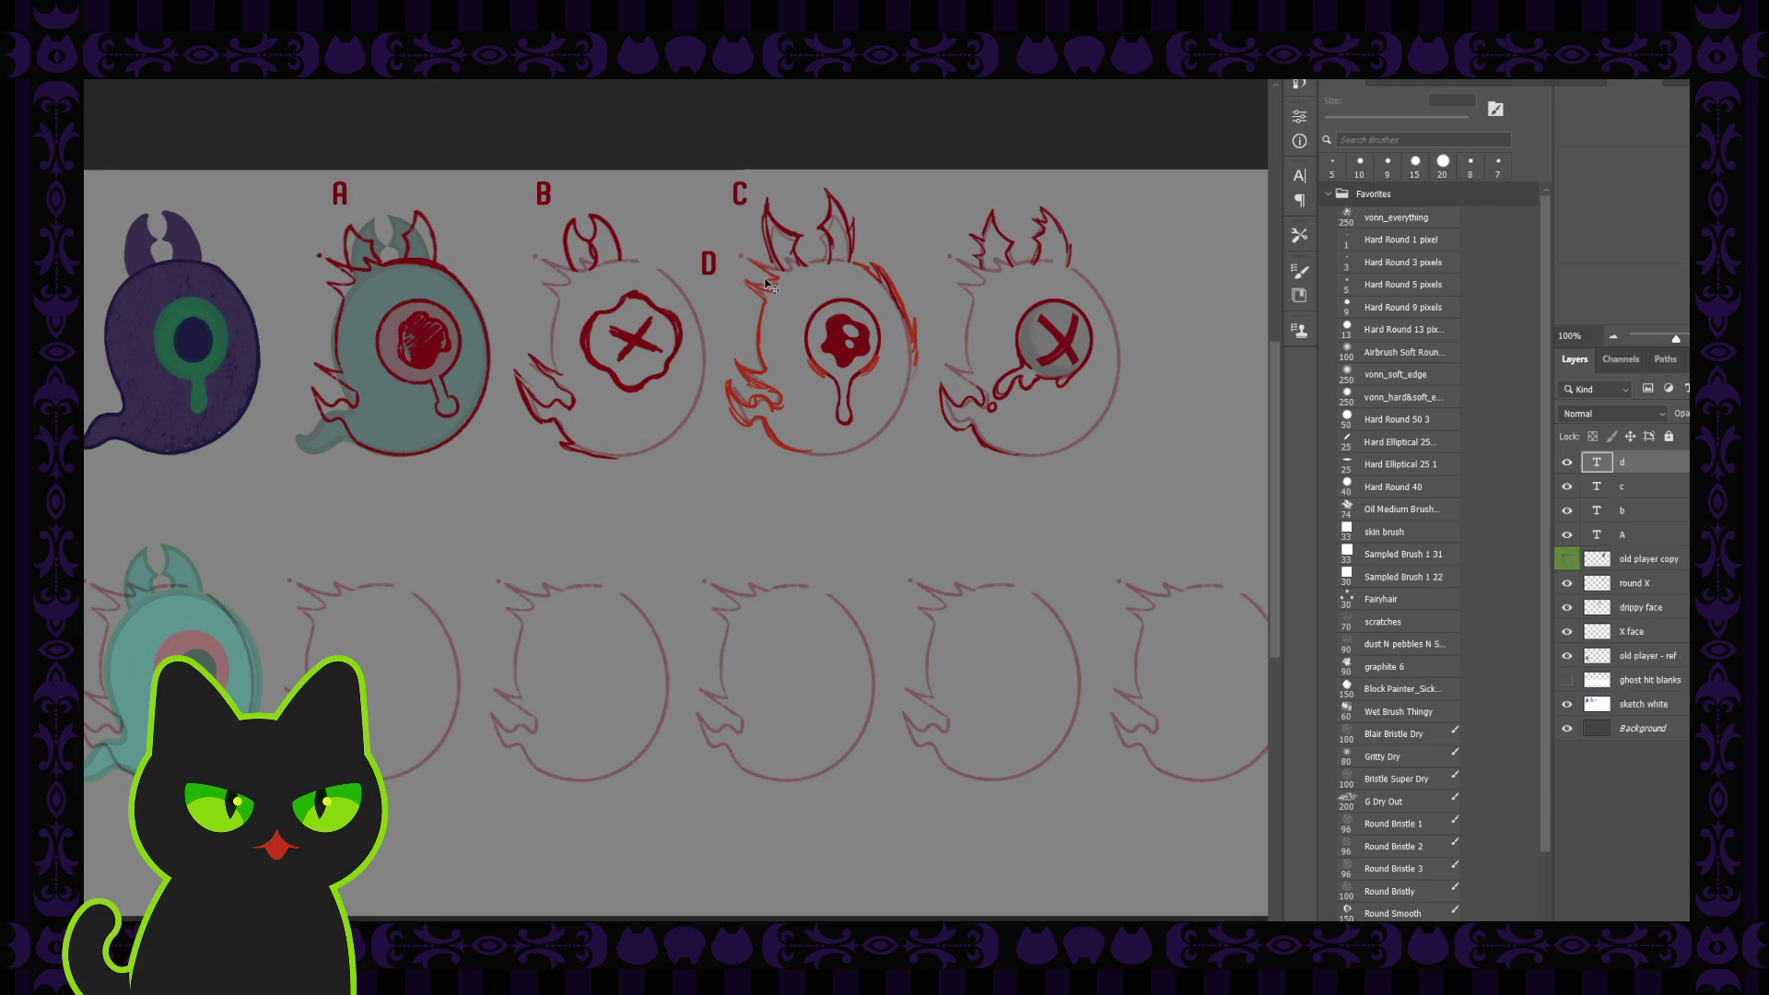
drag(715, 275, 965, 204)
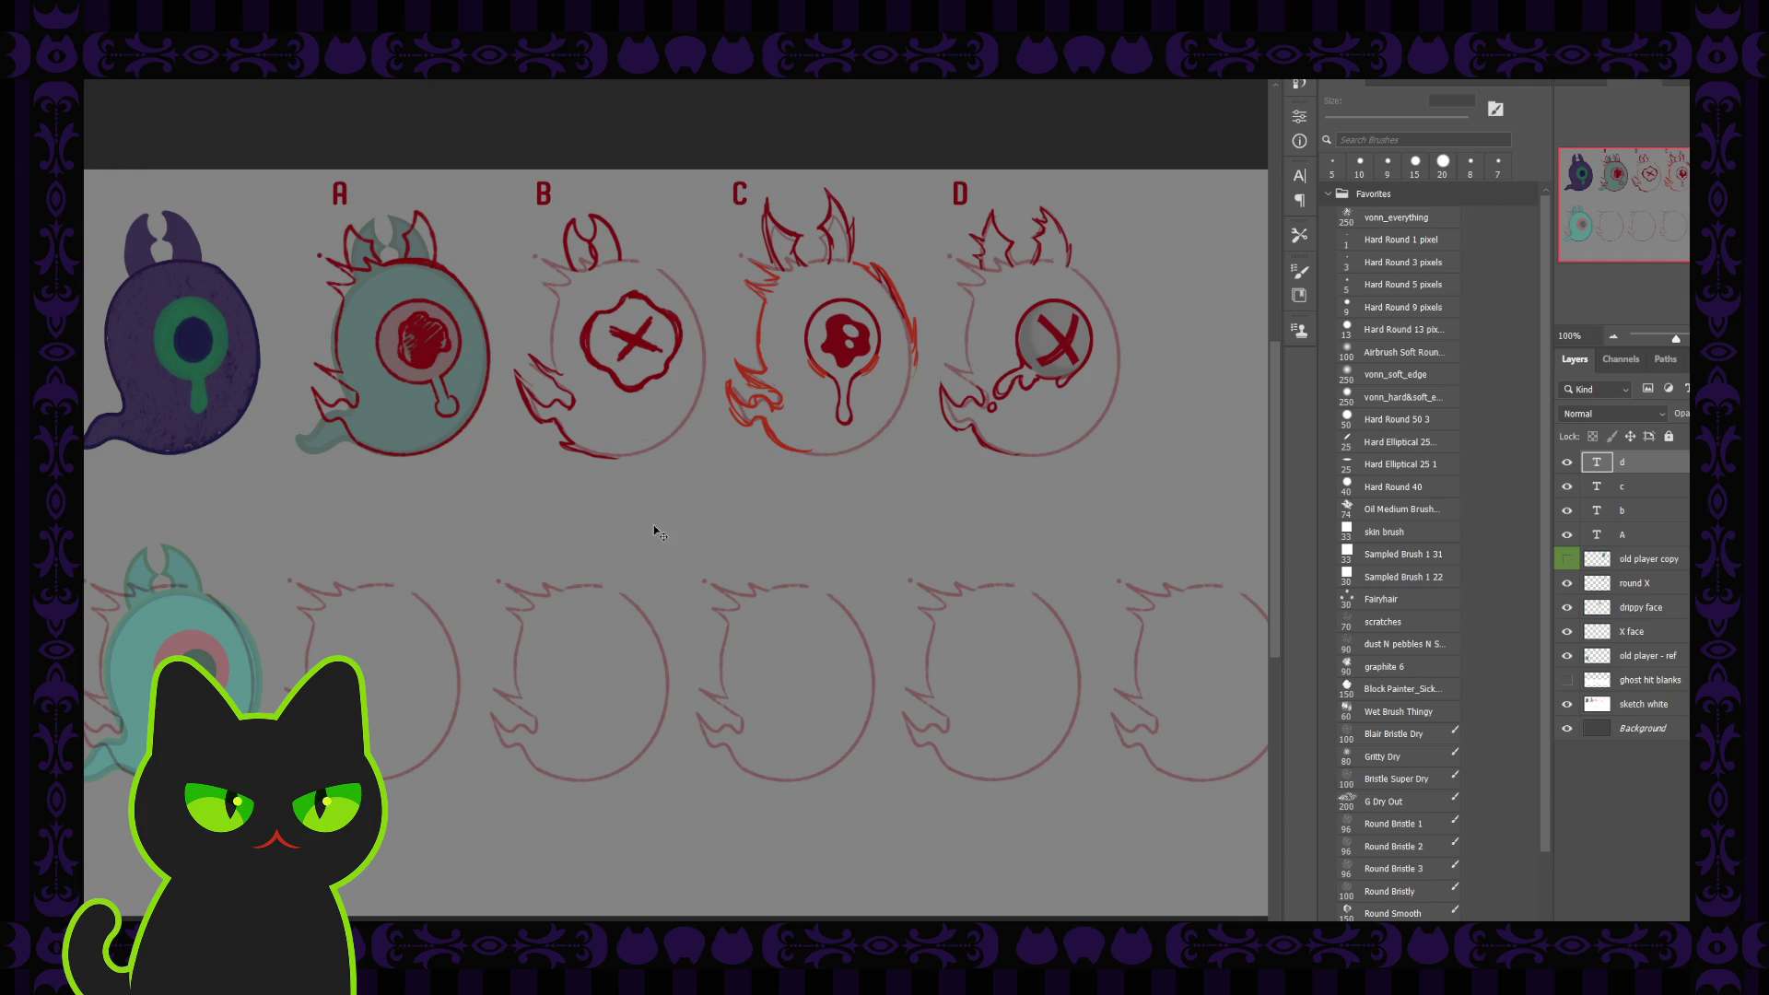
Add a new empty layer at the top of the stack
click(1594, 539)
ctrl+click(1592, 543)
key(ctrl+shift+alt+n)
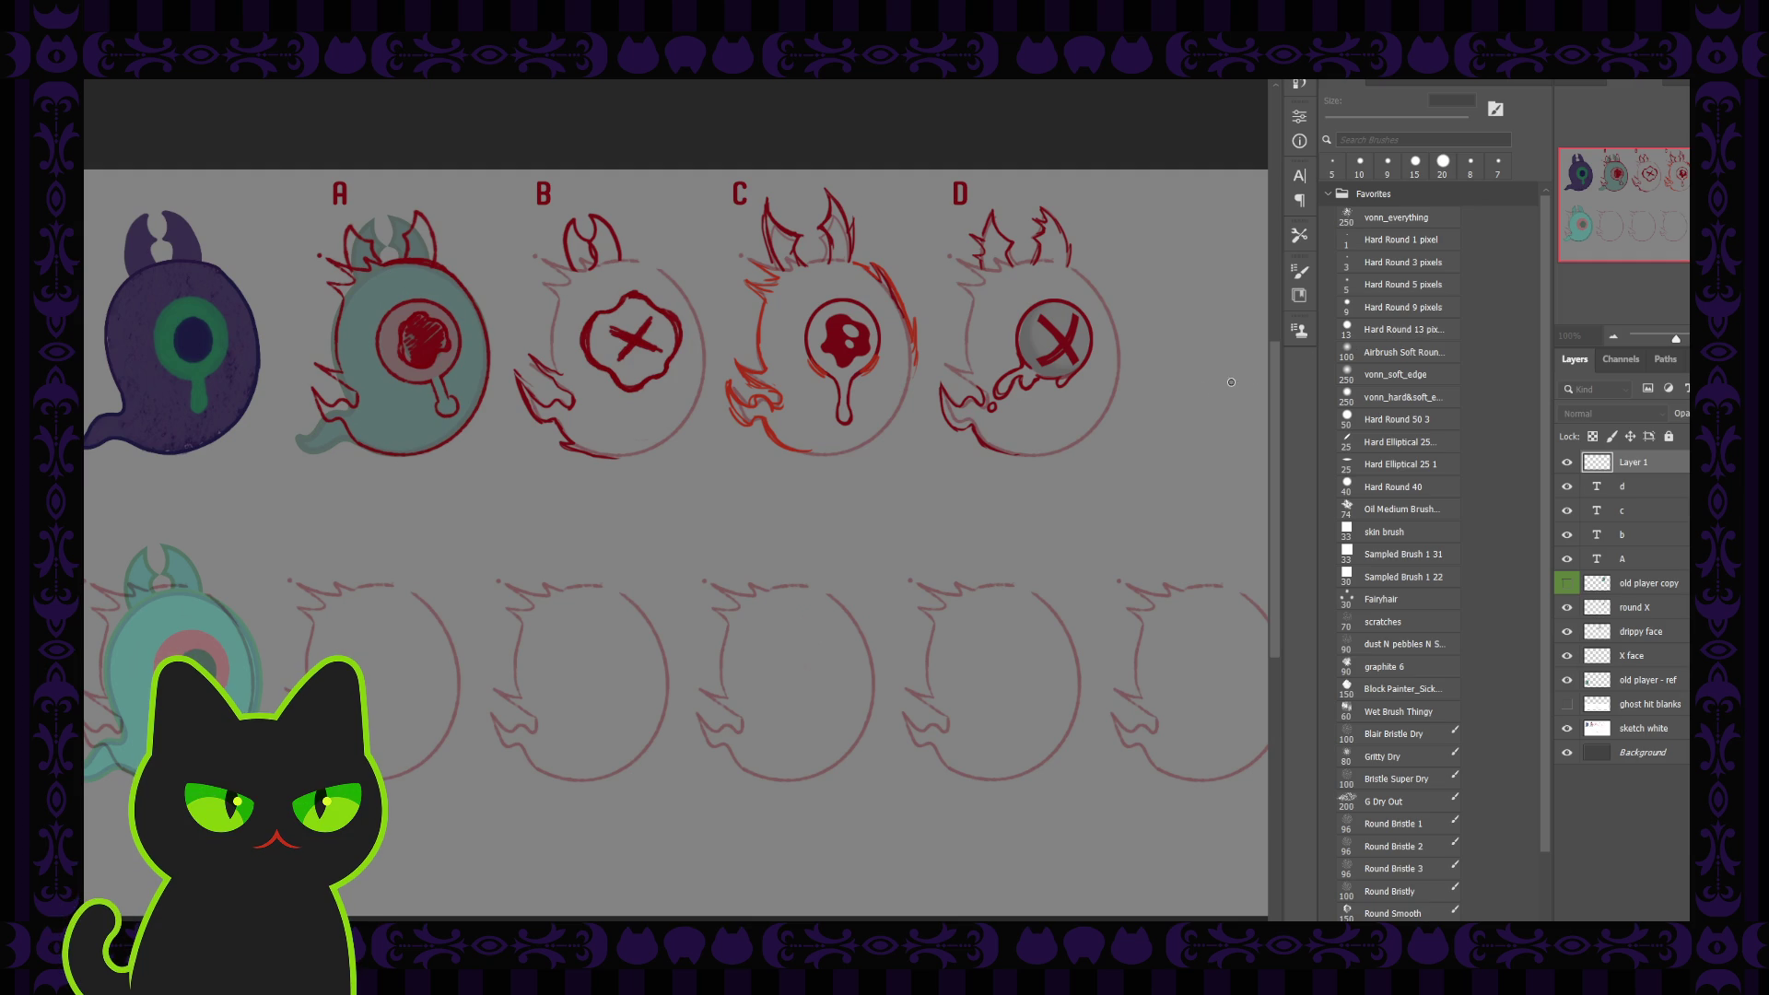
With a smaller hard round brush, circle letter A and ghost D's lower-left edge in green
click(1410, 330)
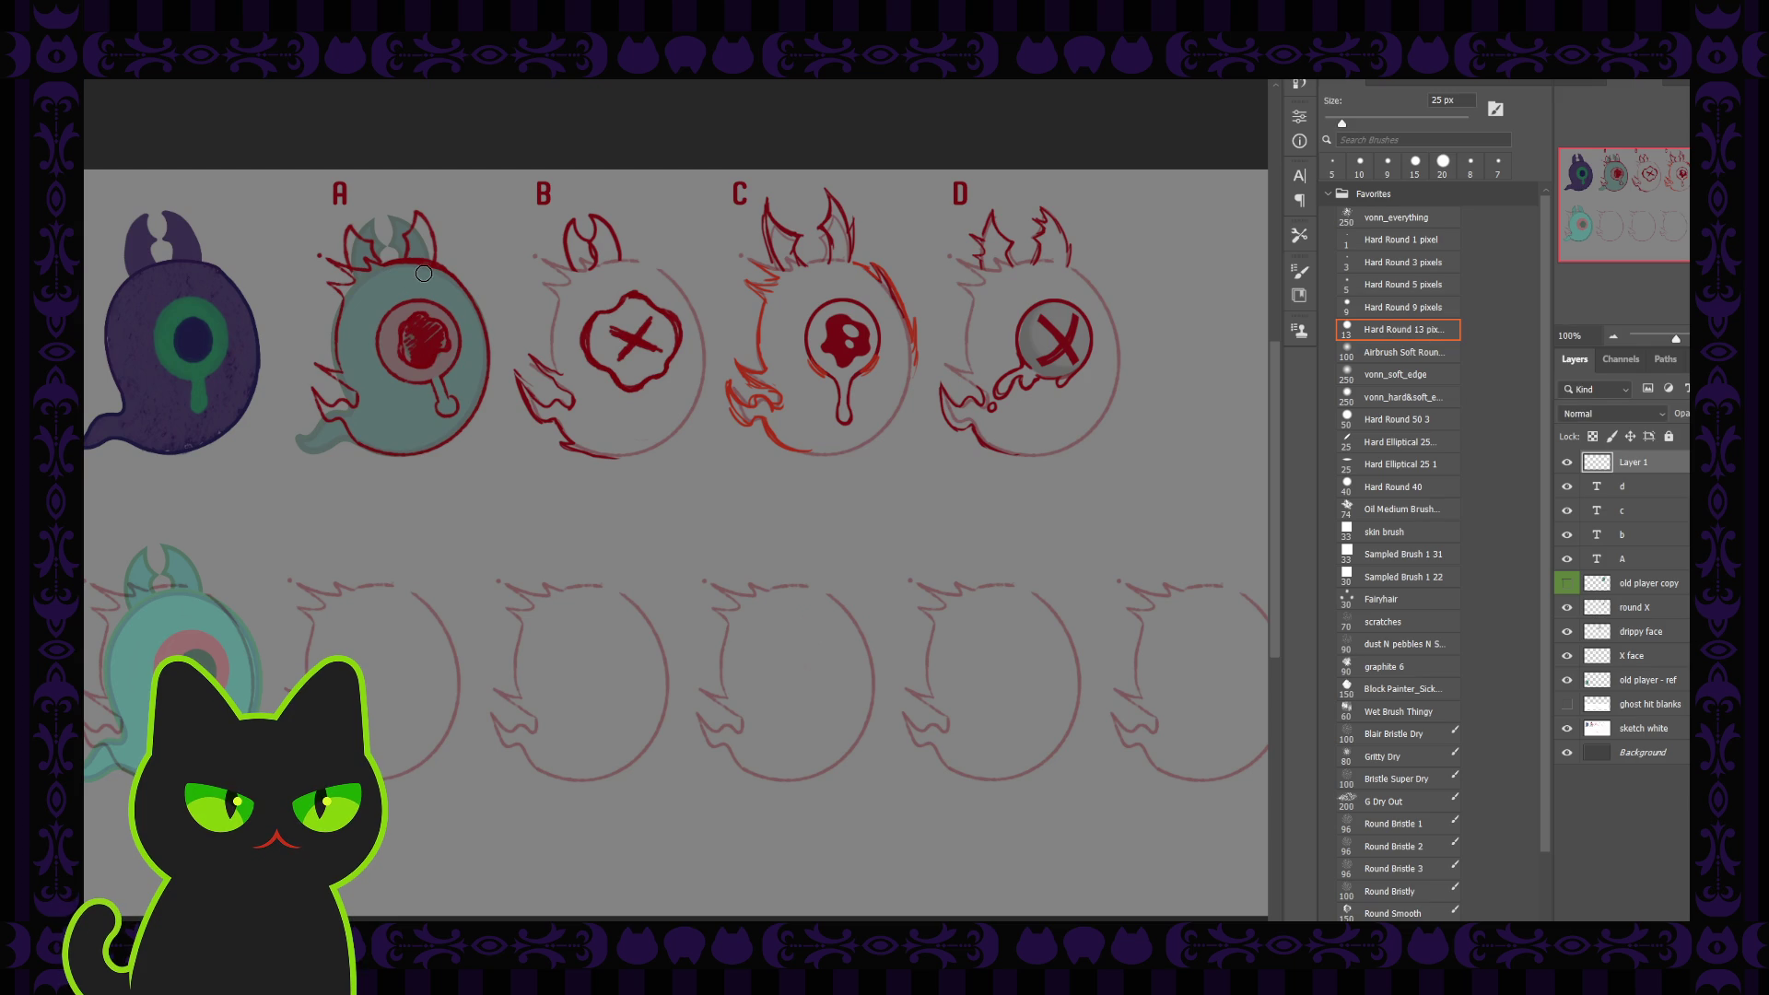
key(bracketleft)
key(bracketleft)
key(bracketleft)
drag(313, 184, 315, 187)
drag(929, 377, 940, 414)
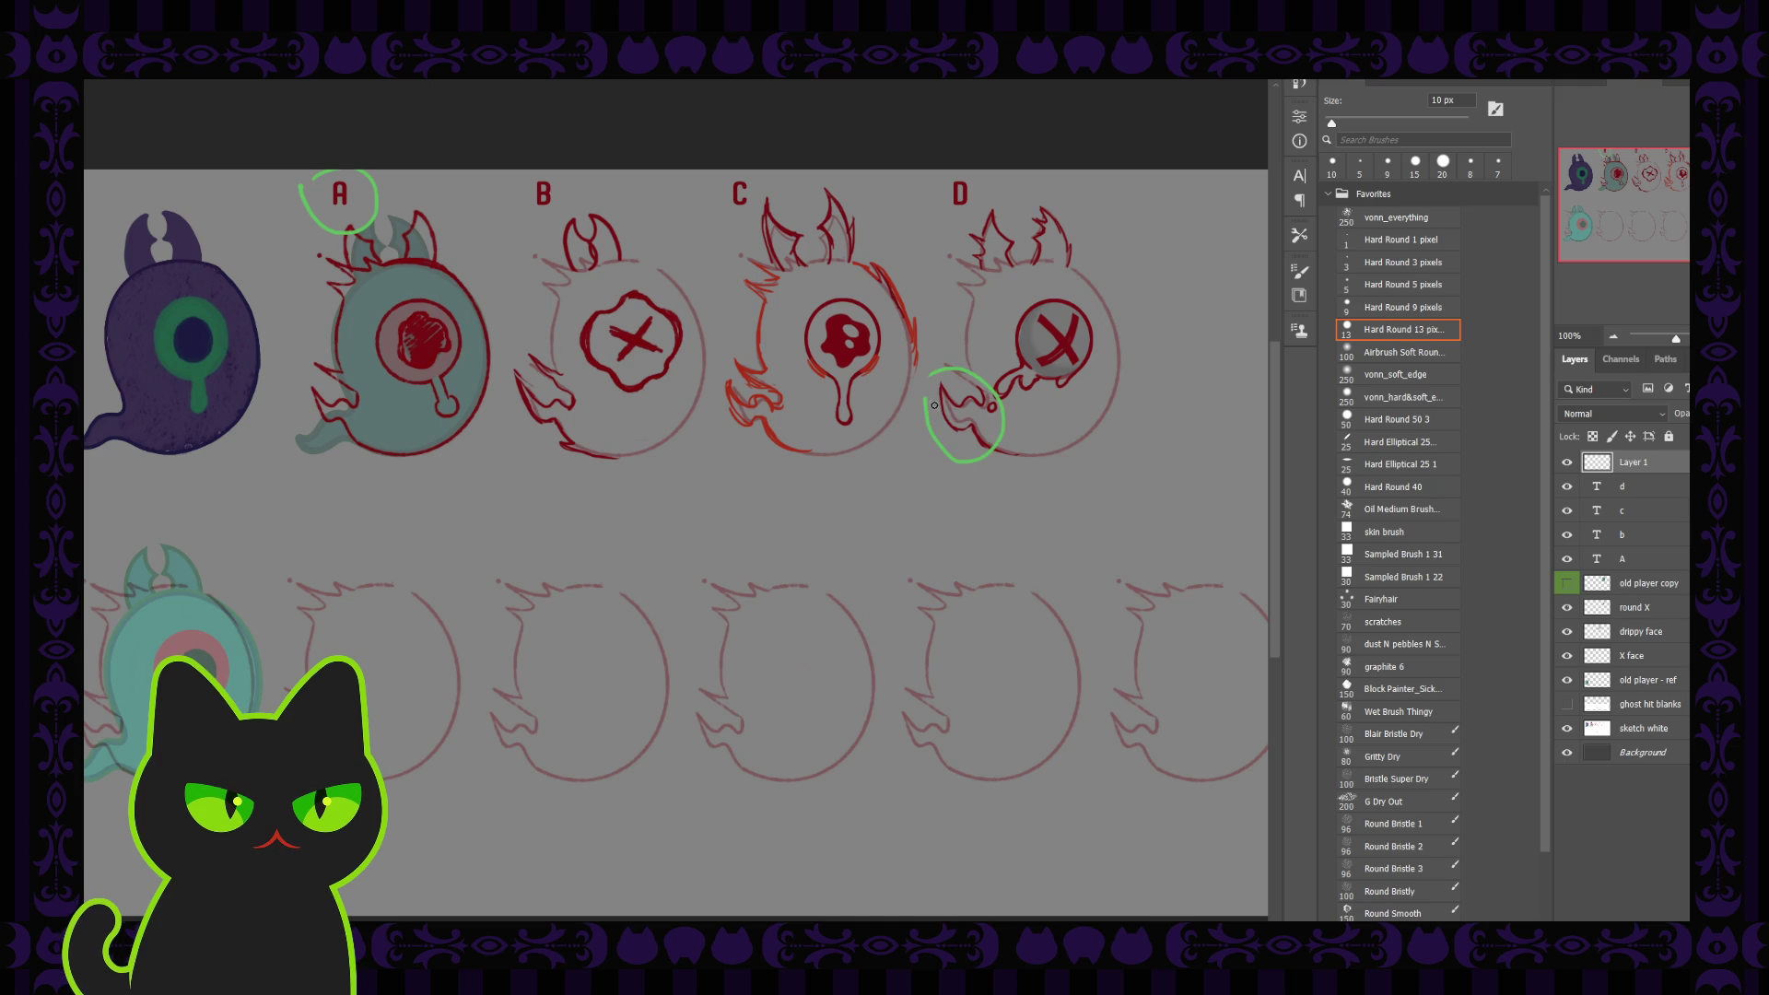
key(ctrl+z)
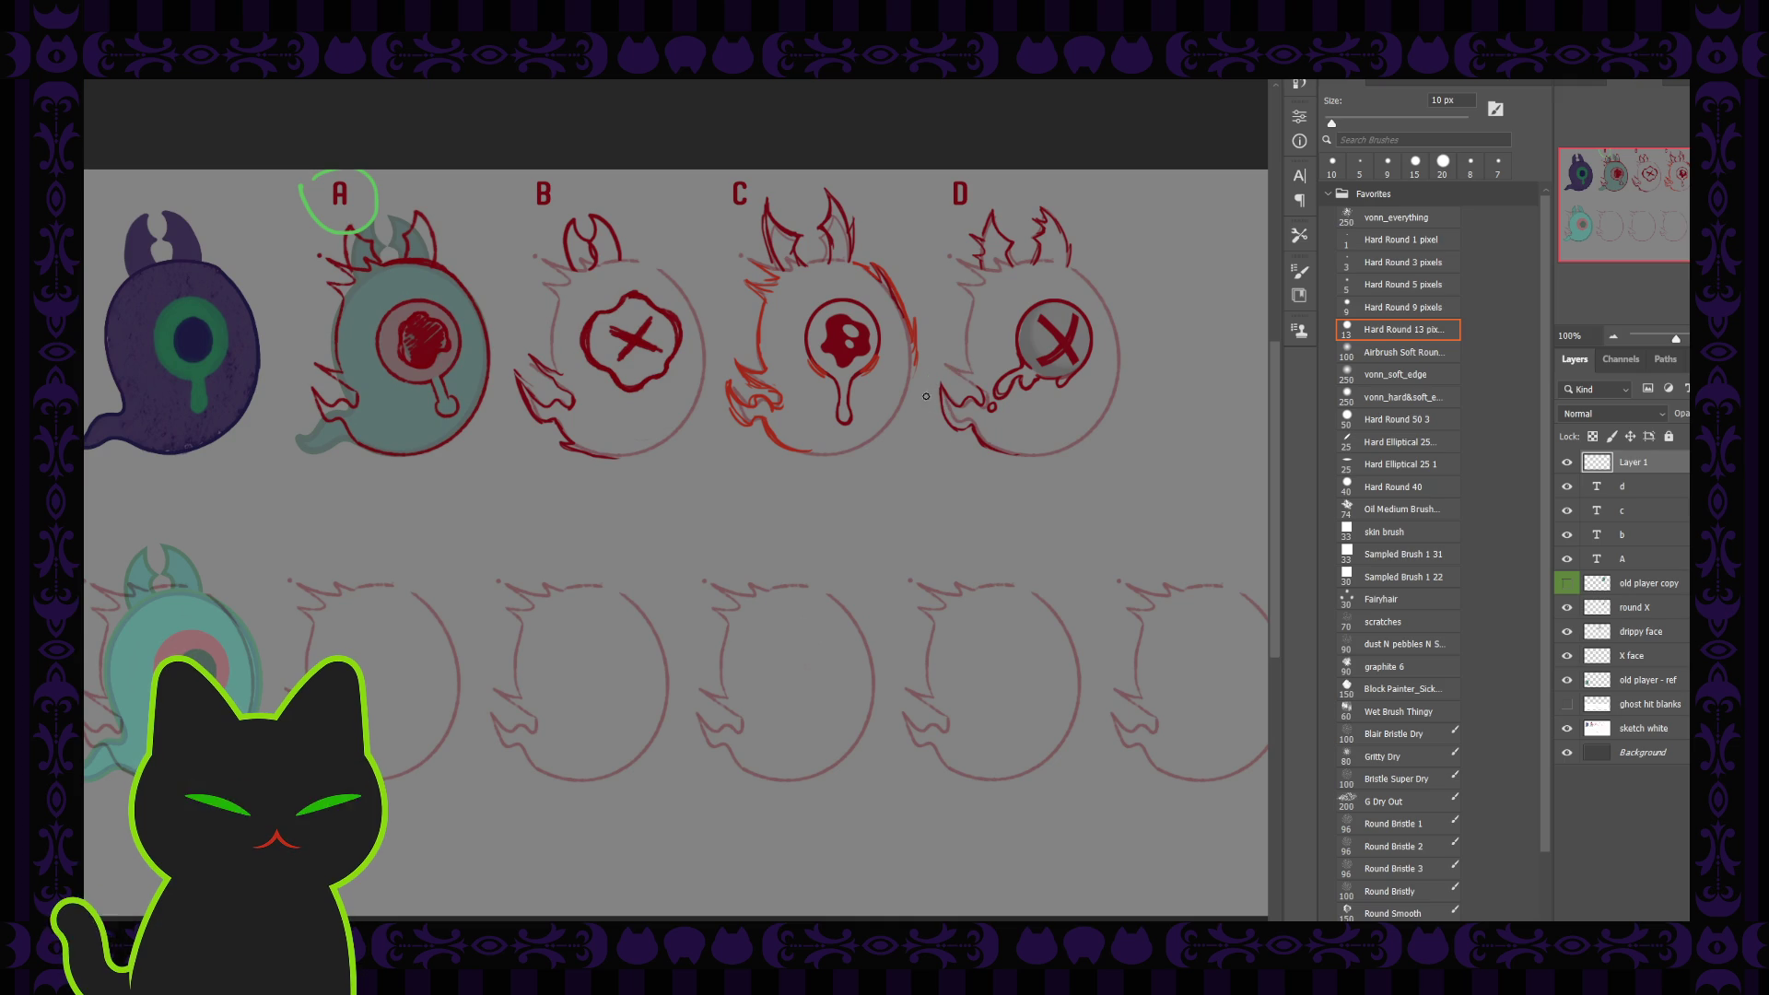
drag(963, 378, 956, 375)
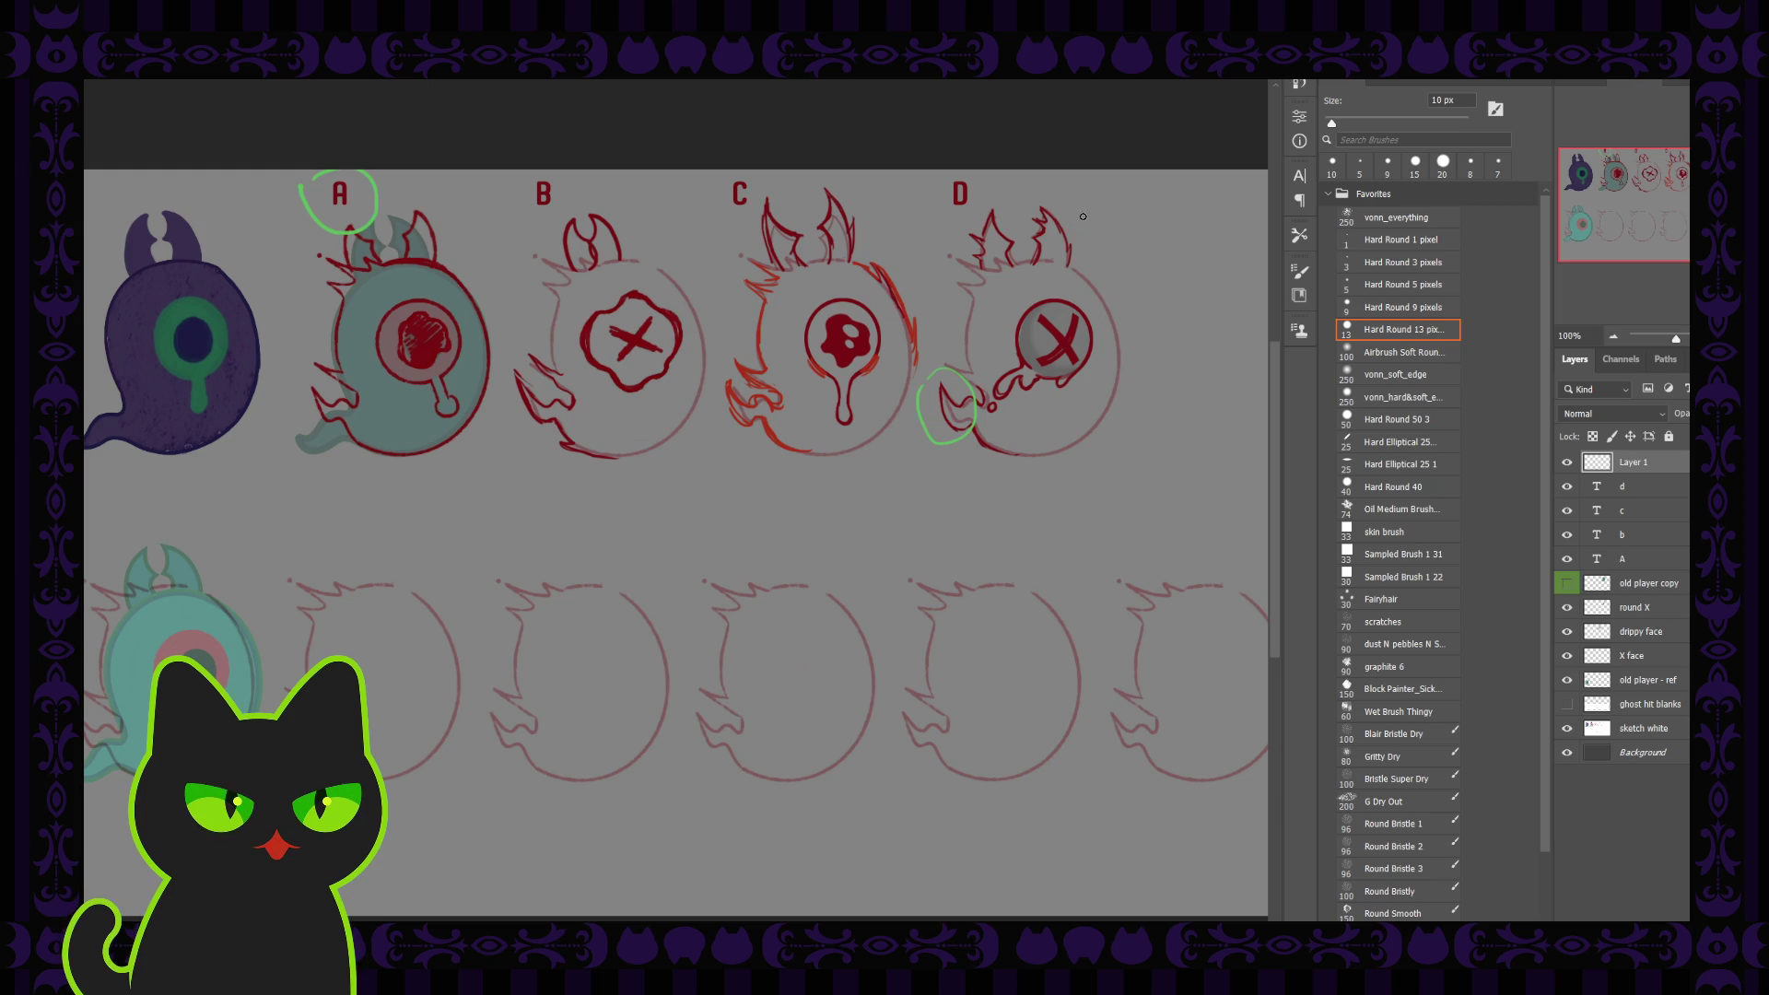
drag(1078, 213, 1046, 208)
key(ctrl+z)
Circle ghost B's X face and ghost C's drippy face, and draw a curve linking C to A
drag(594, 298, 586, 306)
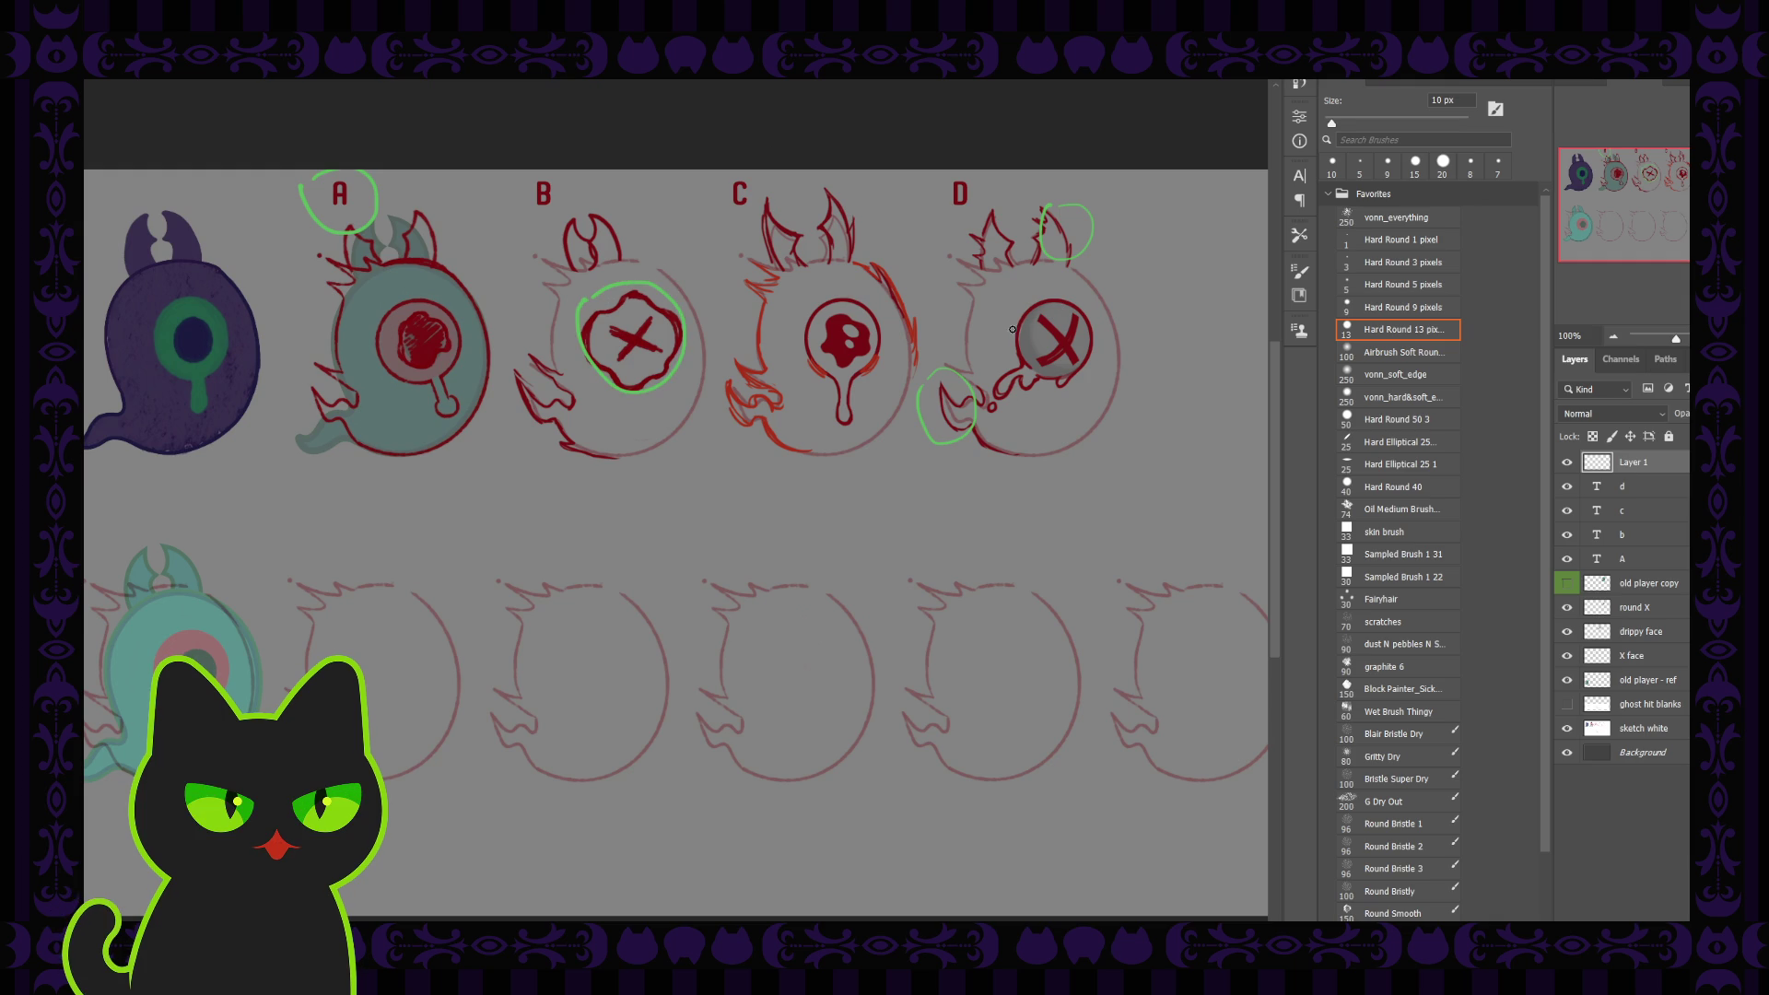
mouse_move(810, 293)
mouse_down()
mouse_move(807, 376)
mouse_move(804, 293)
mouse_up()
drag(836, 448, 387, 415)
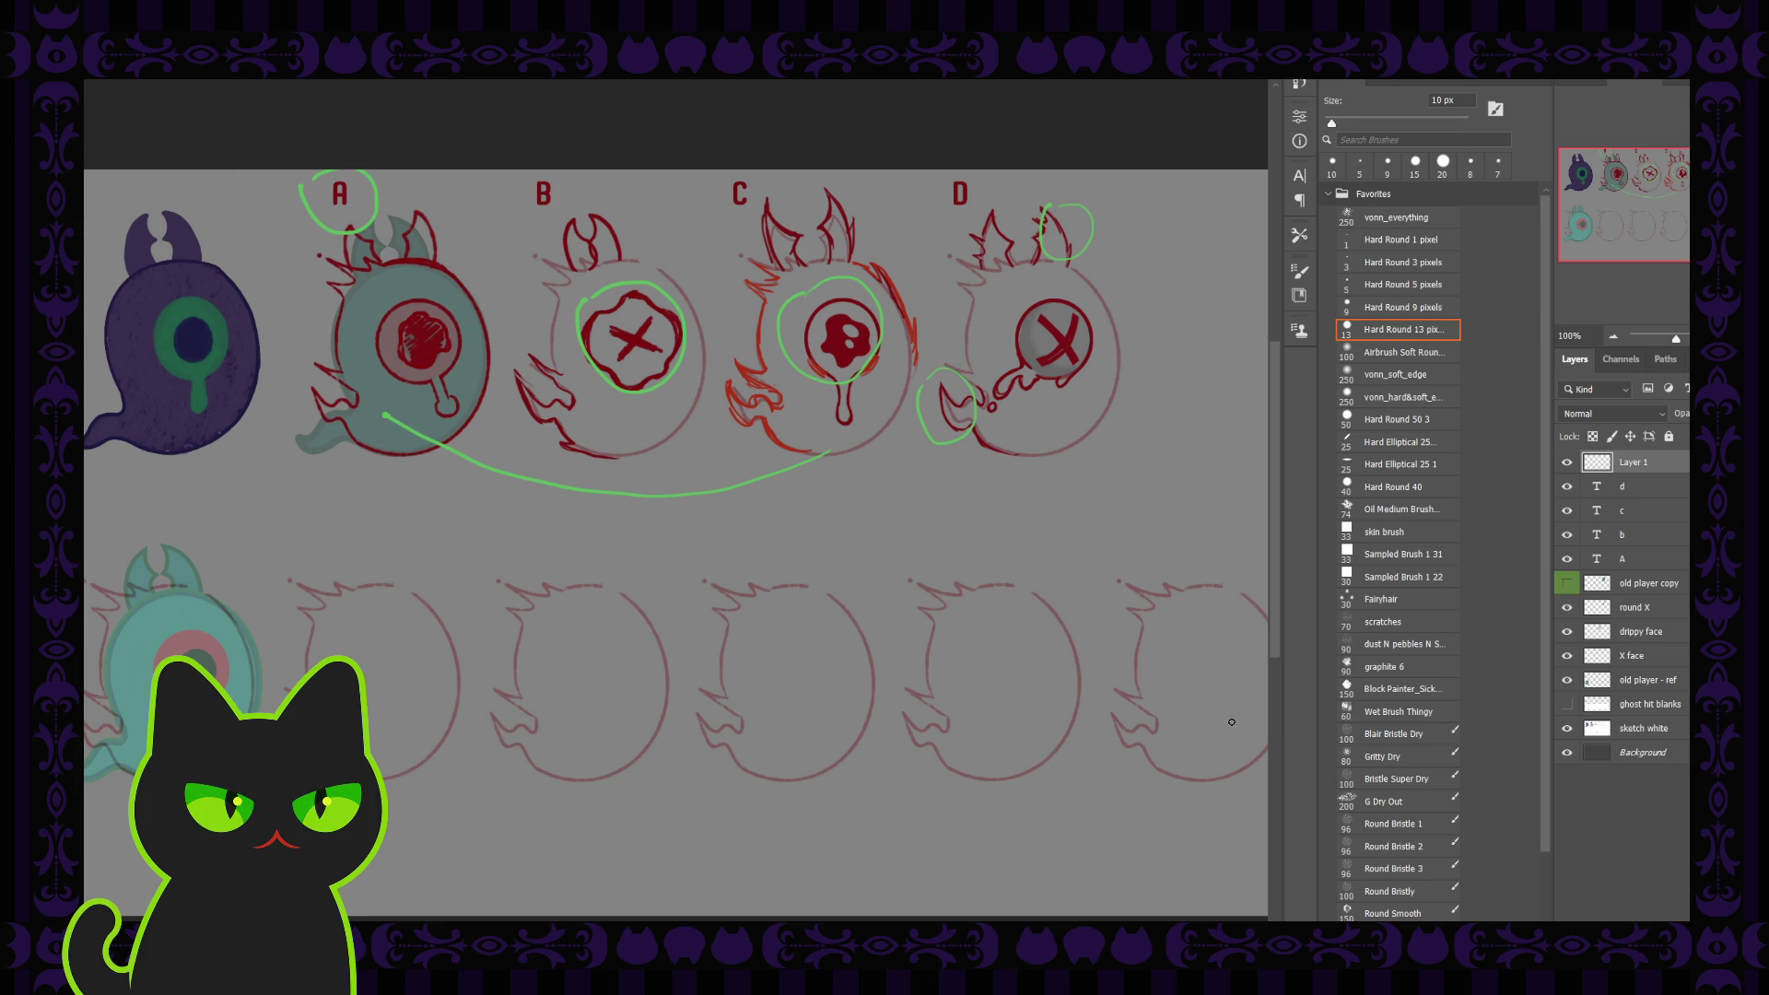
Rename the green markup layer to 'things i like' and hide it
double_click(1633, 462)
text(things i like)
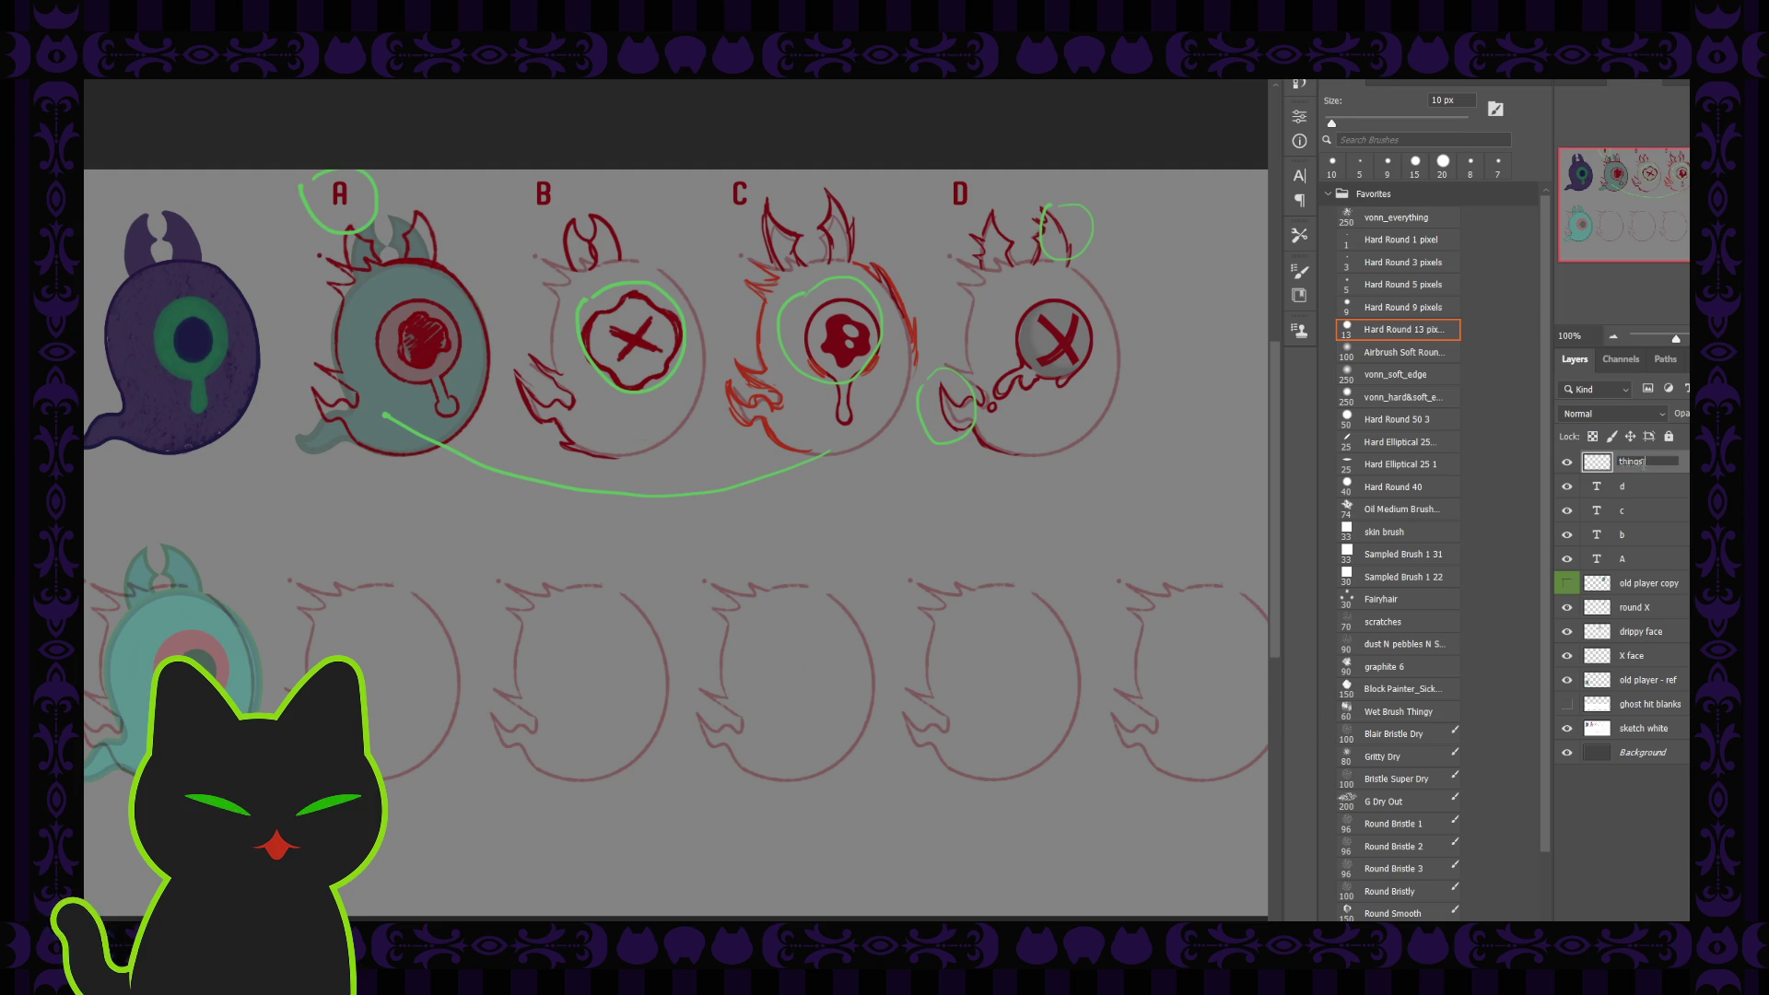
key(Return)
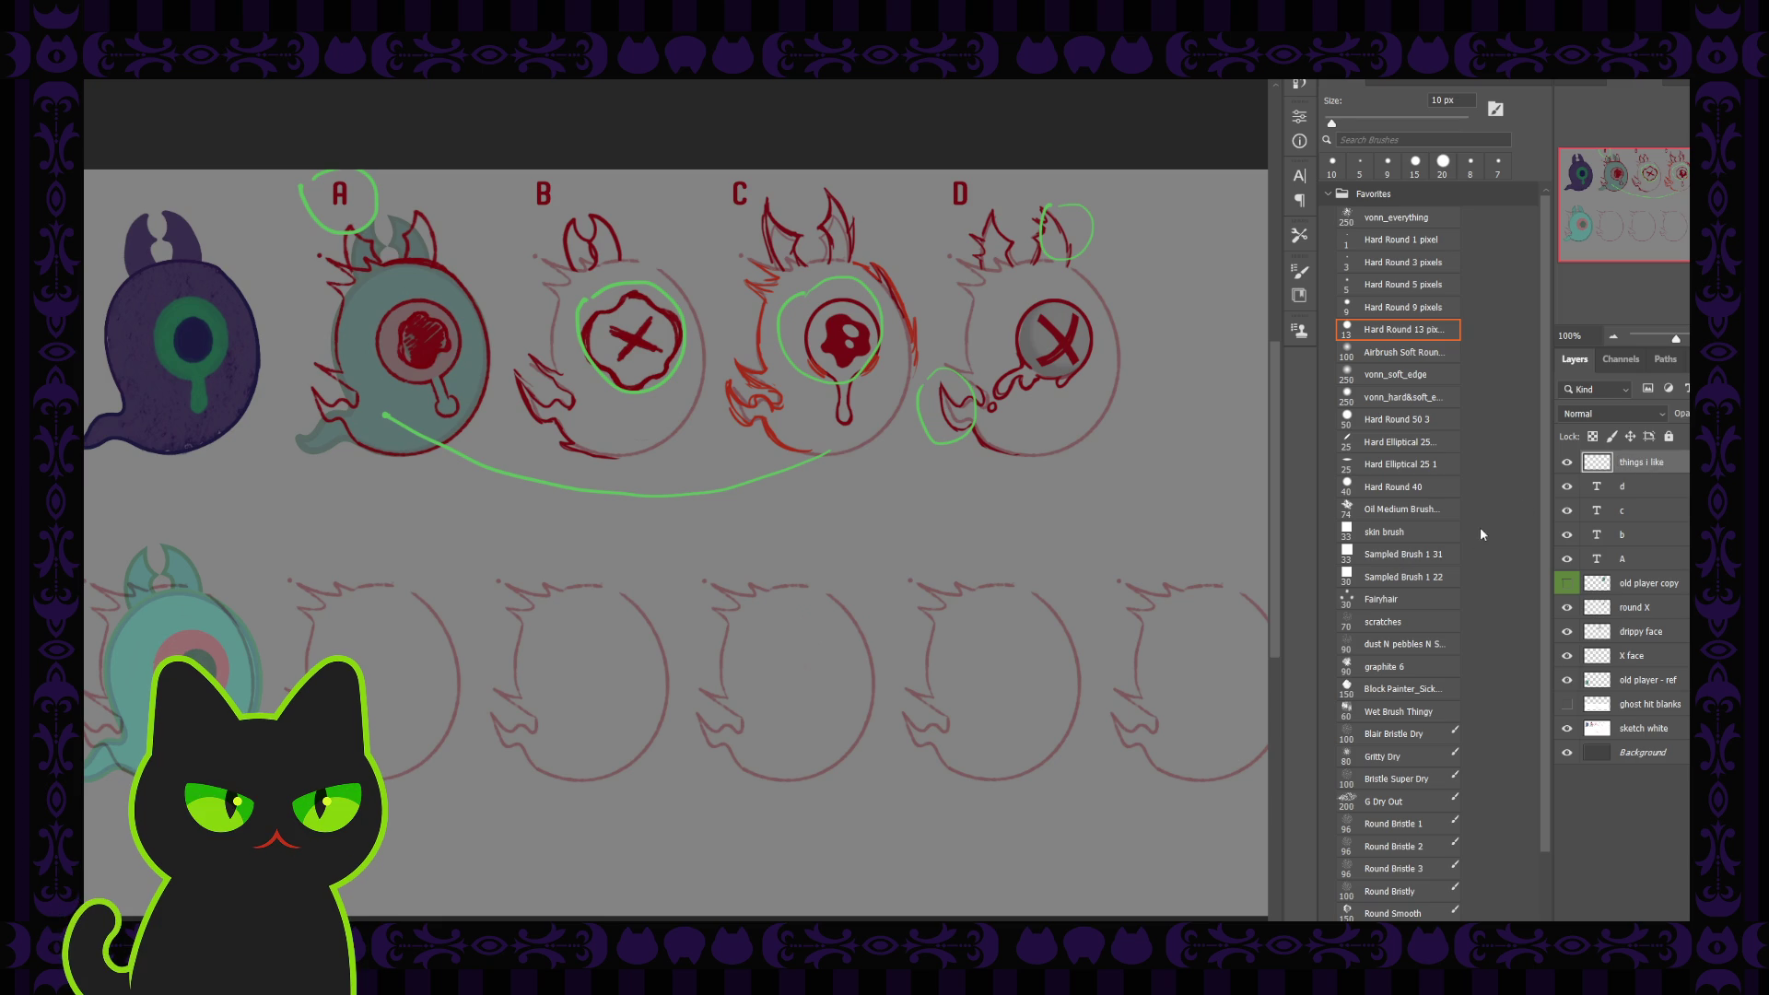
click(1567, 463)
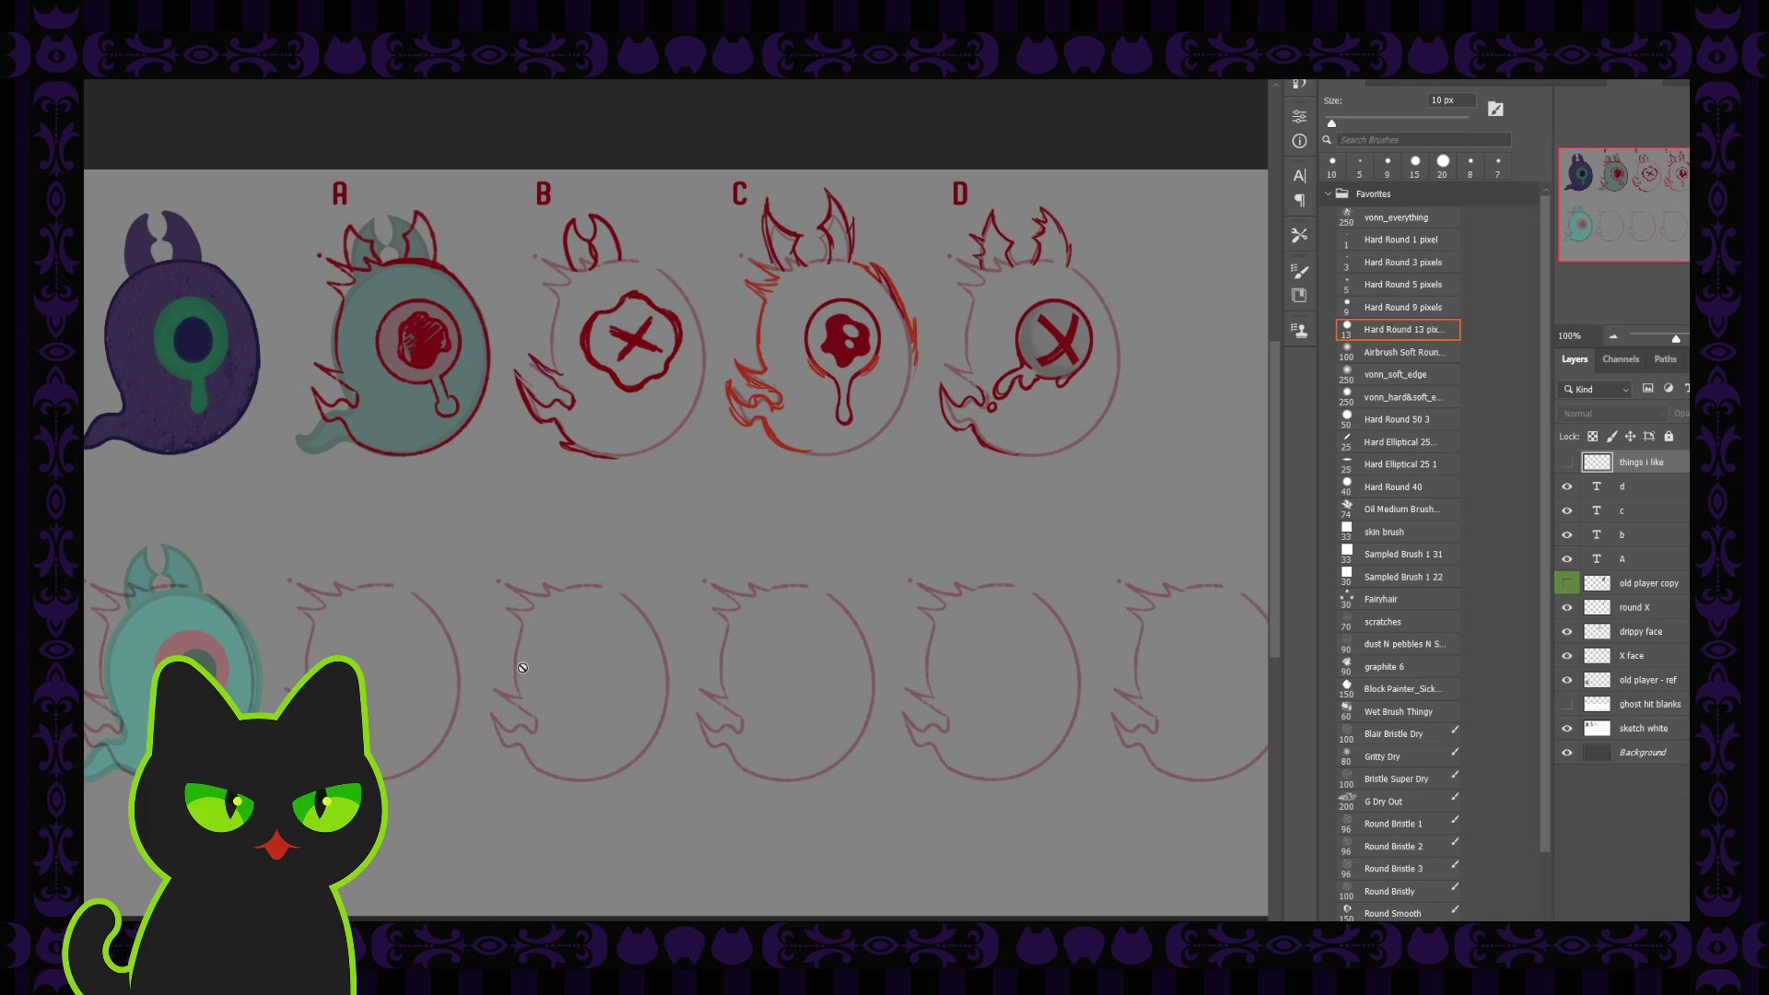
Select the round X layer and pan the sprite sheet to reframe the sketches
click(1646, 609)
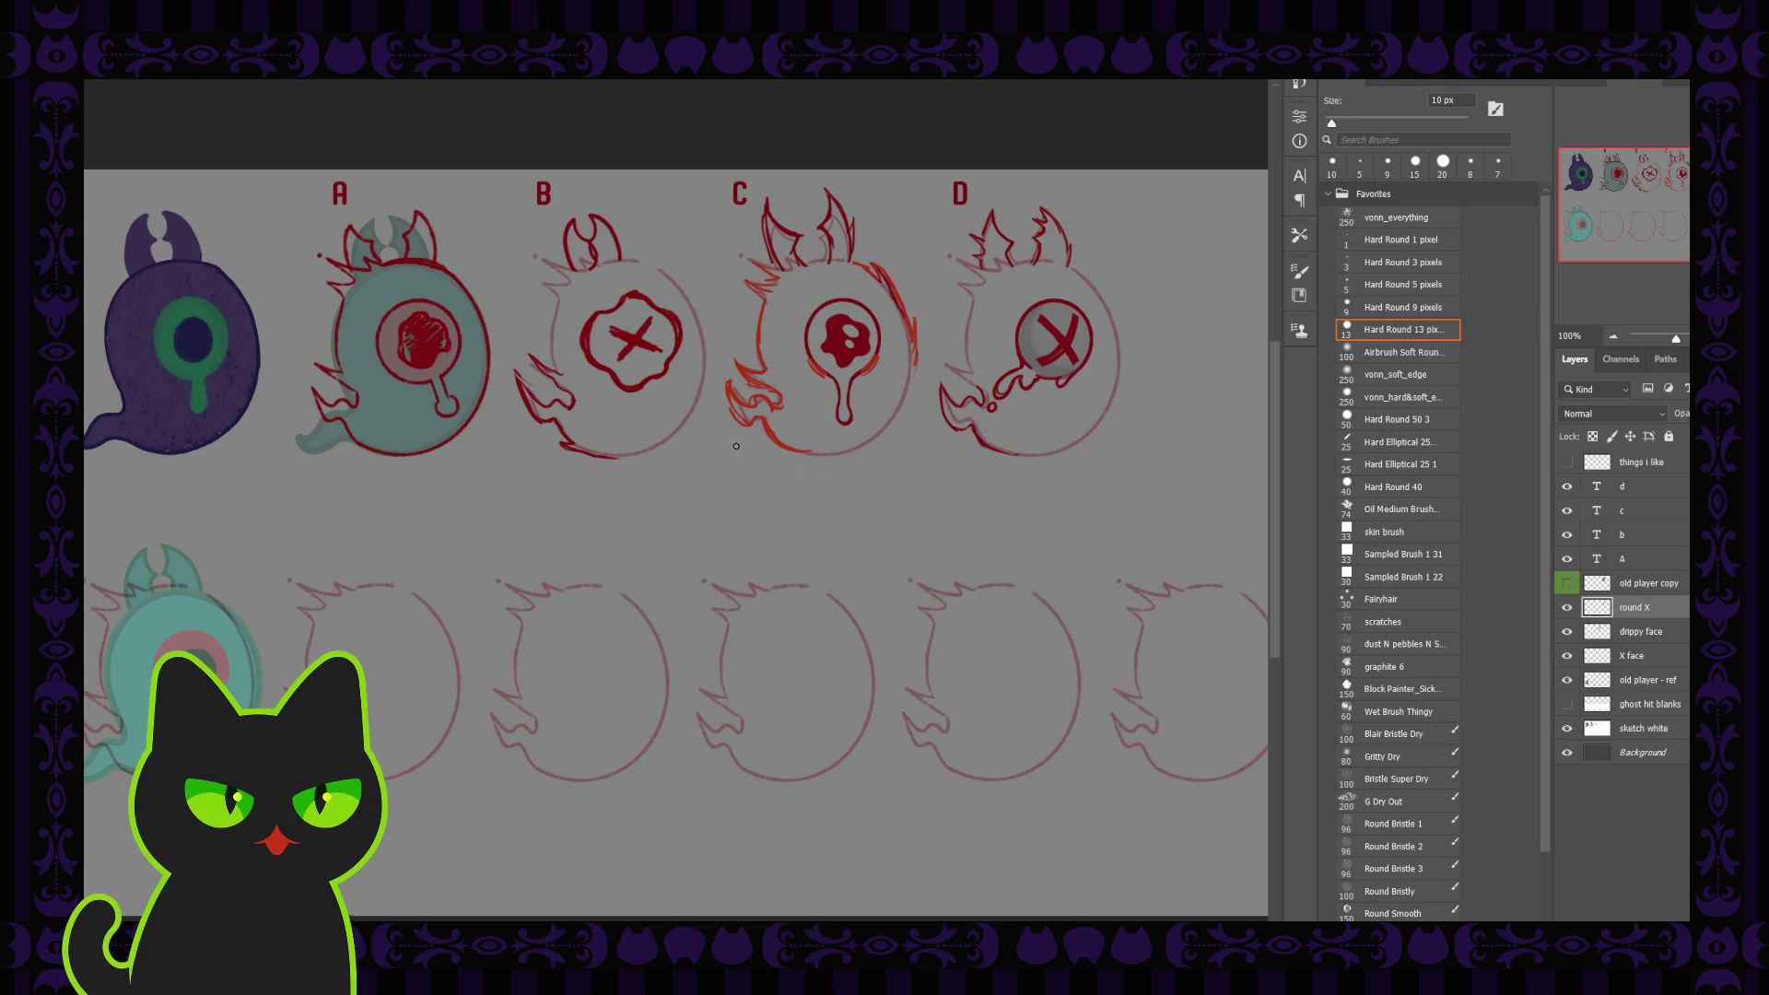
key(space)
drag(656, 510, 739, 494)
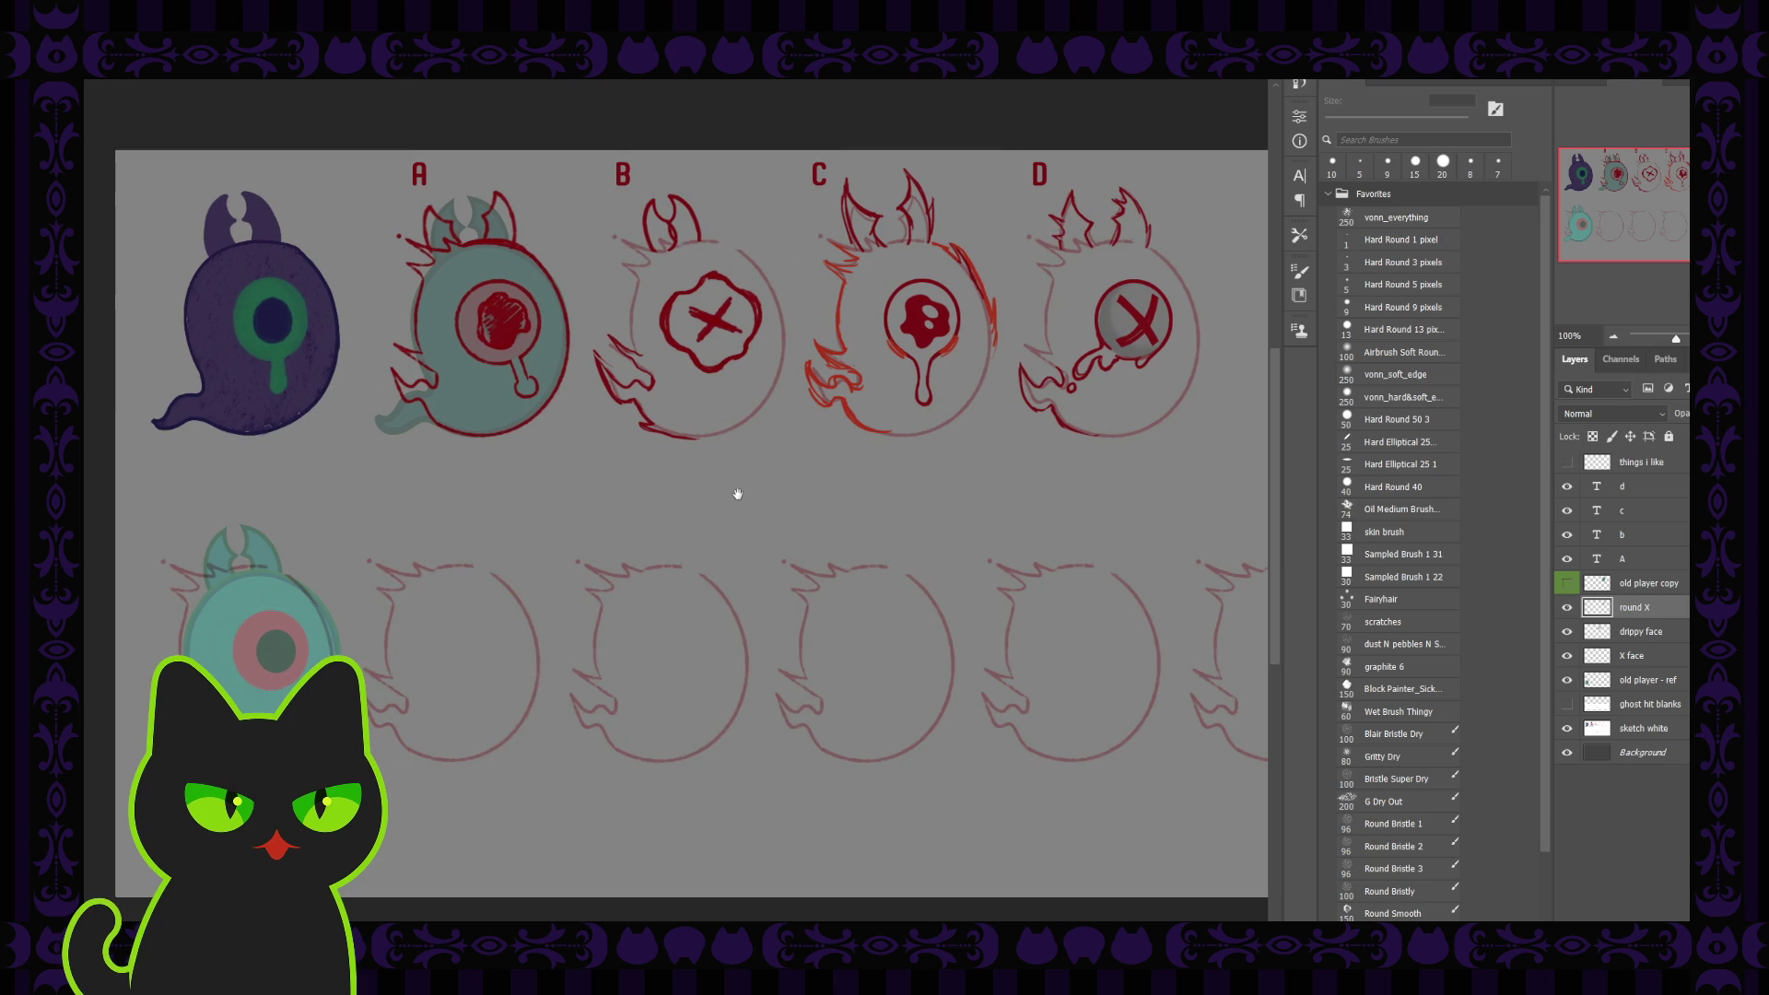
Group the d, c, b and A label layers into a folder named 'letters'
click(1637, 486)
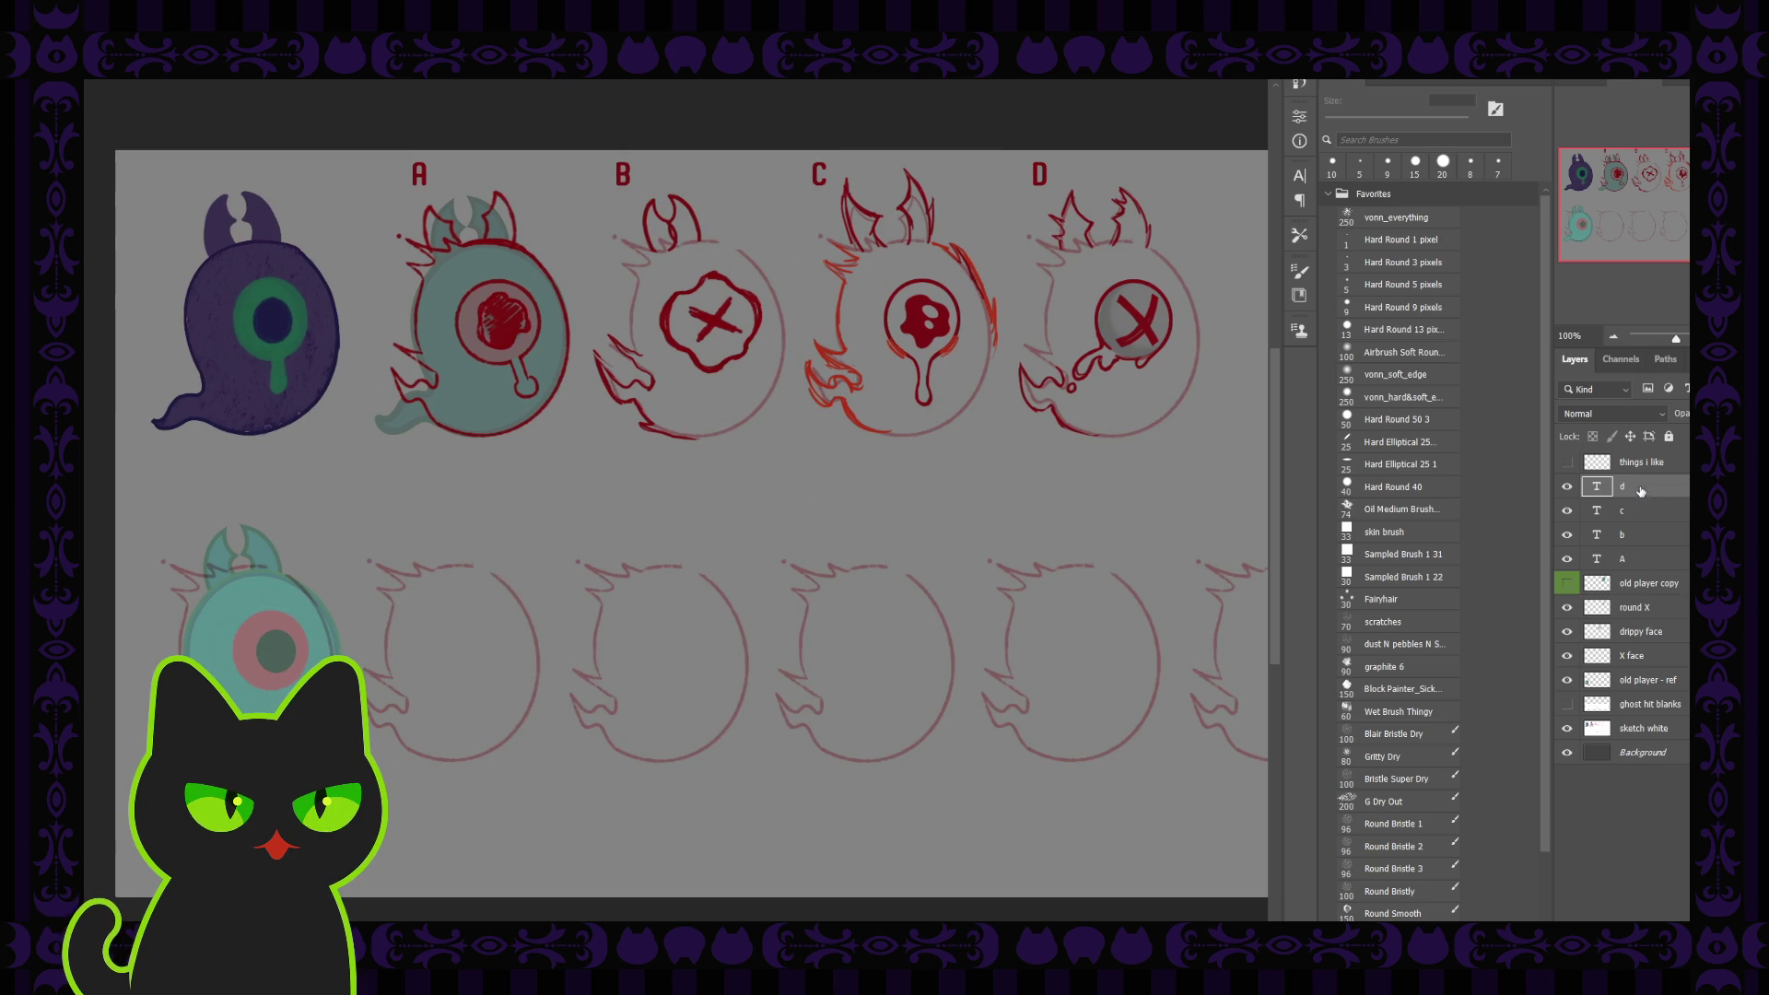
shift+click(1641, 559)
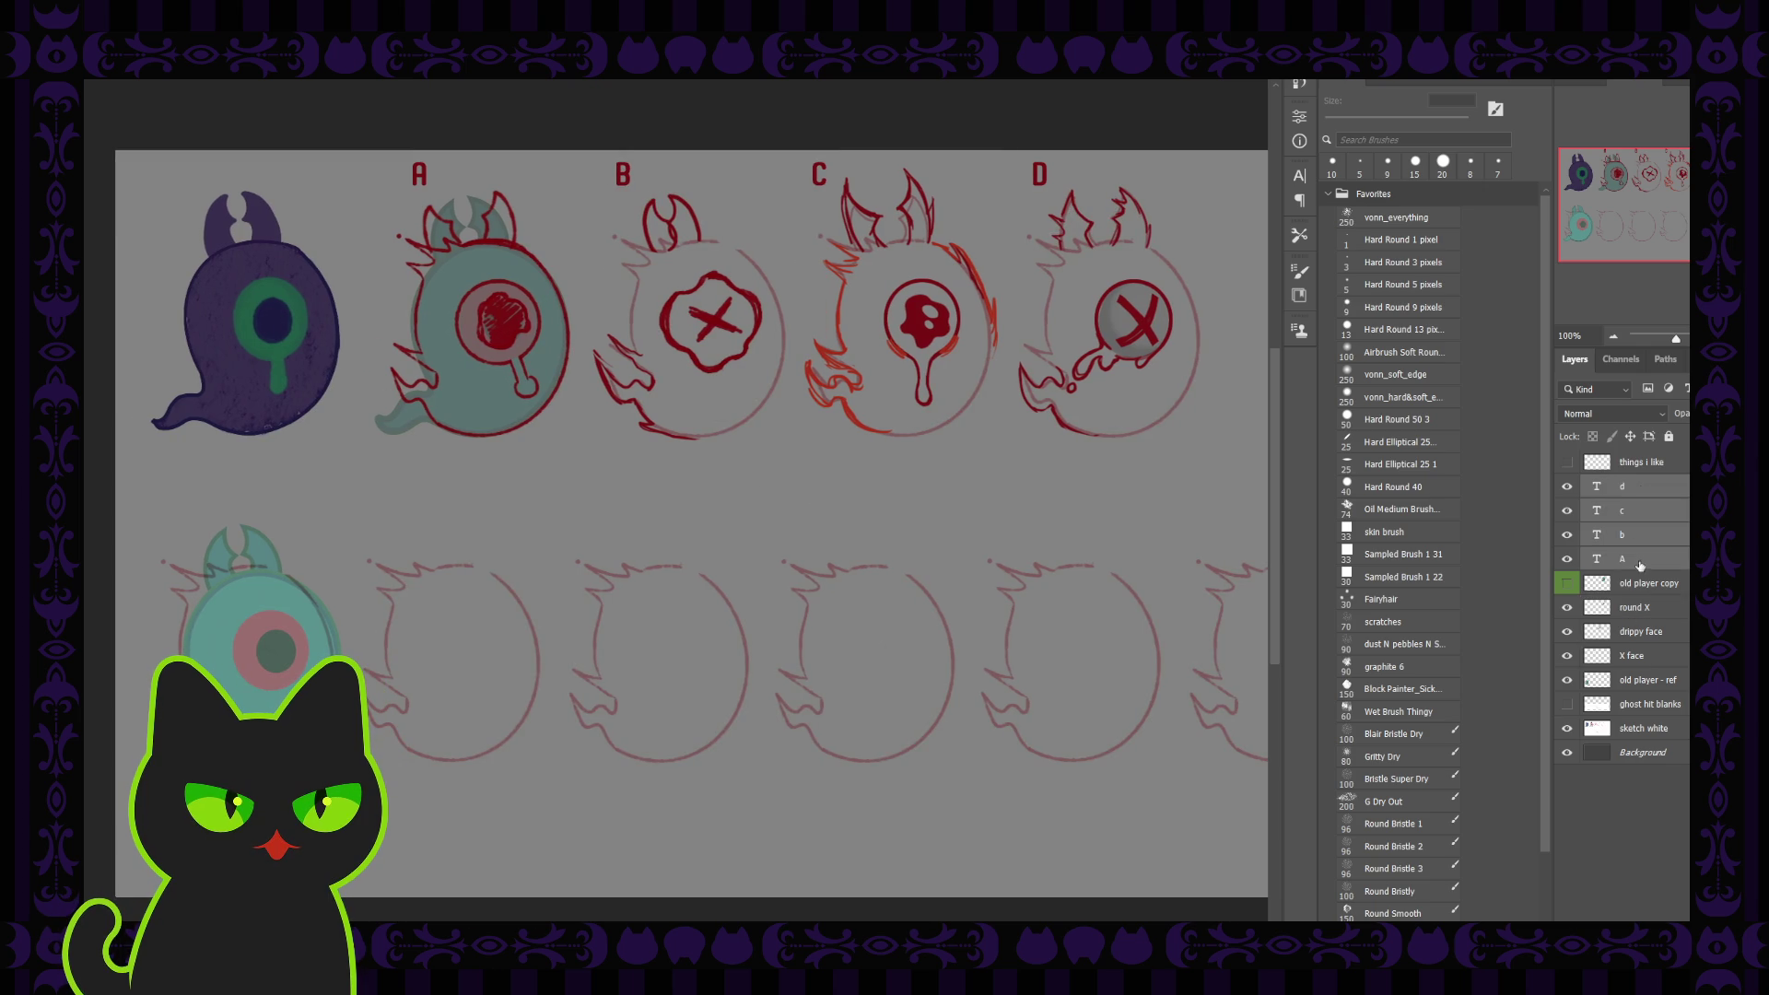
key(ctrl+g)
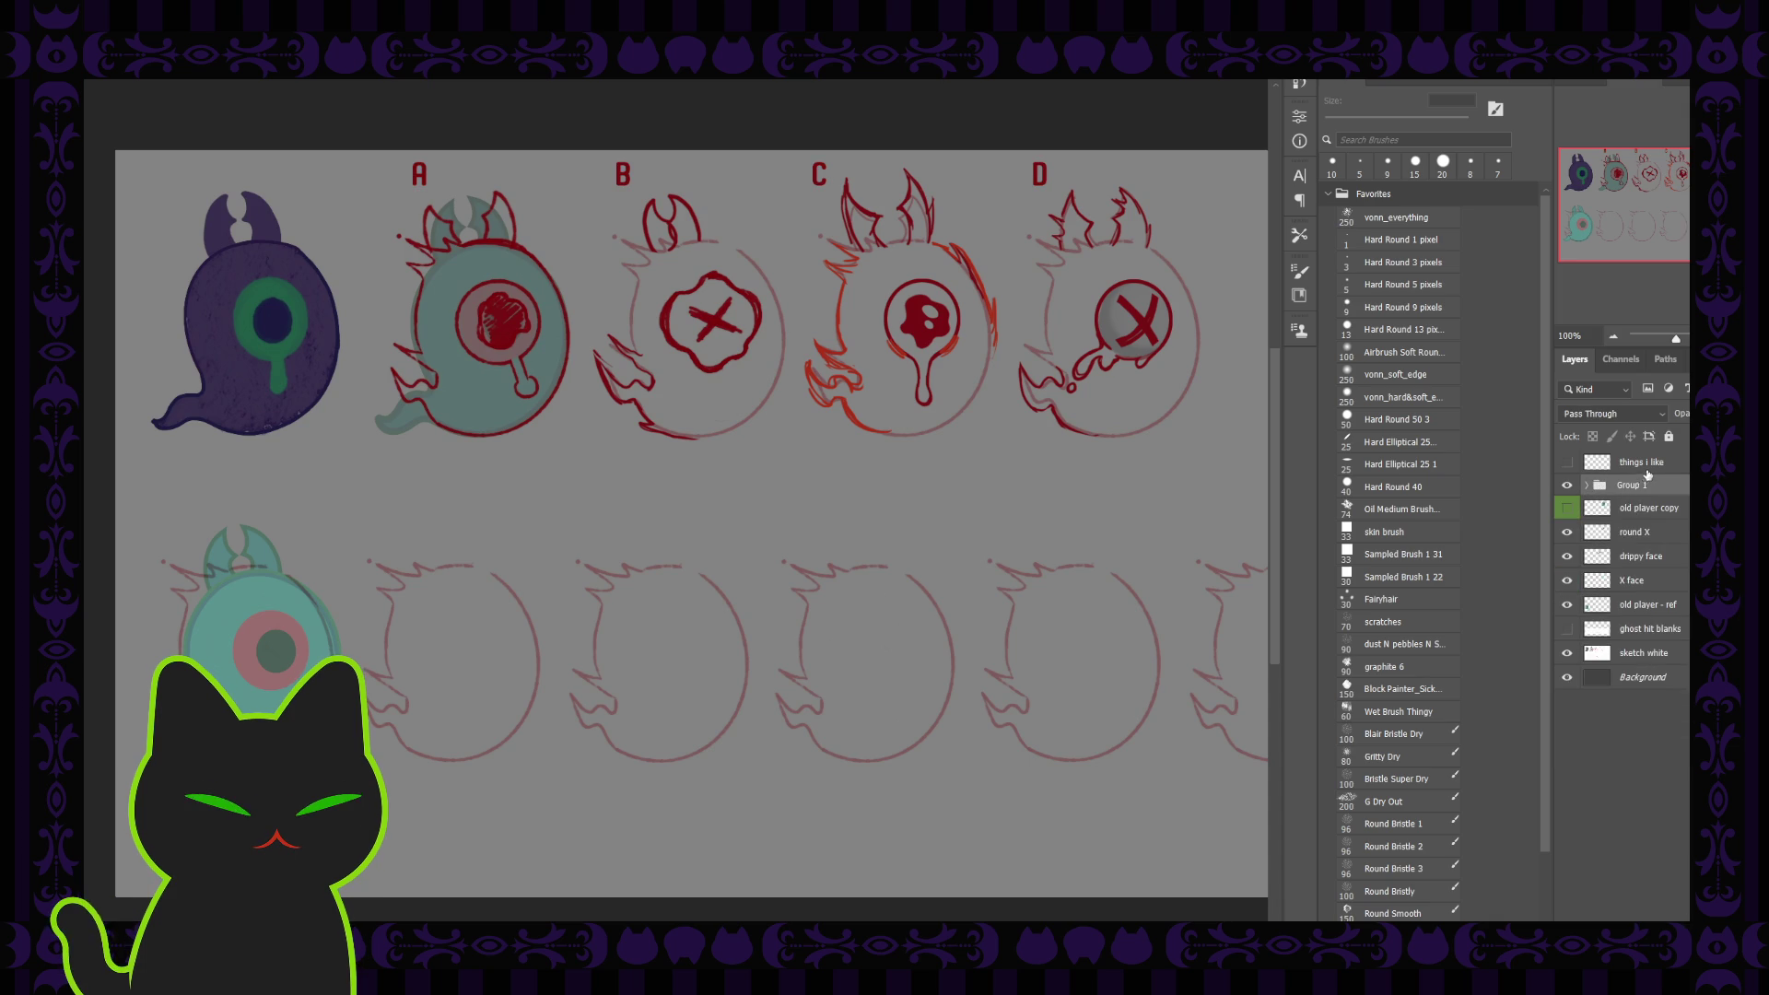
double_click(1637, 485)
text(etters)
key(Return)
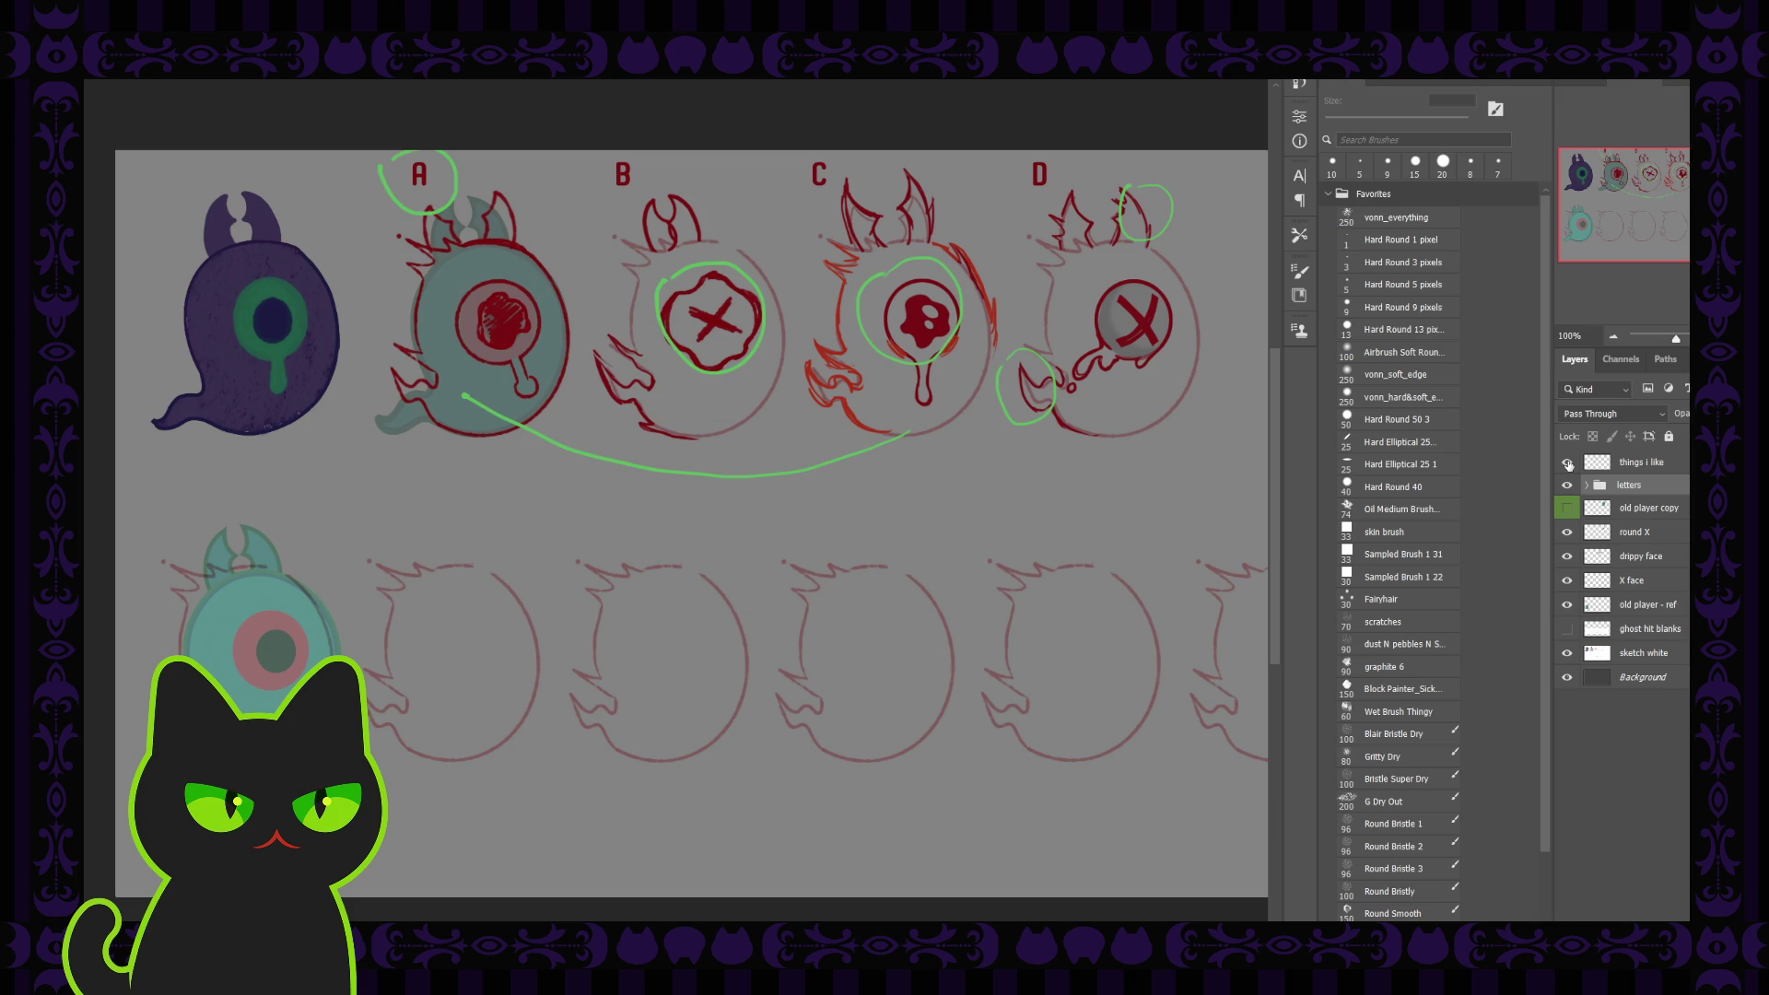
Show the 'things i like' green notes layer again and reselect the round X layer
click(1640, 533)
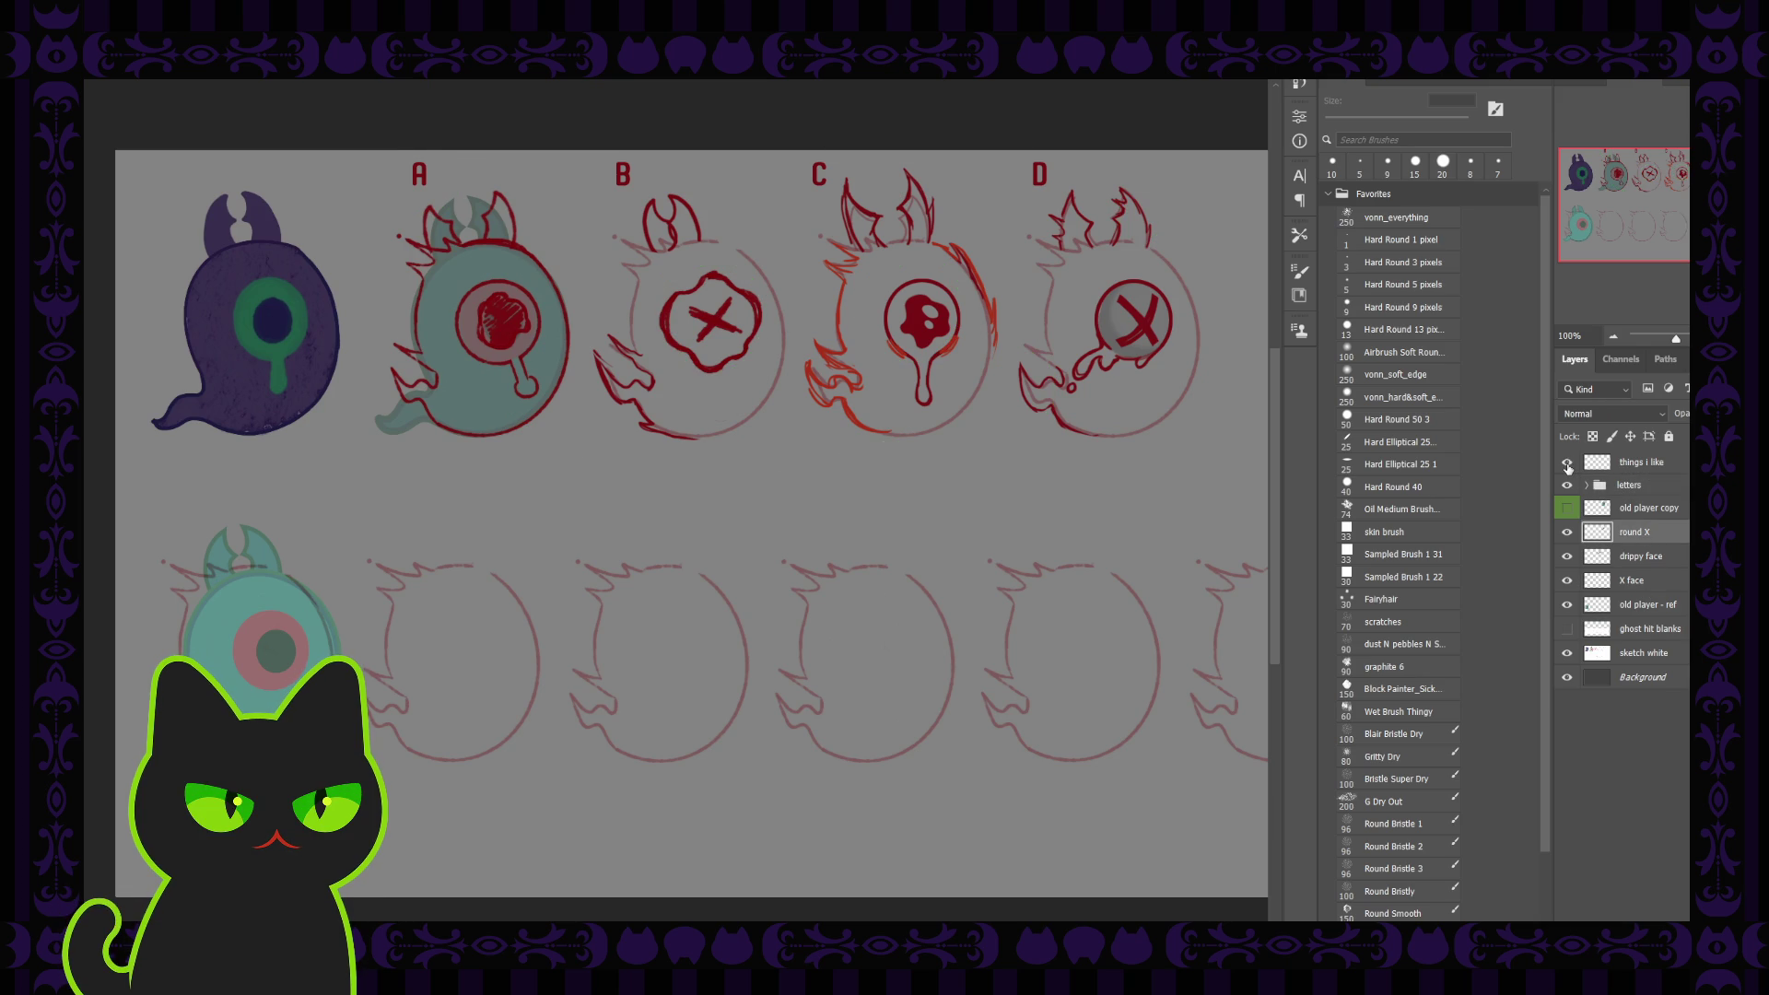
click(1568, 463)
click(1645, 462)
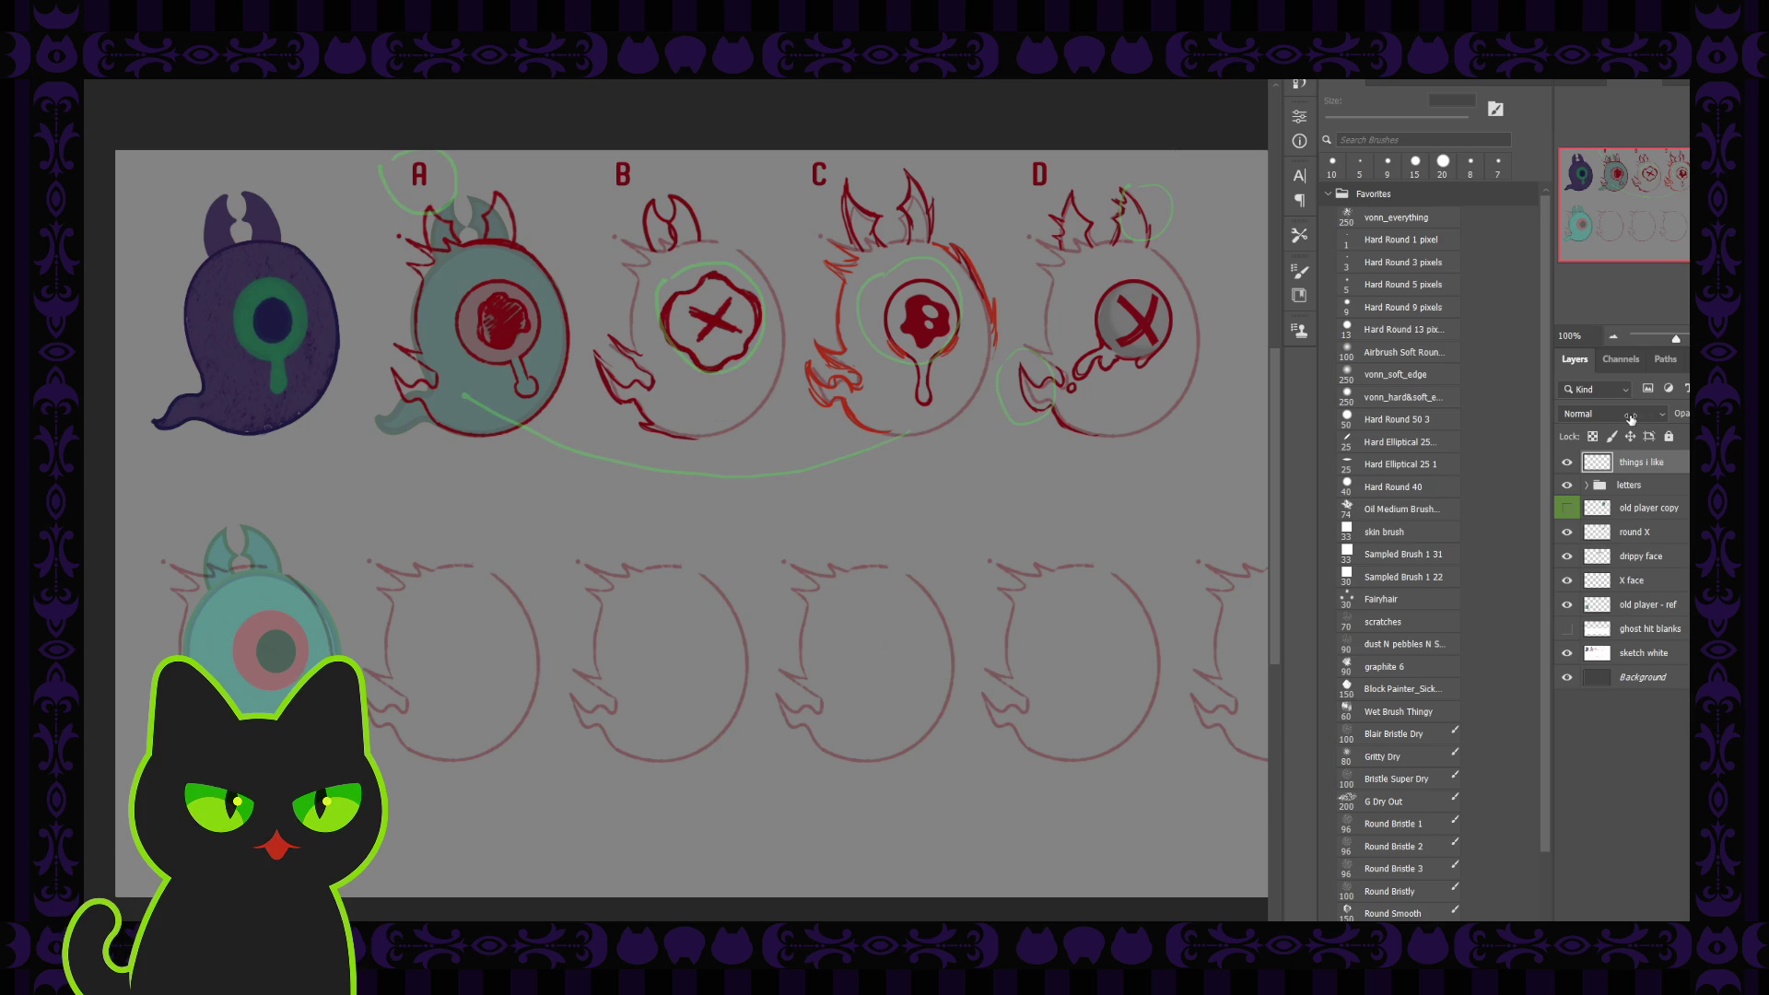
click(1664, 534)
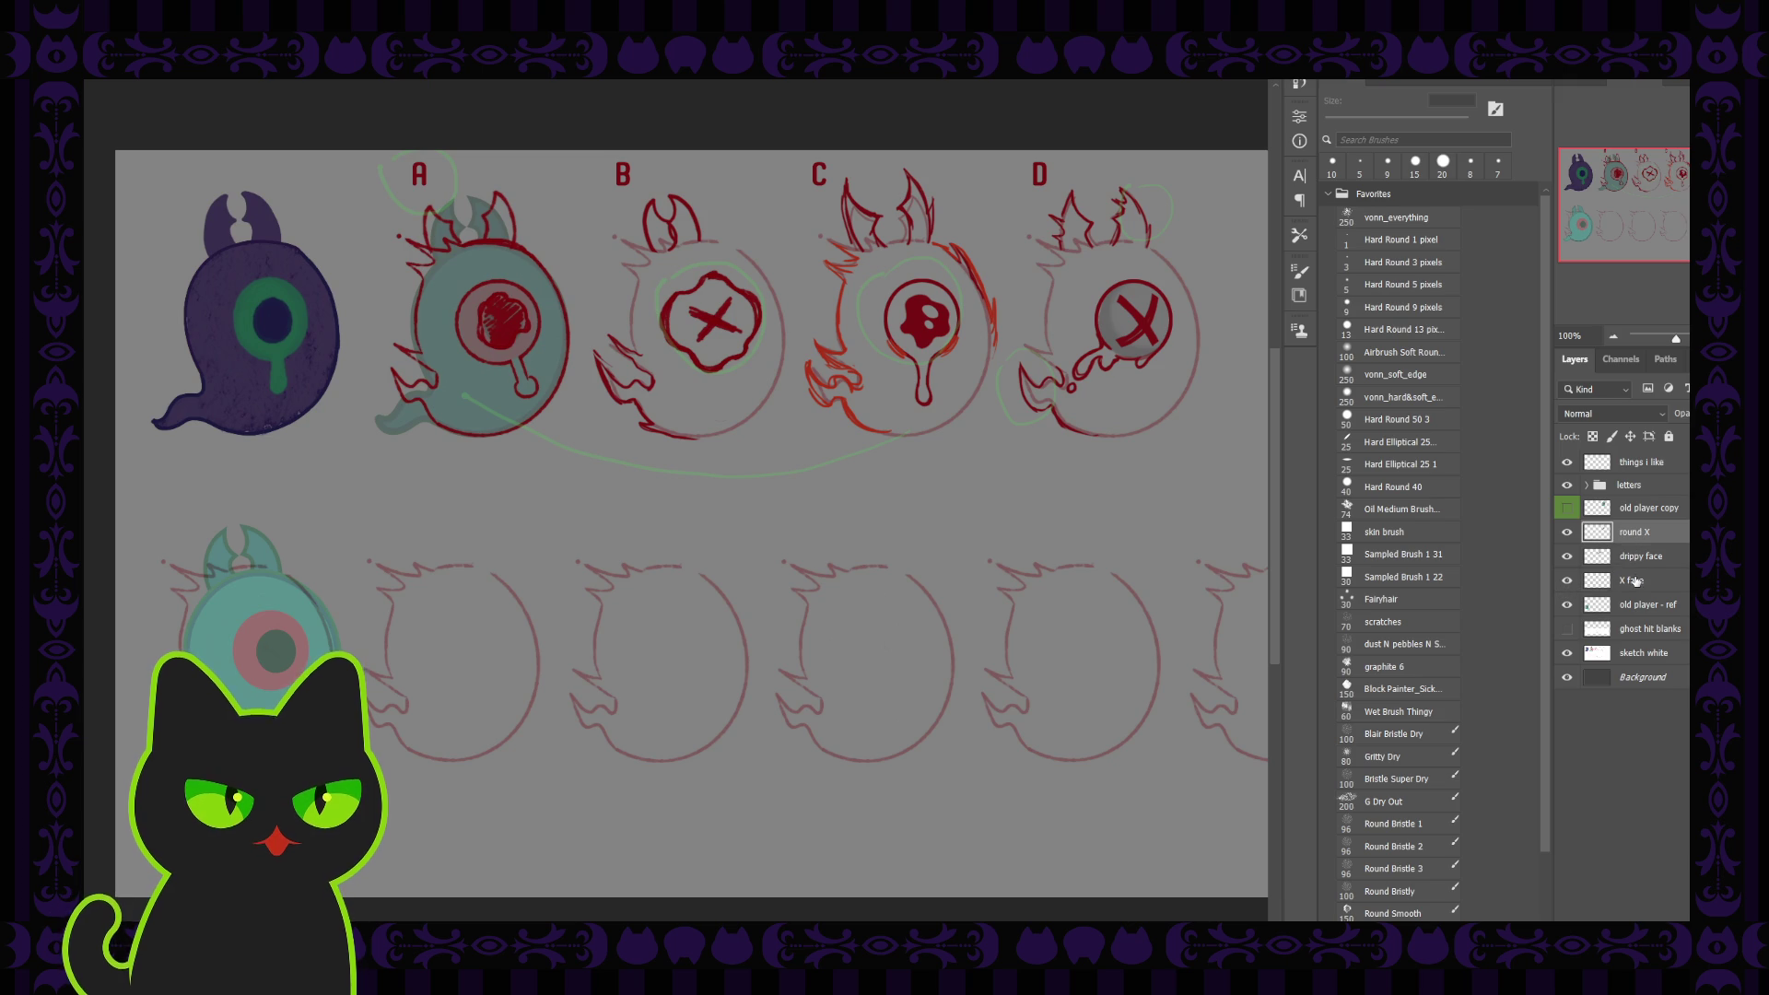
Select the drippy face and X face layers, briefly toggling each sketch's visibility to check it
shift+click(1636, 581)
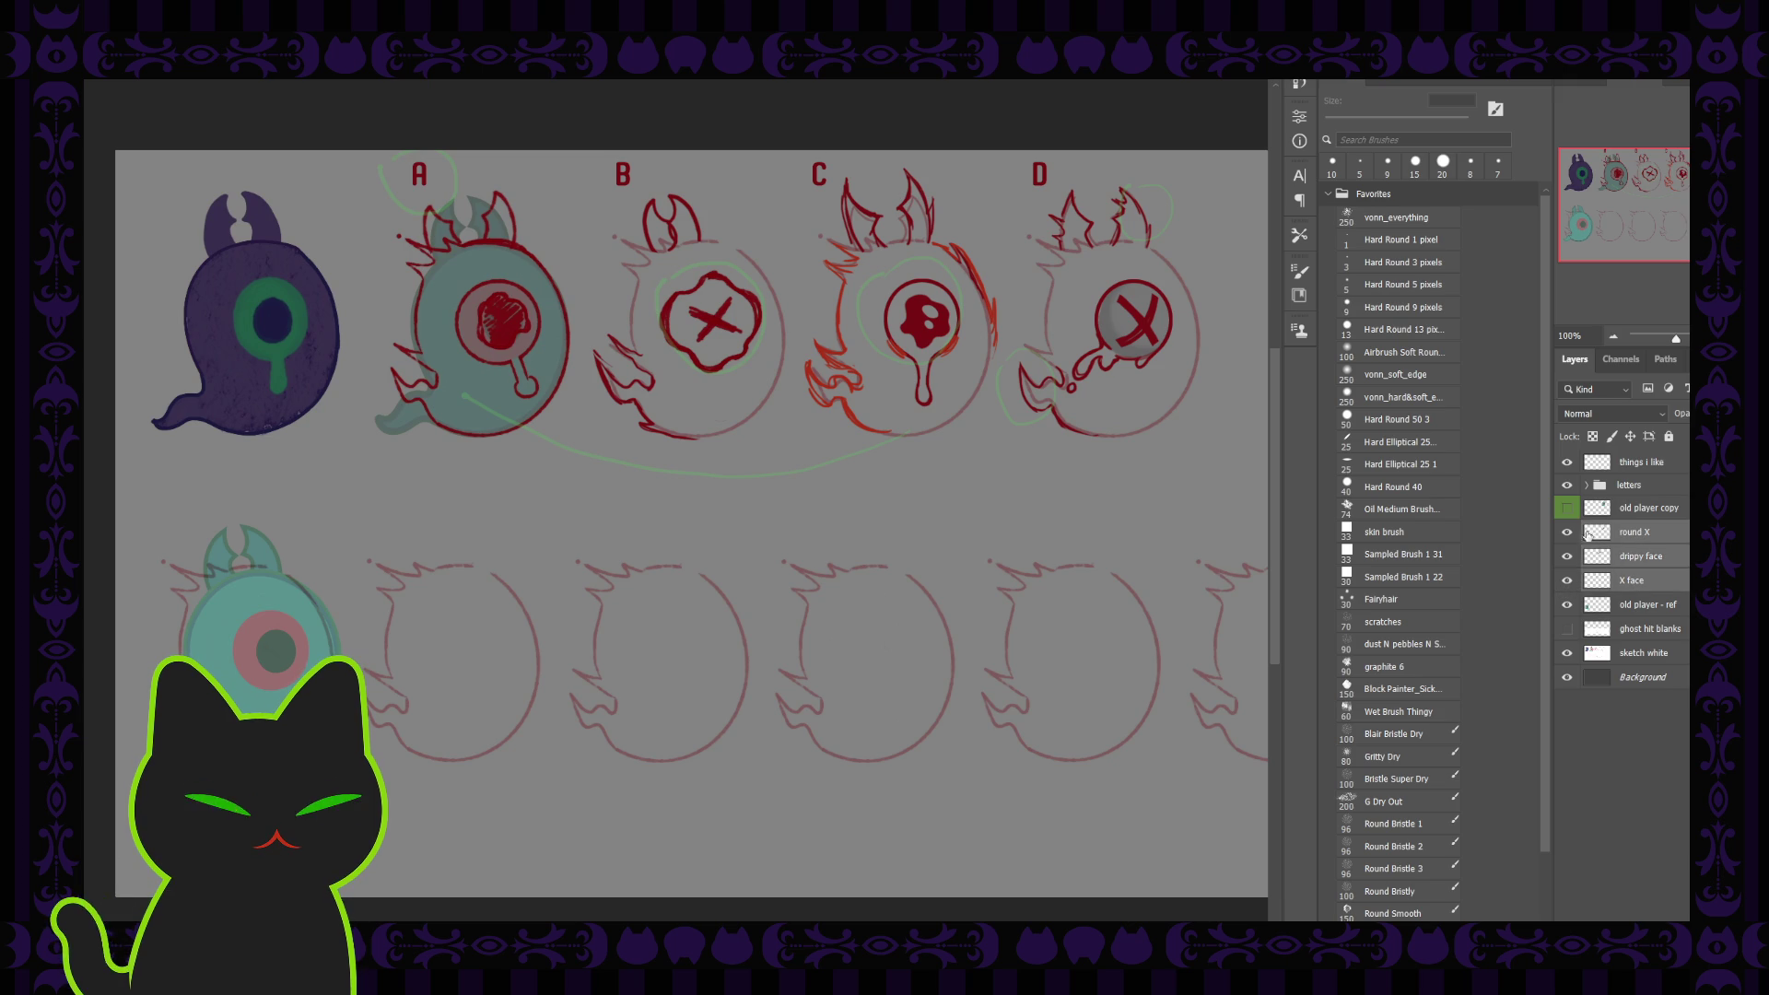
click(1568, 557)
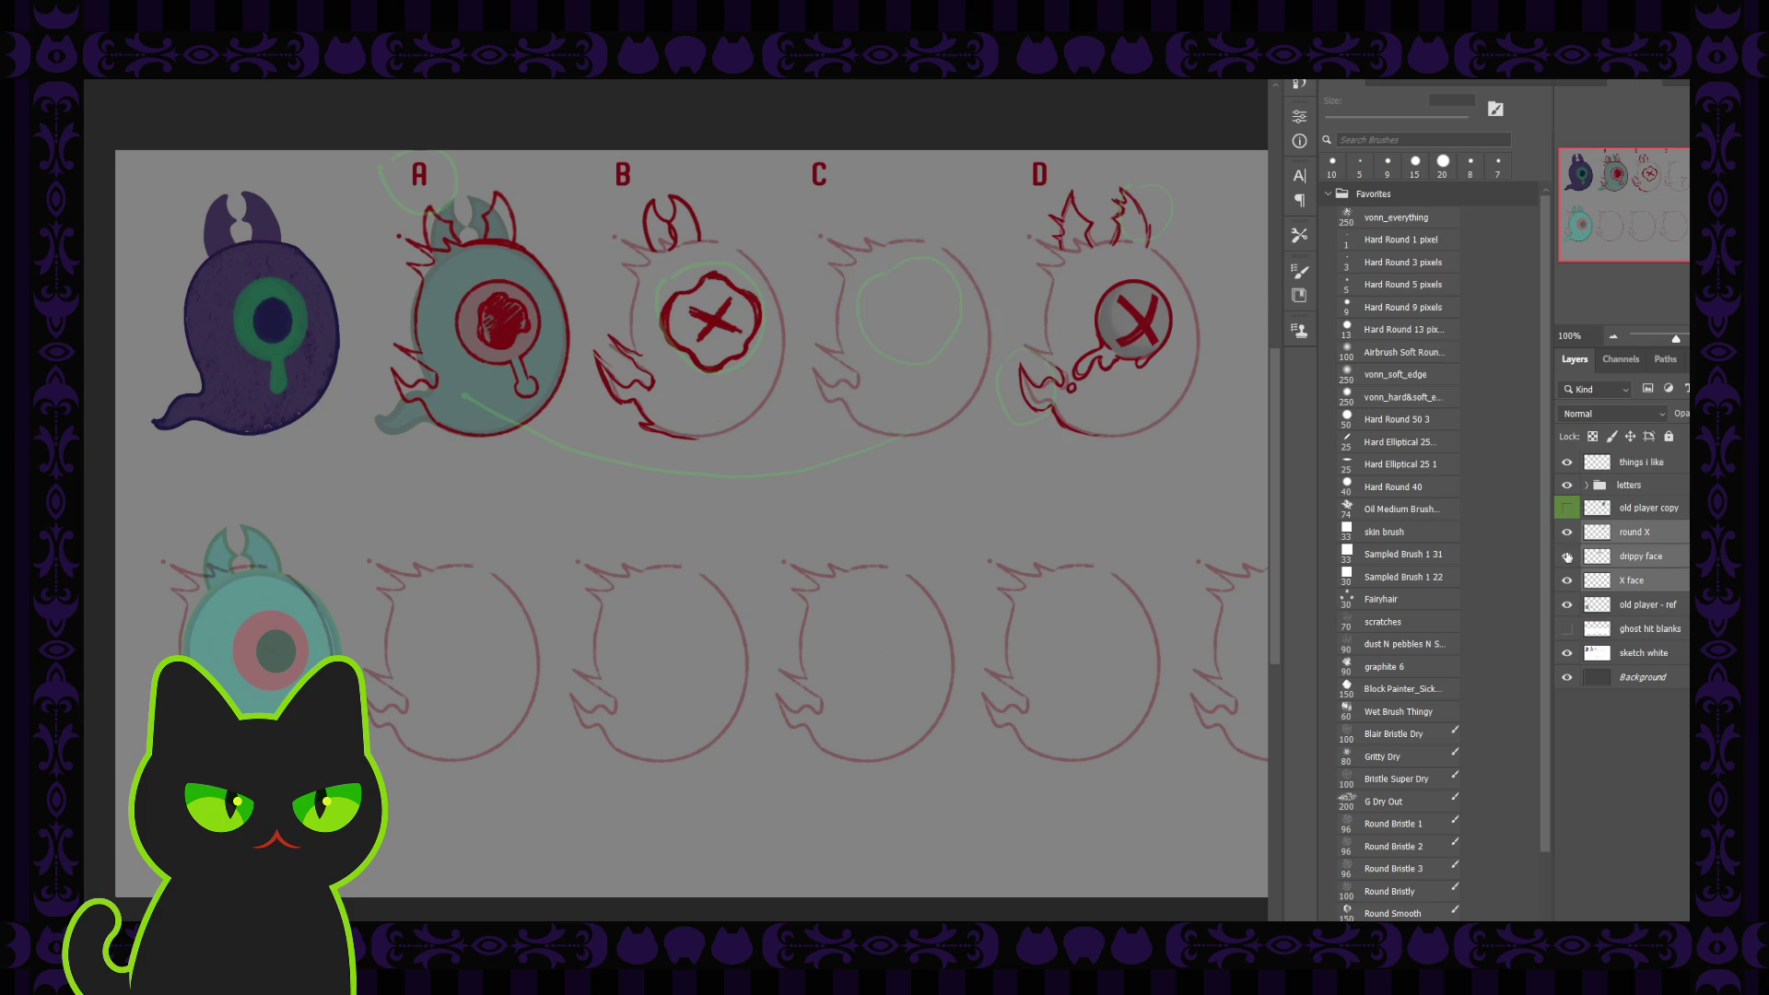
click(1568, 556)
click(1565, 582)
click(1566, 581)
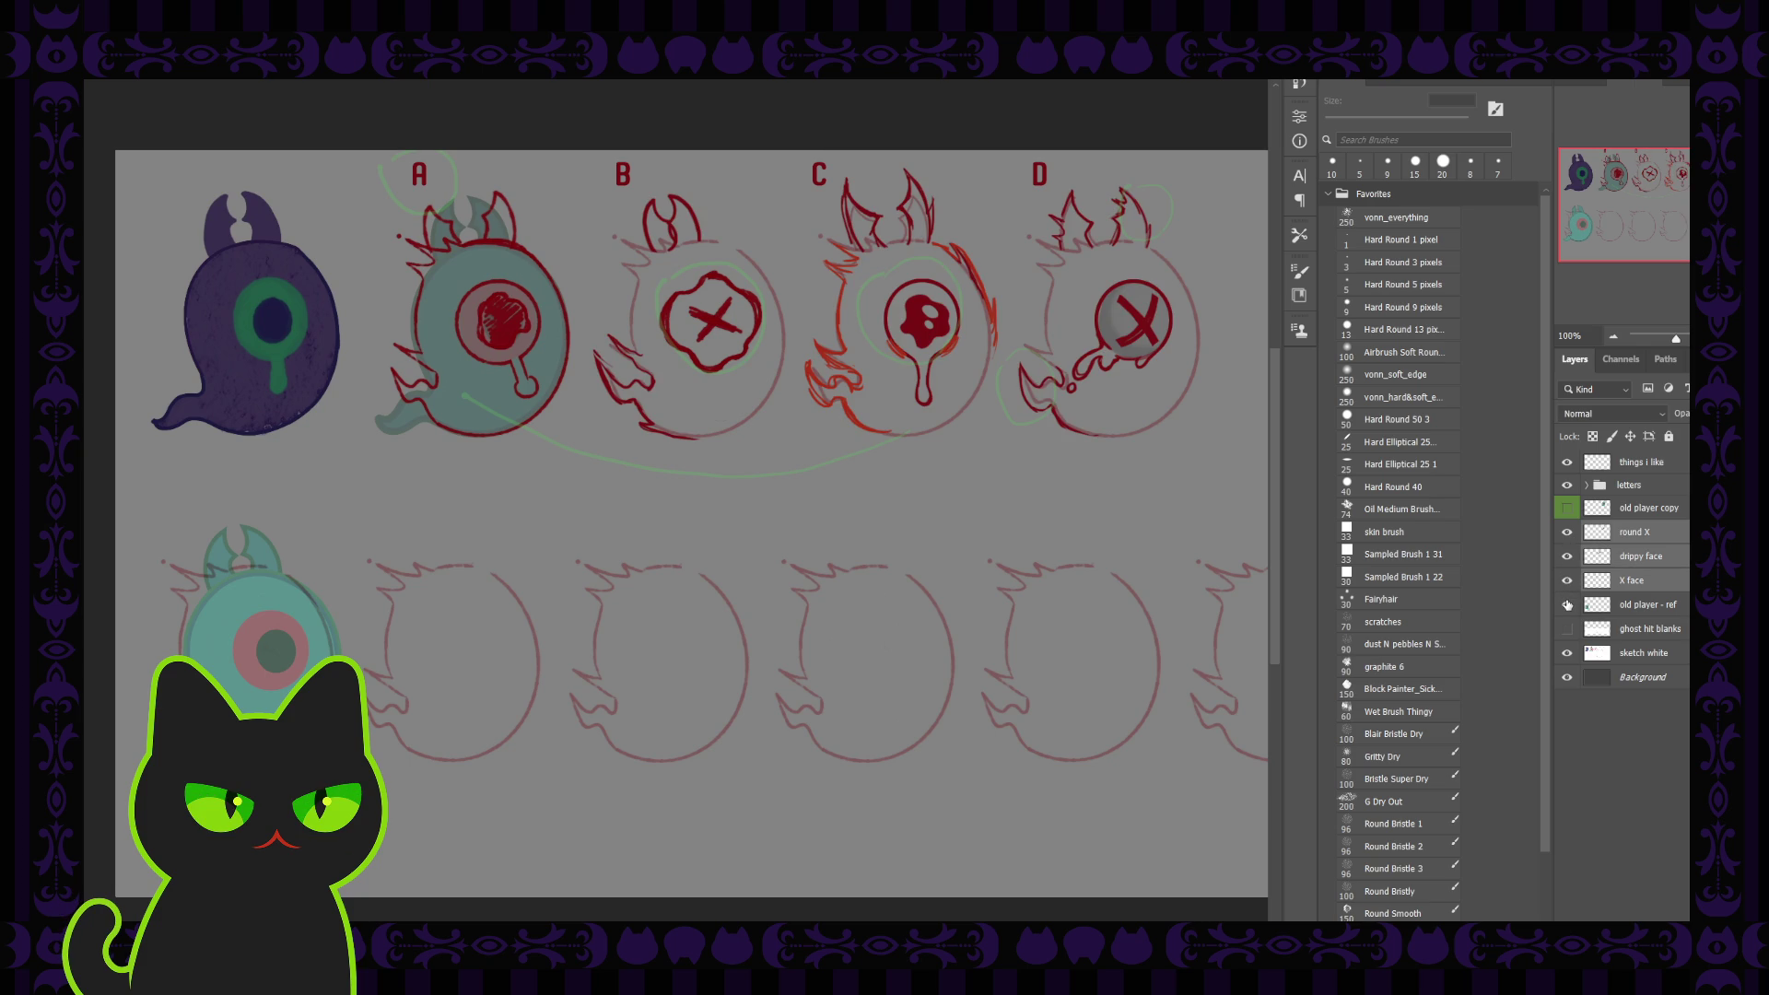
Select the X face, drippy face and round X layers together for merging
click(1640, 654)
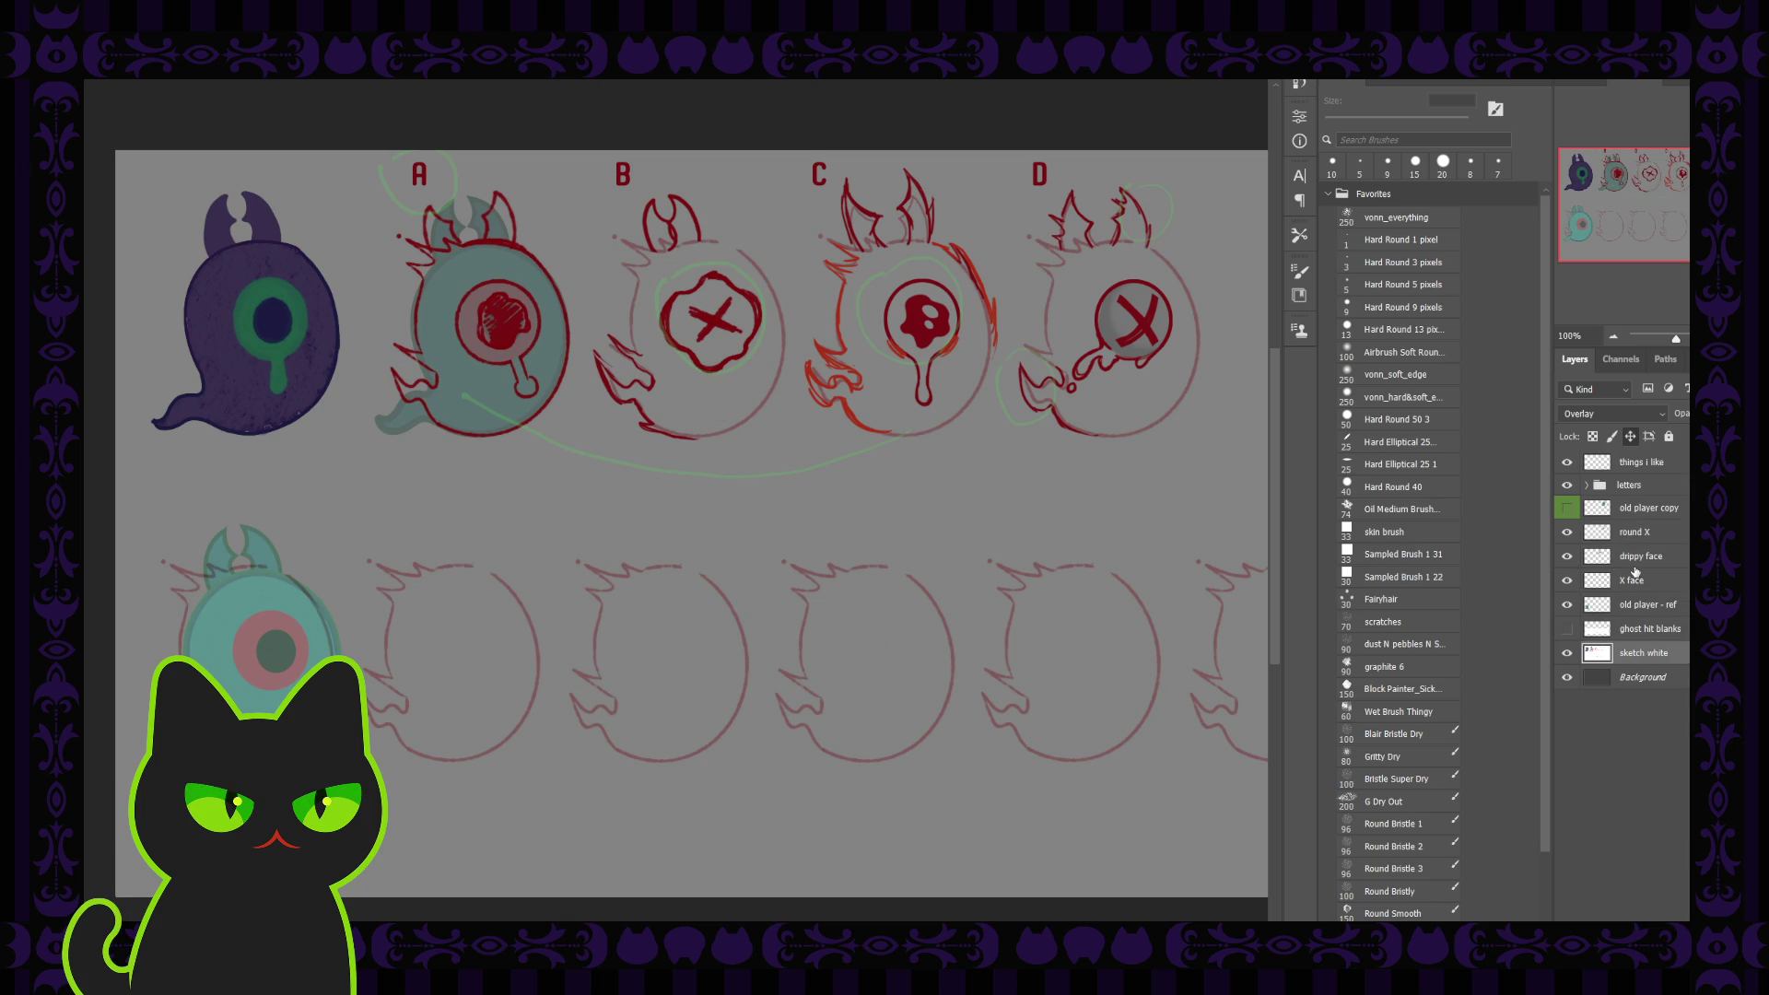
click(1628, 606)
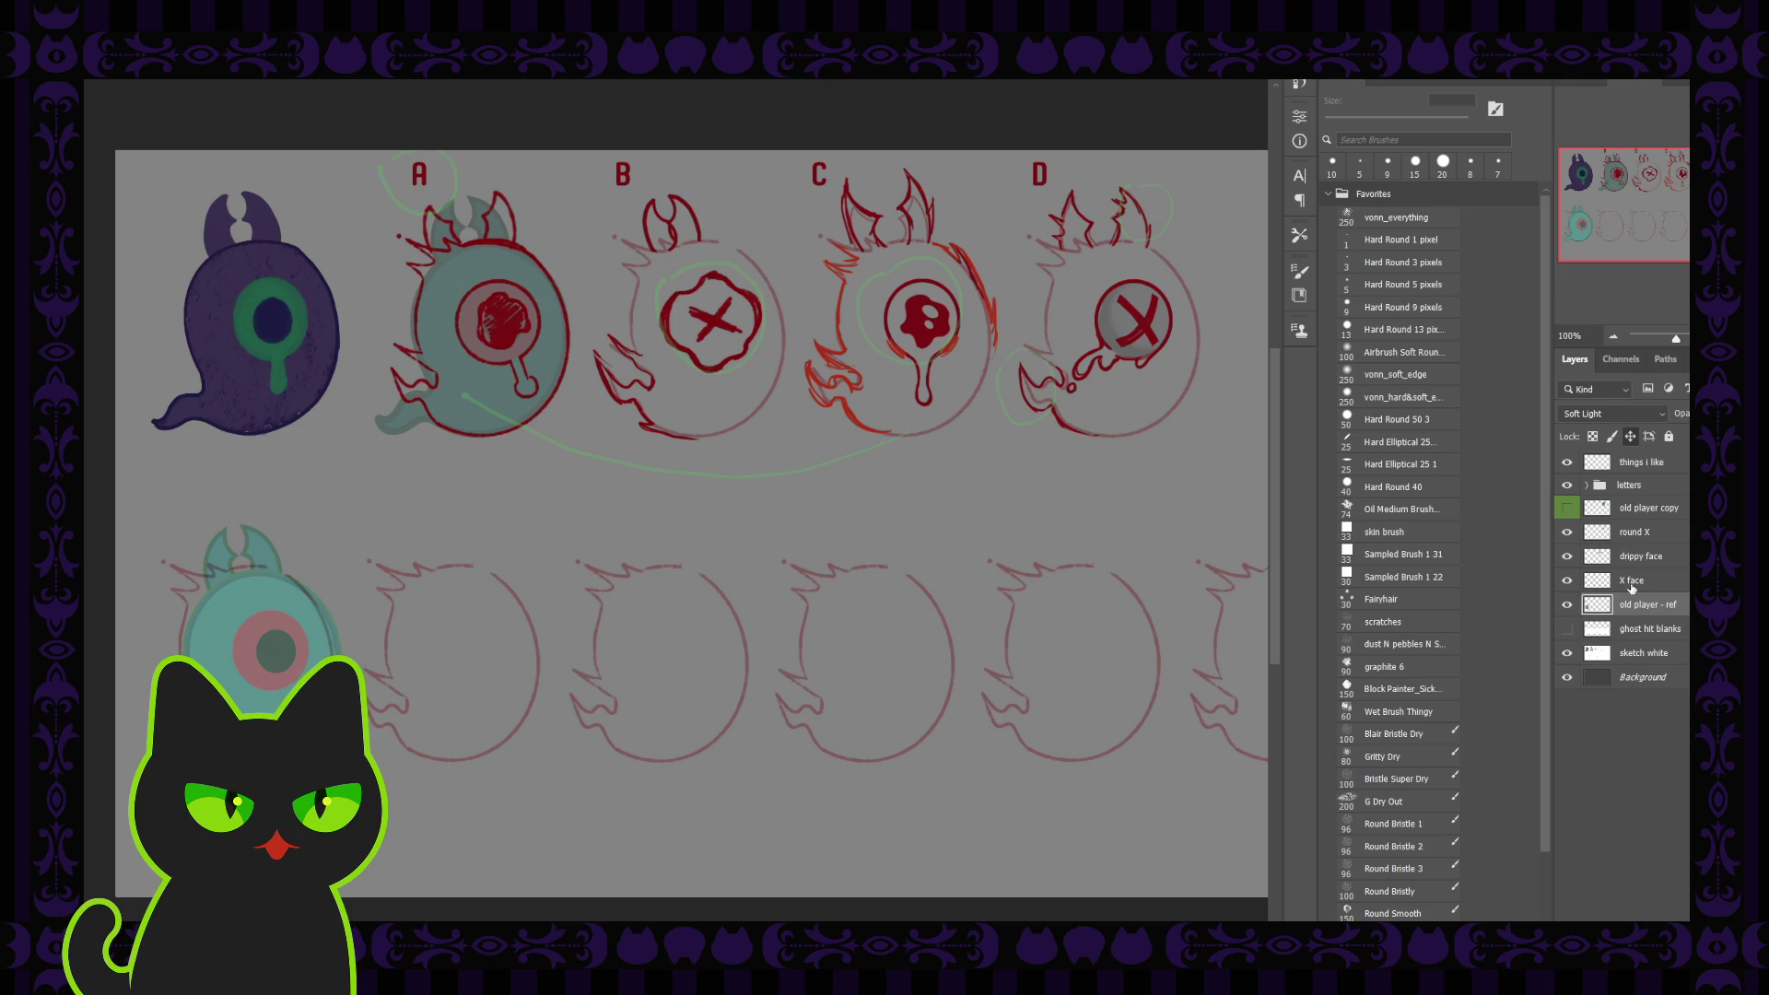
click(1633, 588)
shift+click(1632, 537)
Merge the three face sketches into one layer and name it 'merged'
key(ctrl+e)
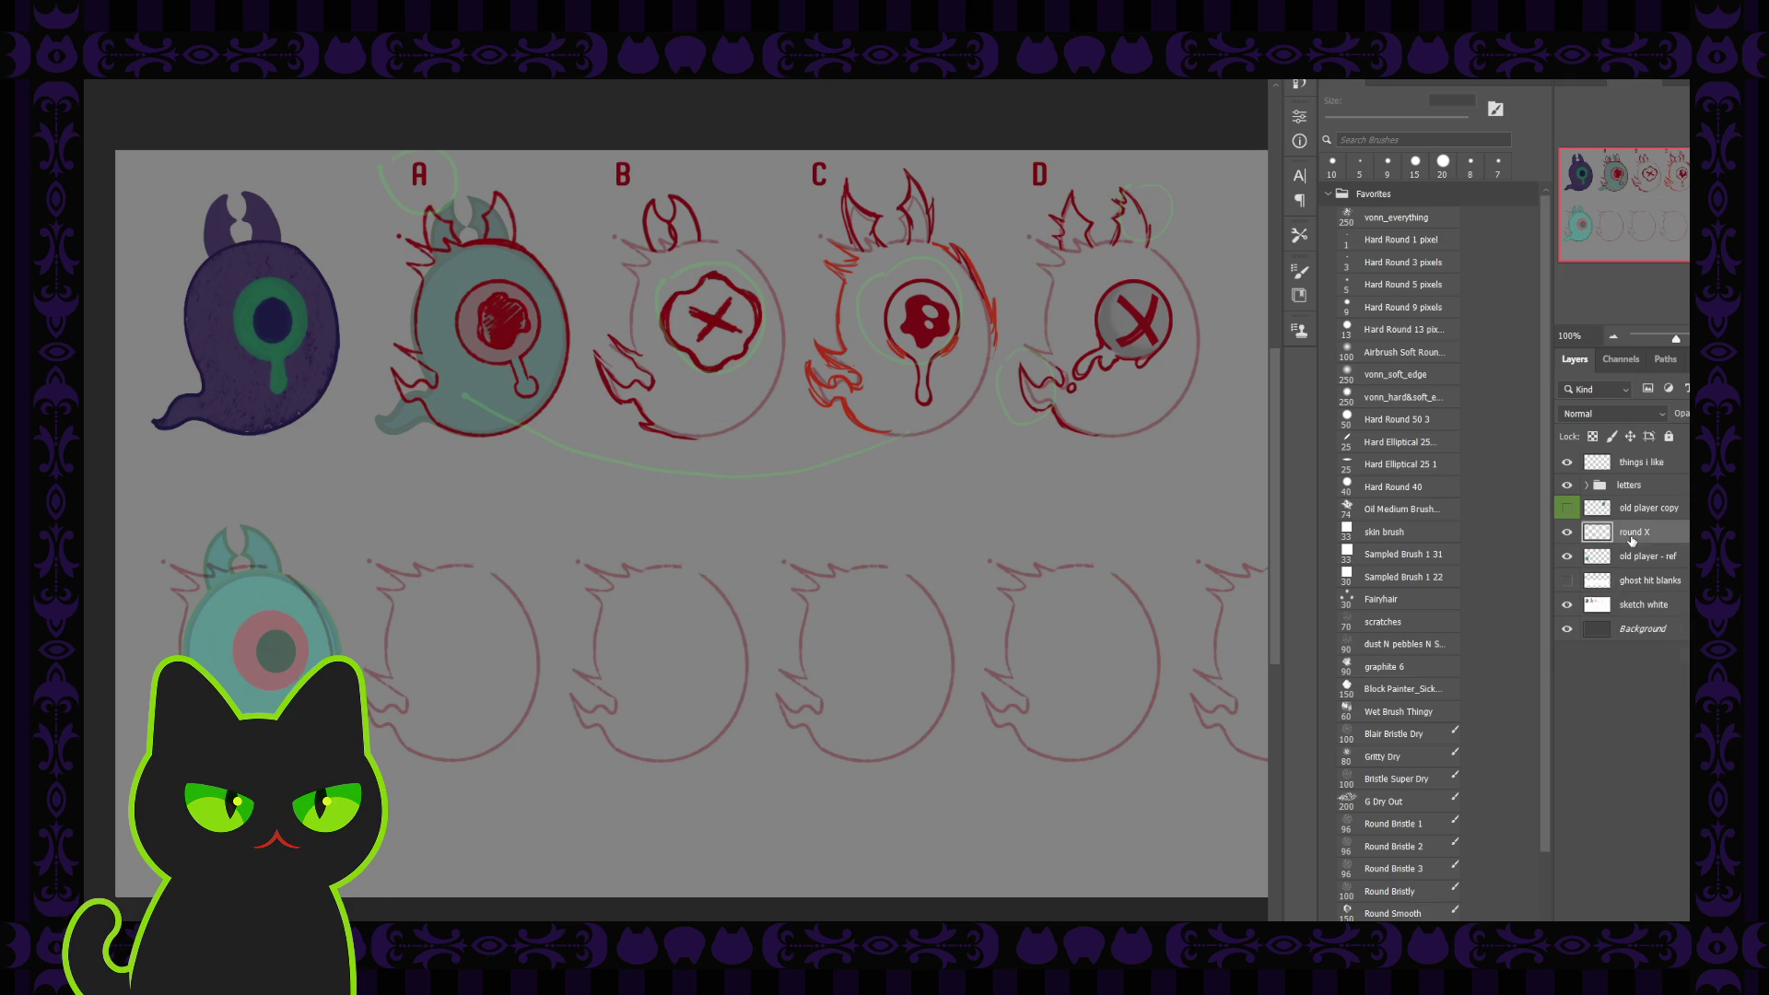
double_click(1633, 533)
text(merged)
key(Return)
On the merged layer, lasso the tail flame at ghost D's lower left
click(1645, 606)
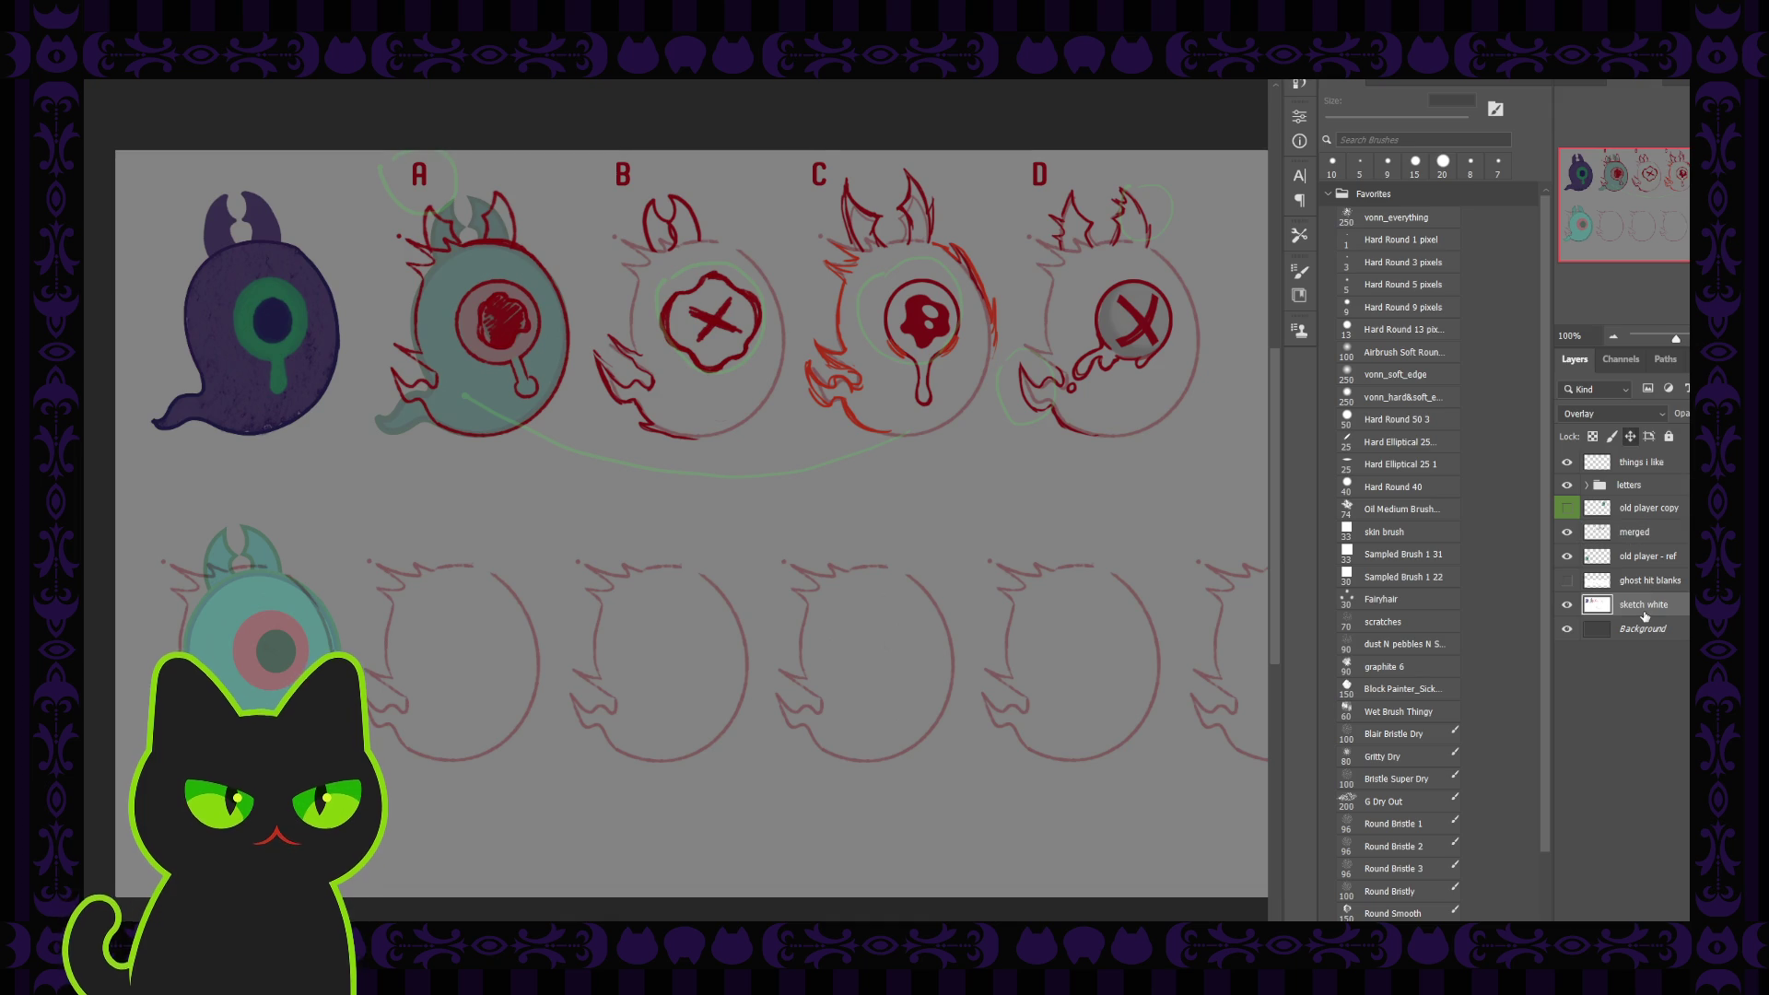
click(1659, 533)
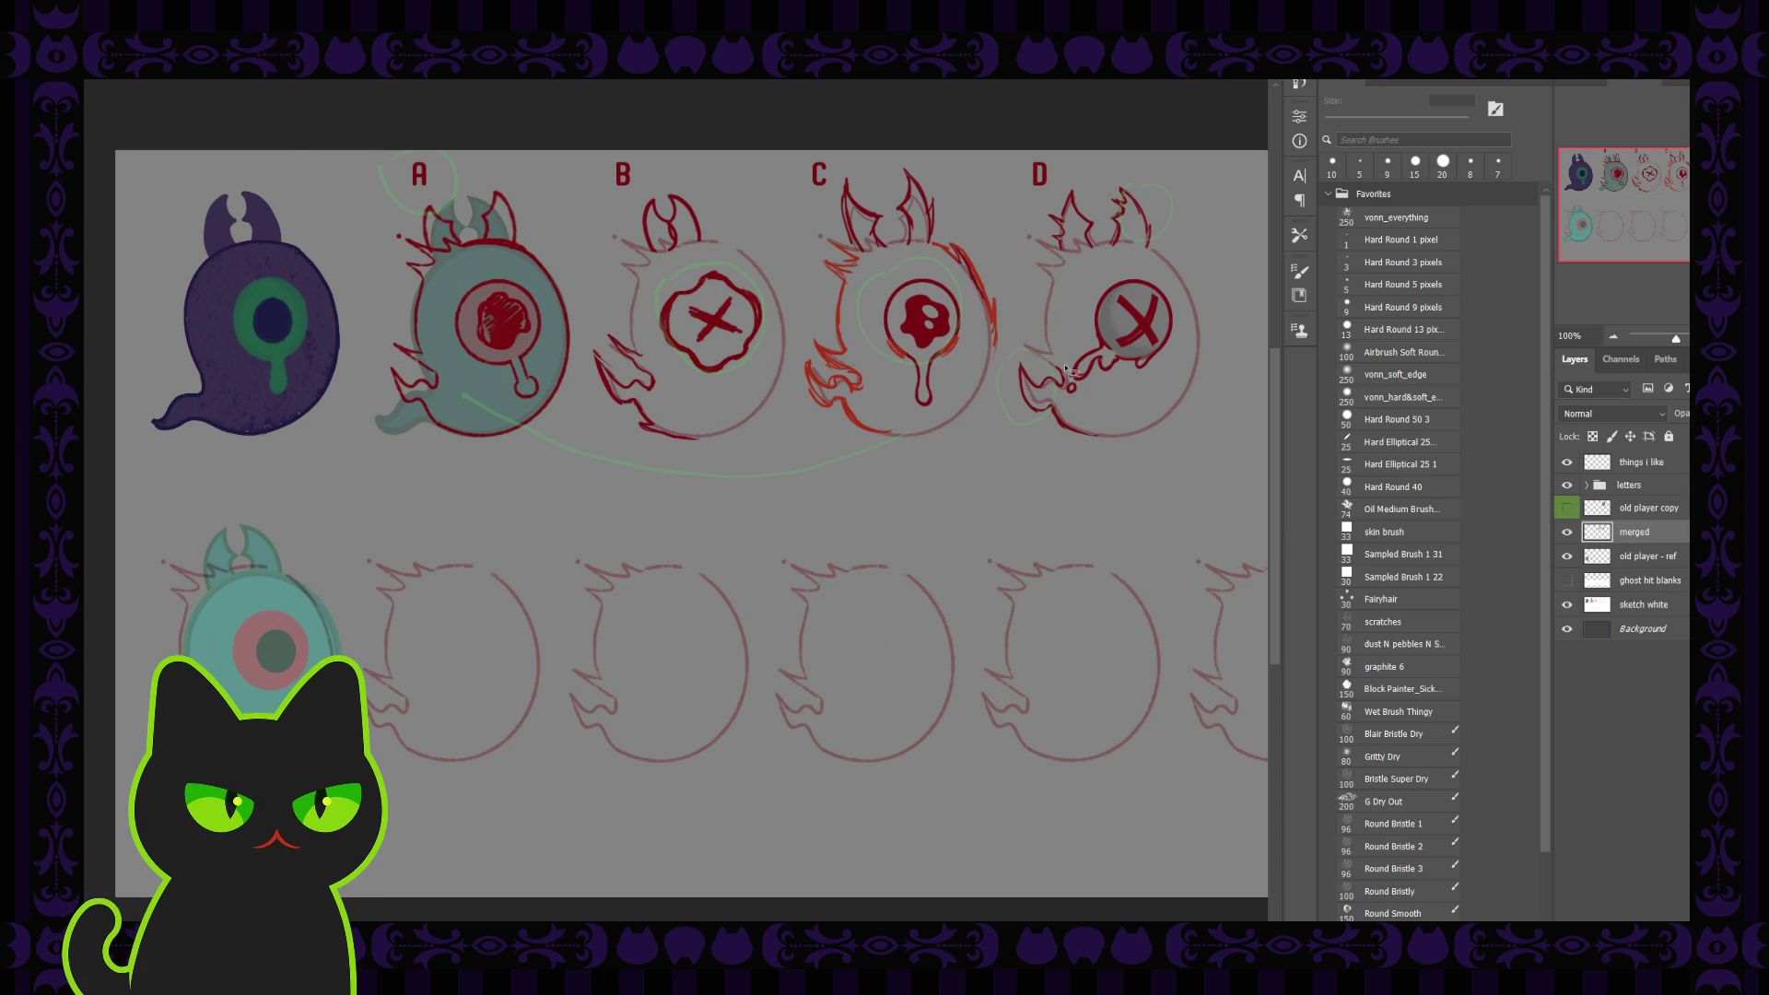
mouse_move(1067, 370)
mouse_down()
mouse_move(1028, 433)
mouse_move(1085, 416)
mouse_move(1066, 368)
mouse_up()
Copy the lassoed flame to a new layer and place it at the lower left of the blank head under A
key(ctrl+j)
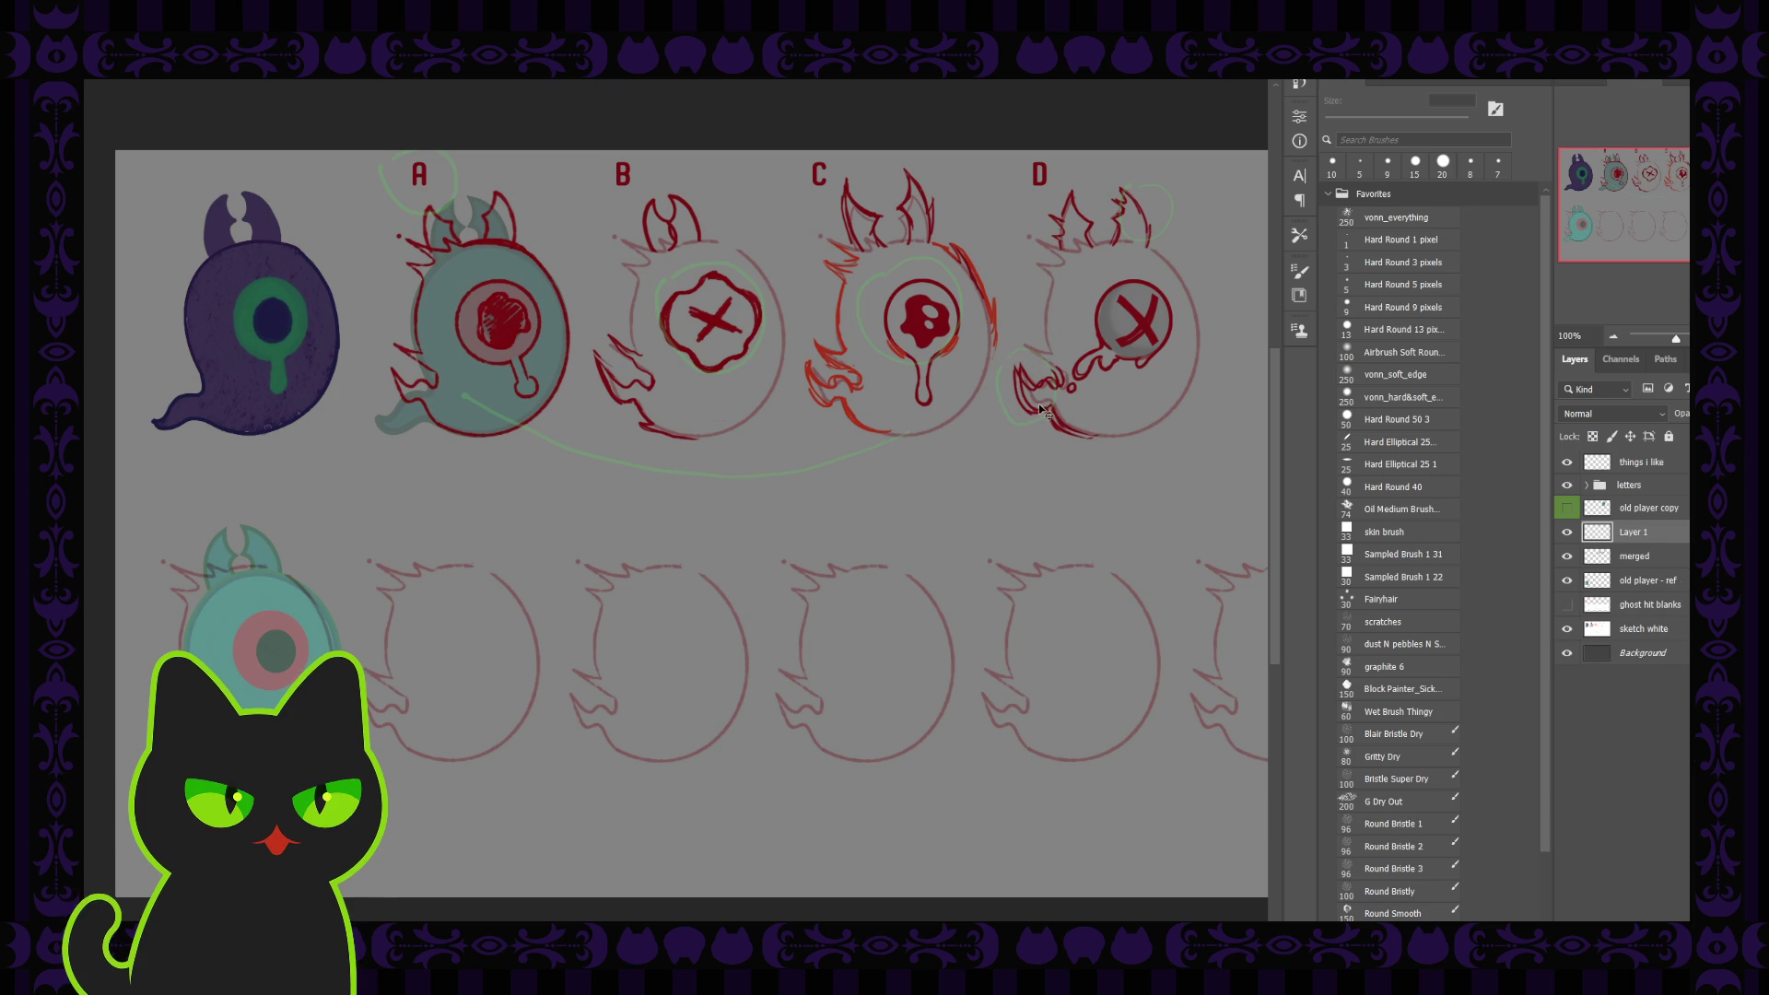
drag(1046, 415, 404, 716)
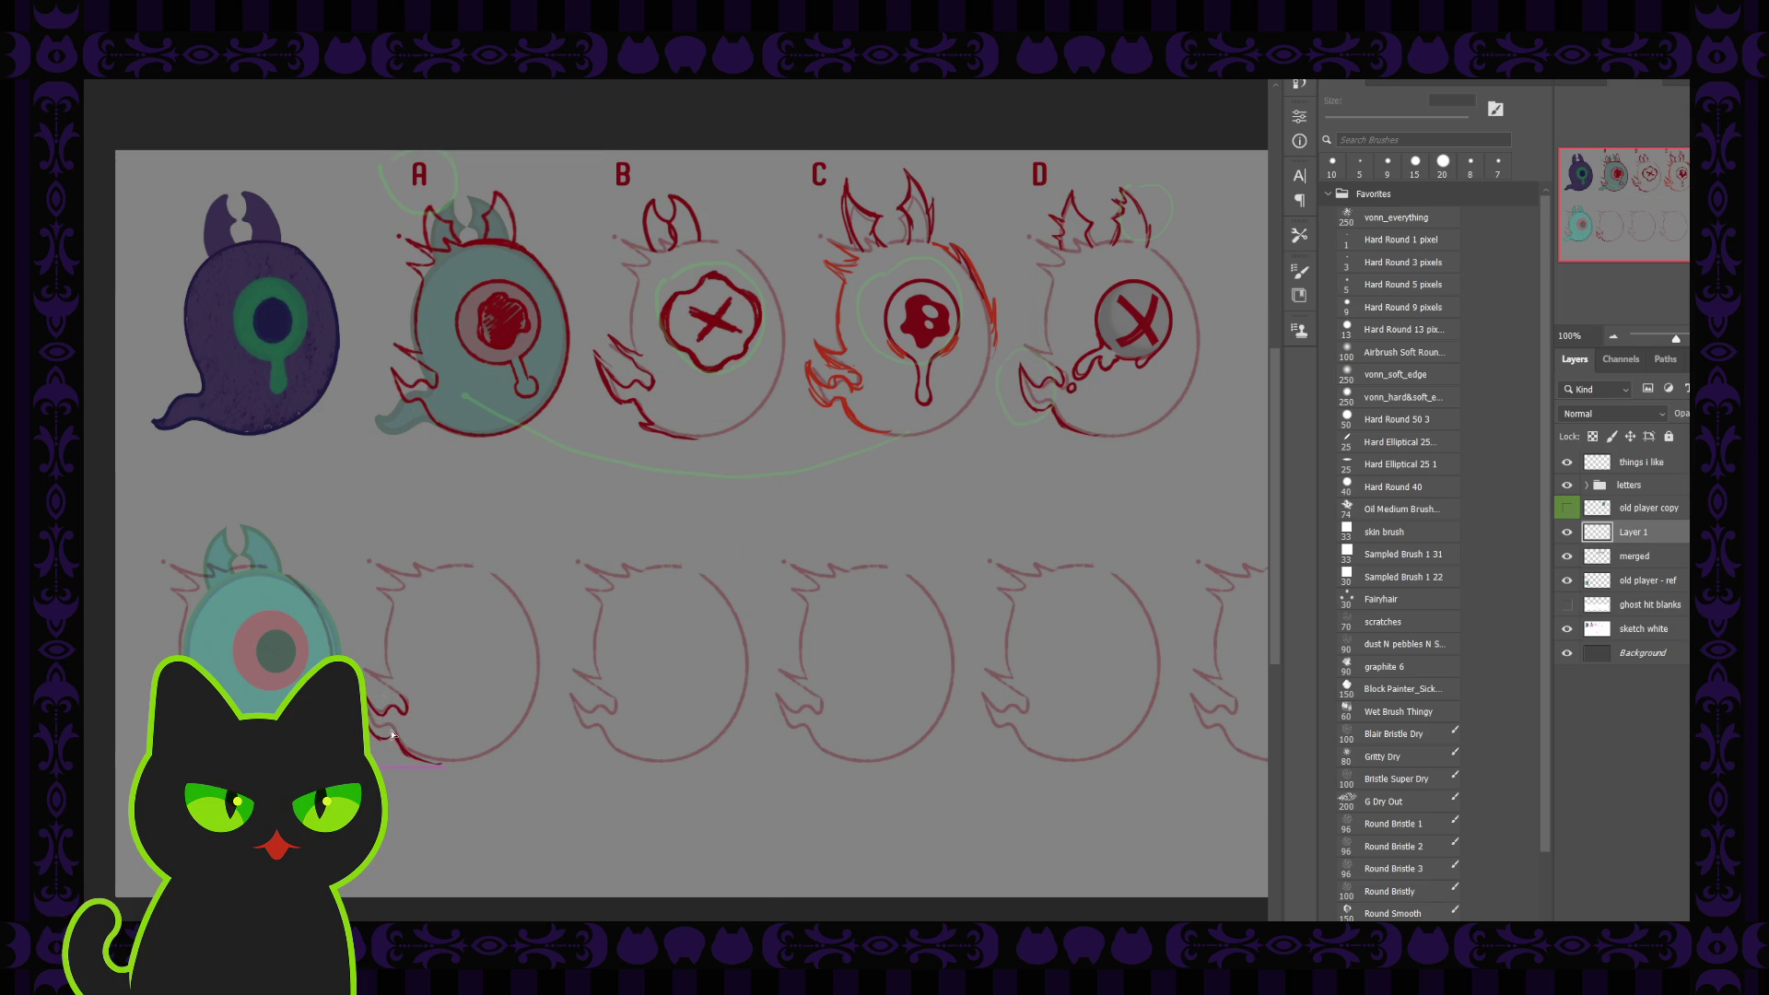
drag(403, 716, 391, 731)
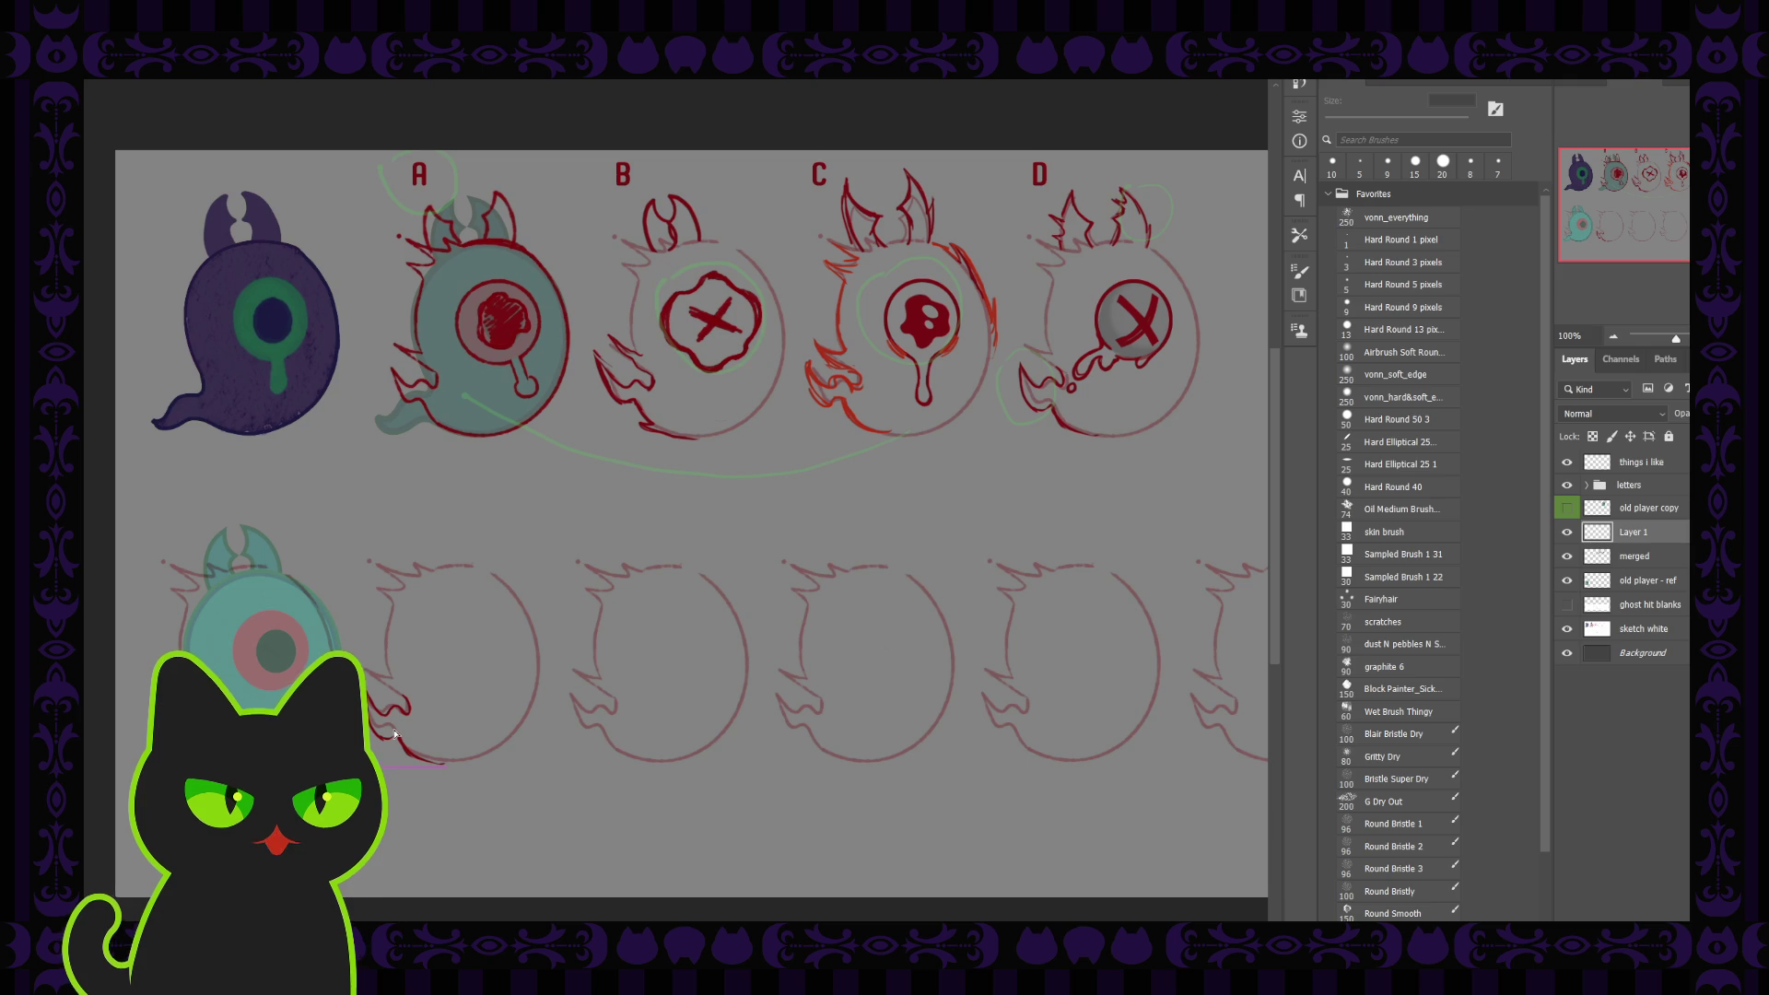
drag(391, 732, 391, 733)
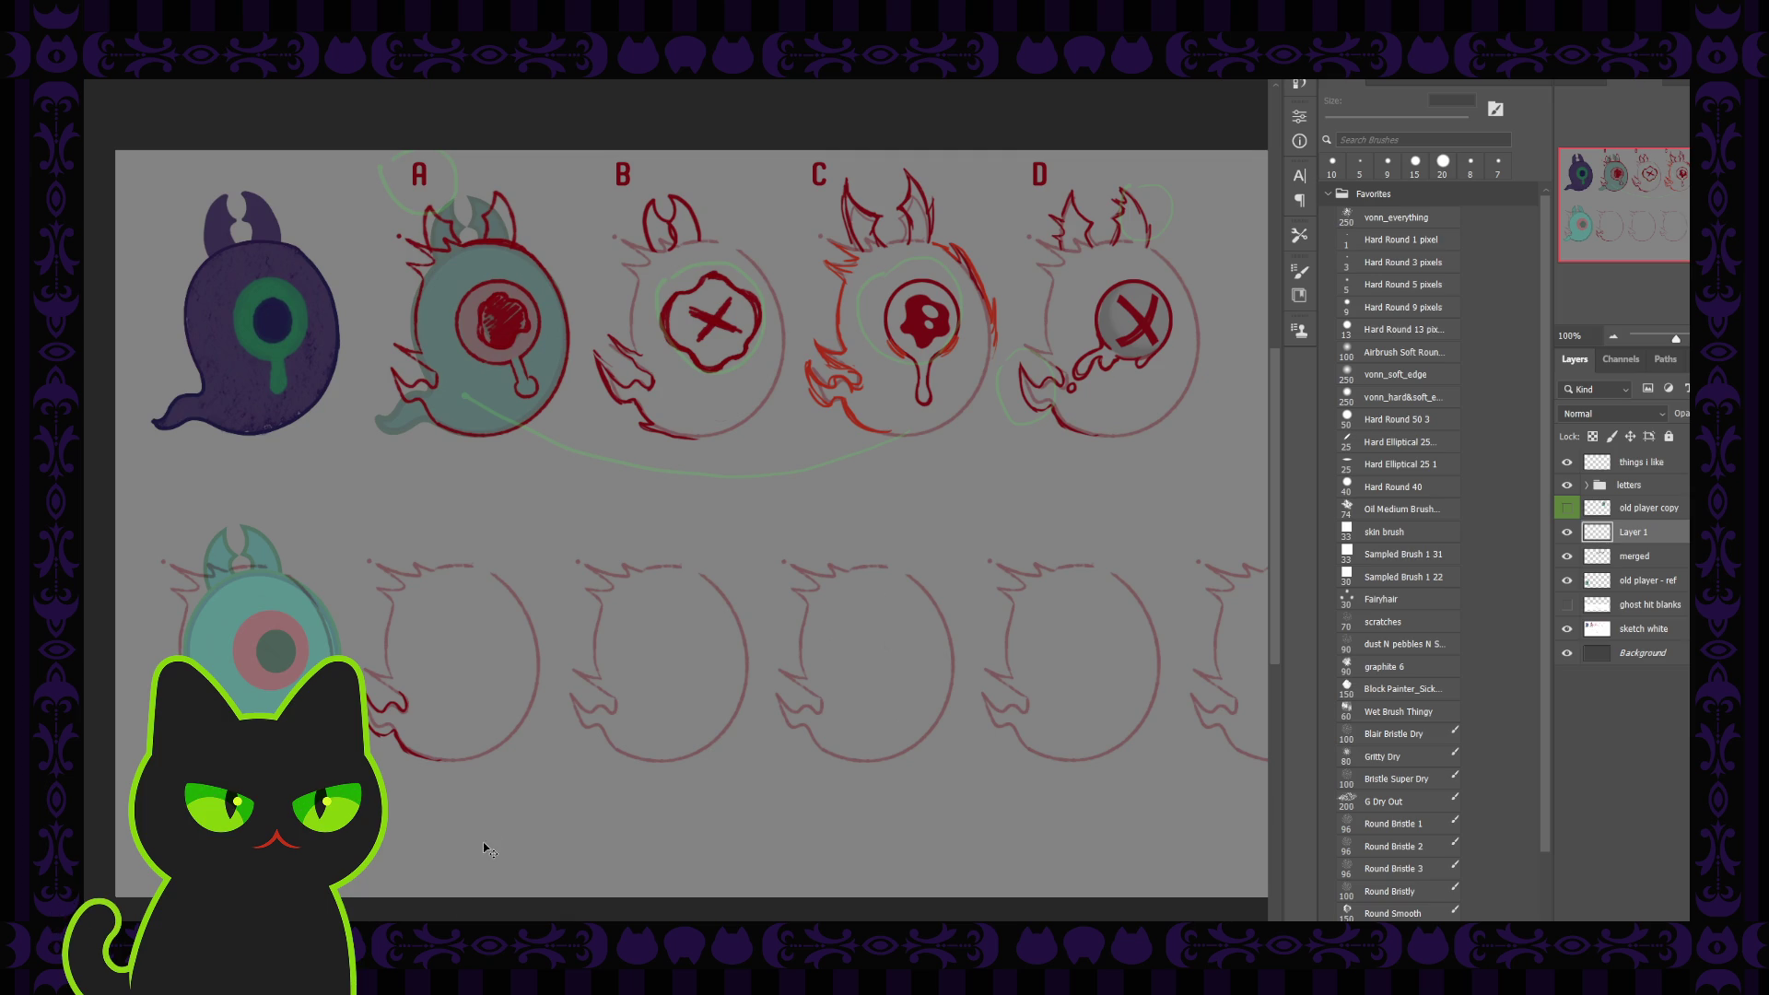
Return to the merged layer and lasso the horns on ghost D
key(alt+bracketleft)
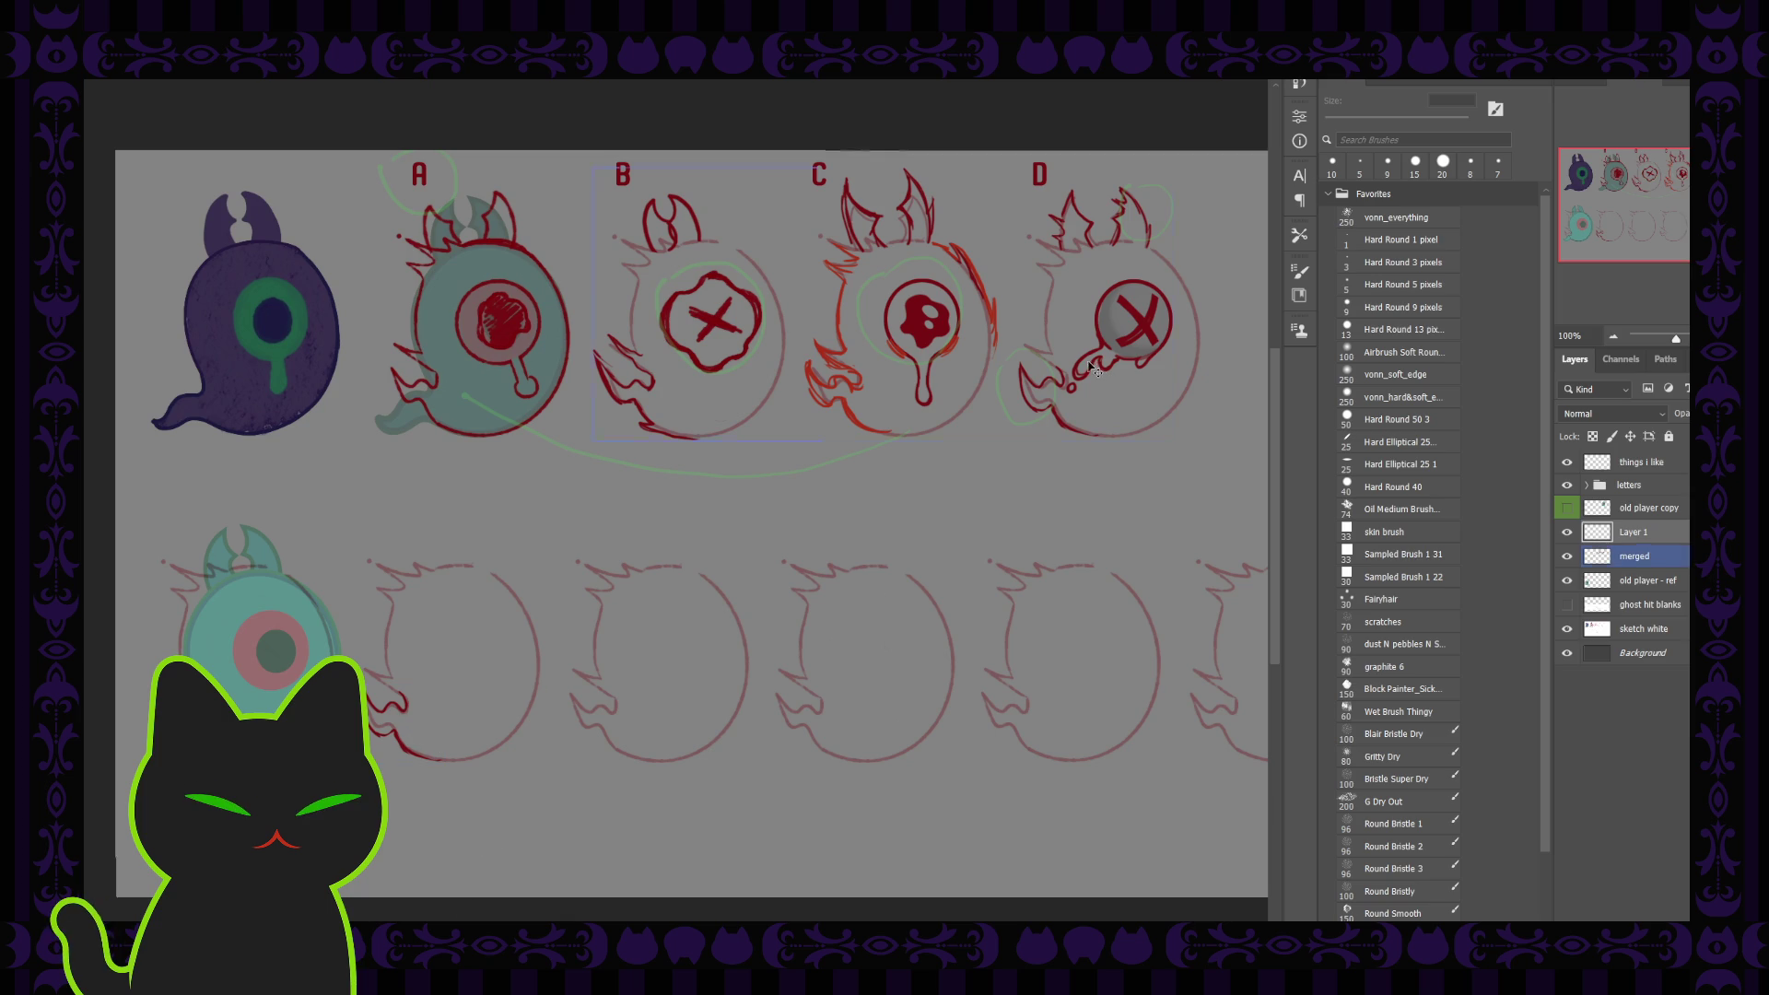
key(alt+bracketright)
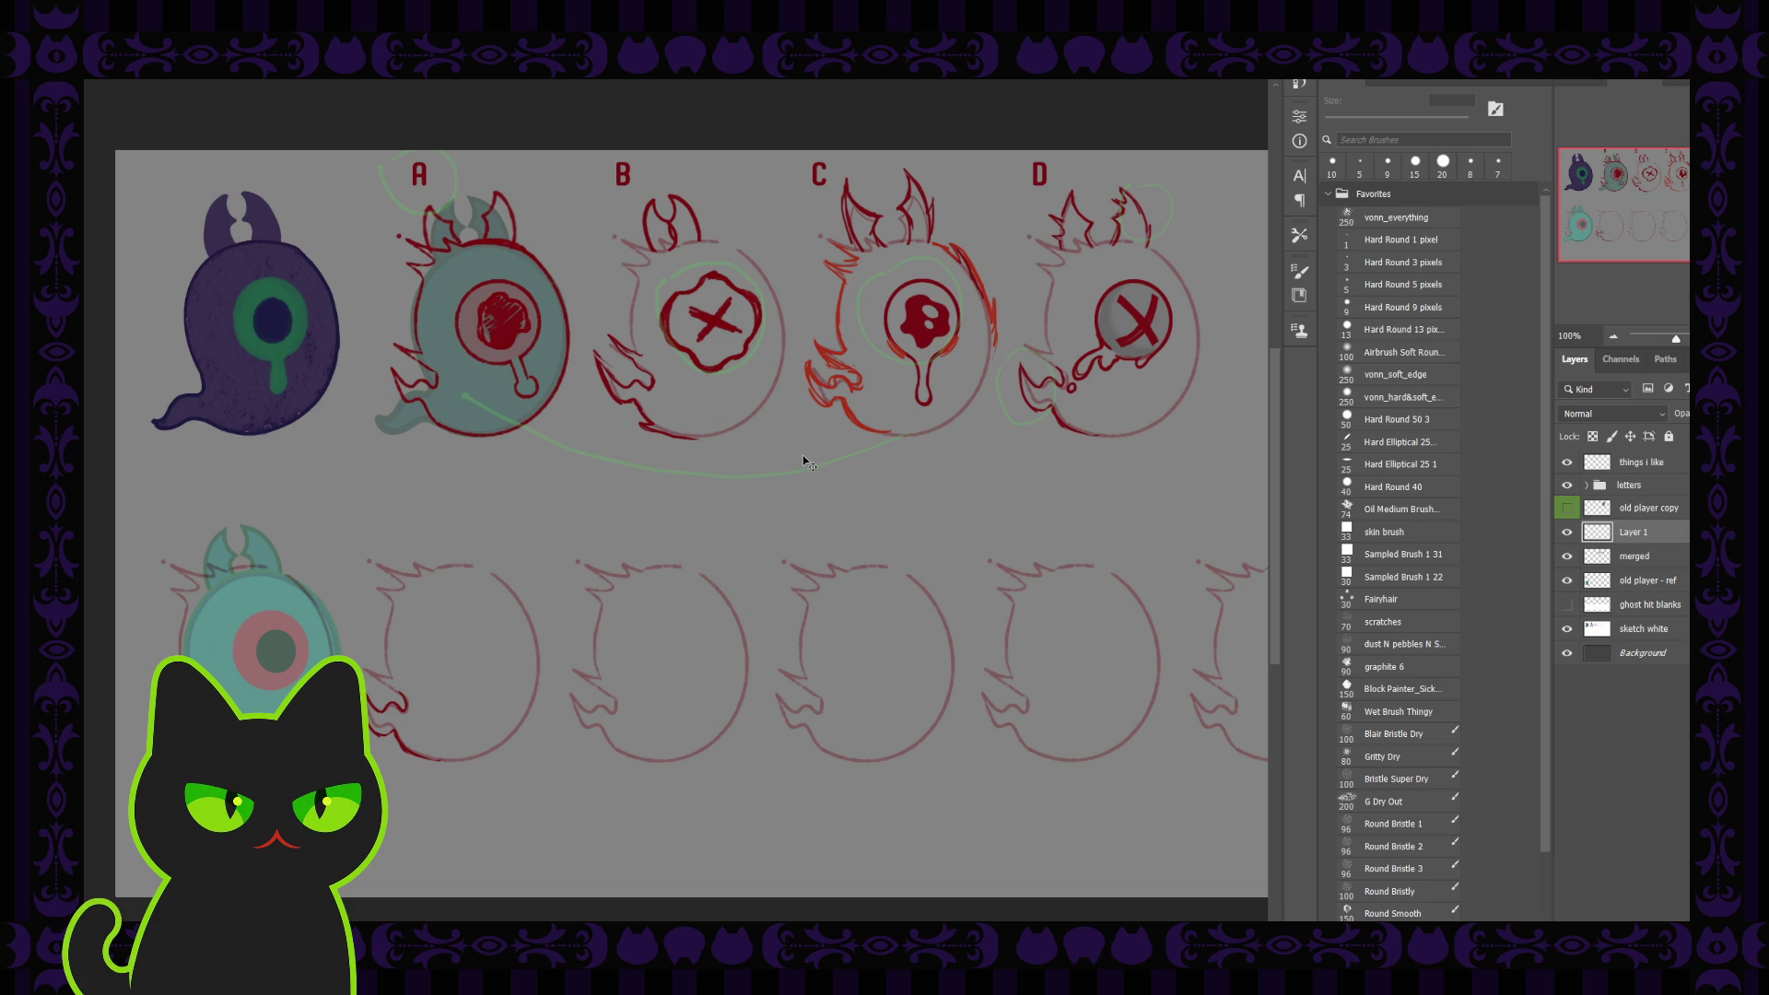
click(1640, 559)
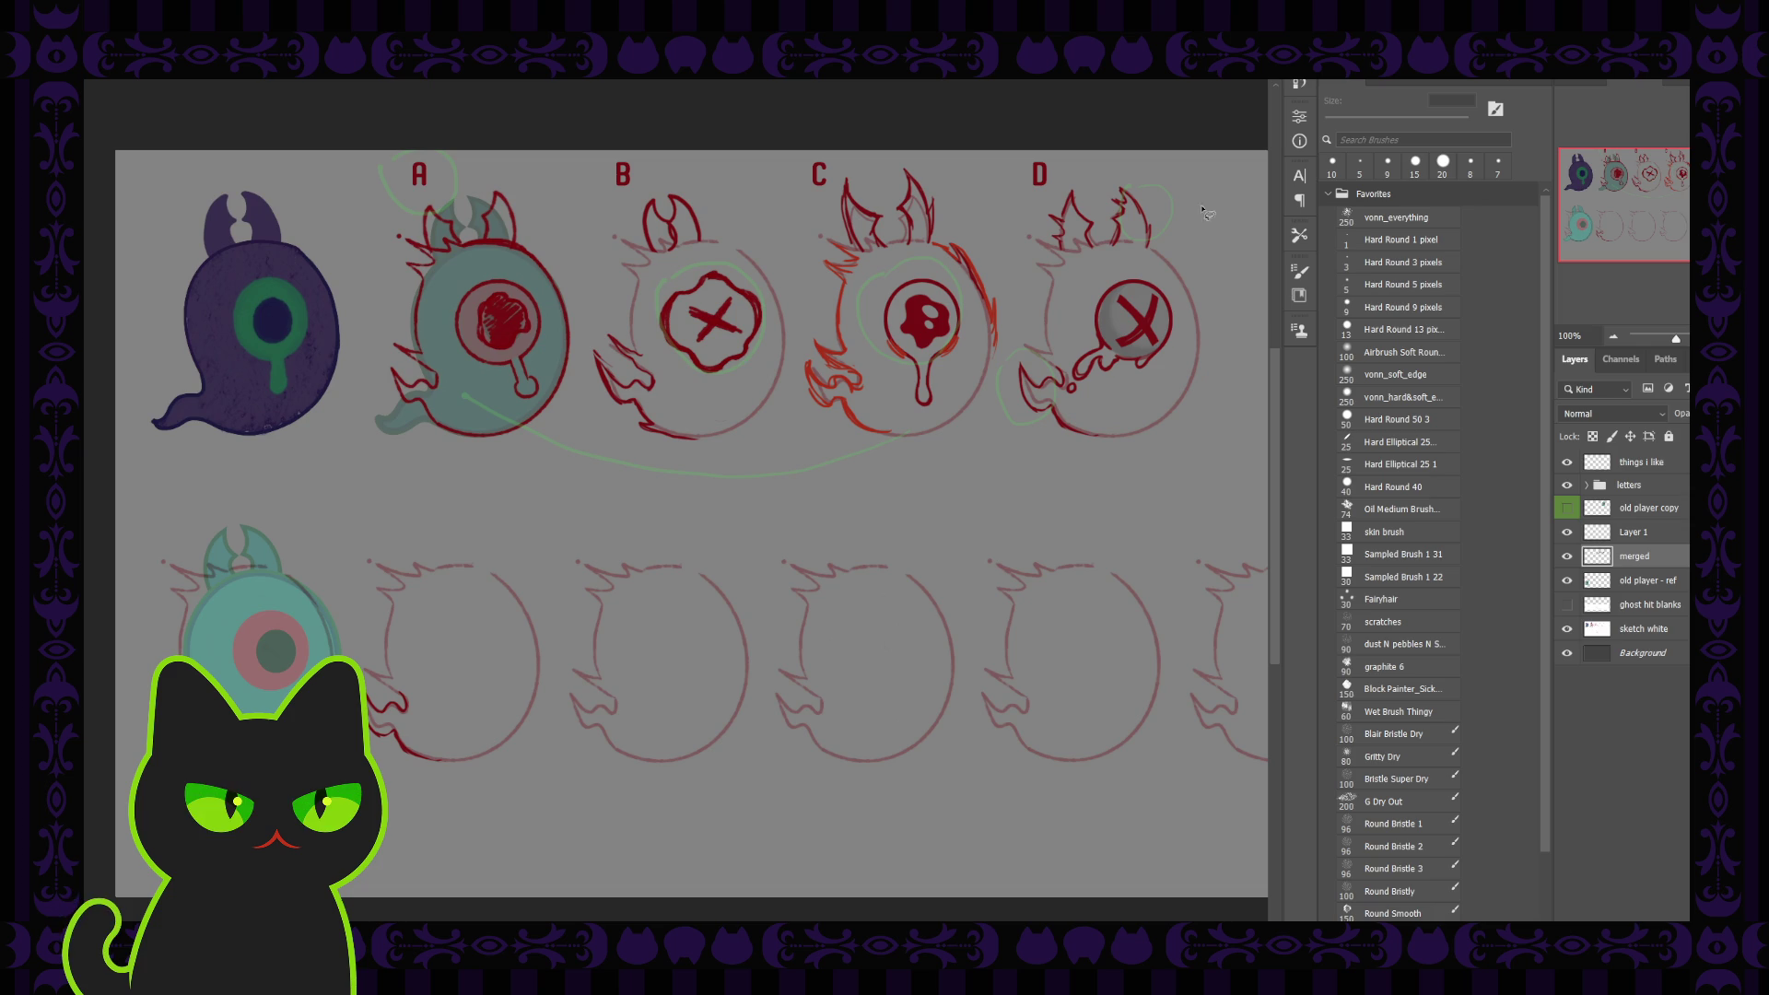
drag(1075, 256, 1163, 255)
Copy the horns to their own layer and set them atop the blank head under A
key(v)
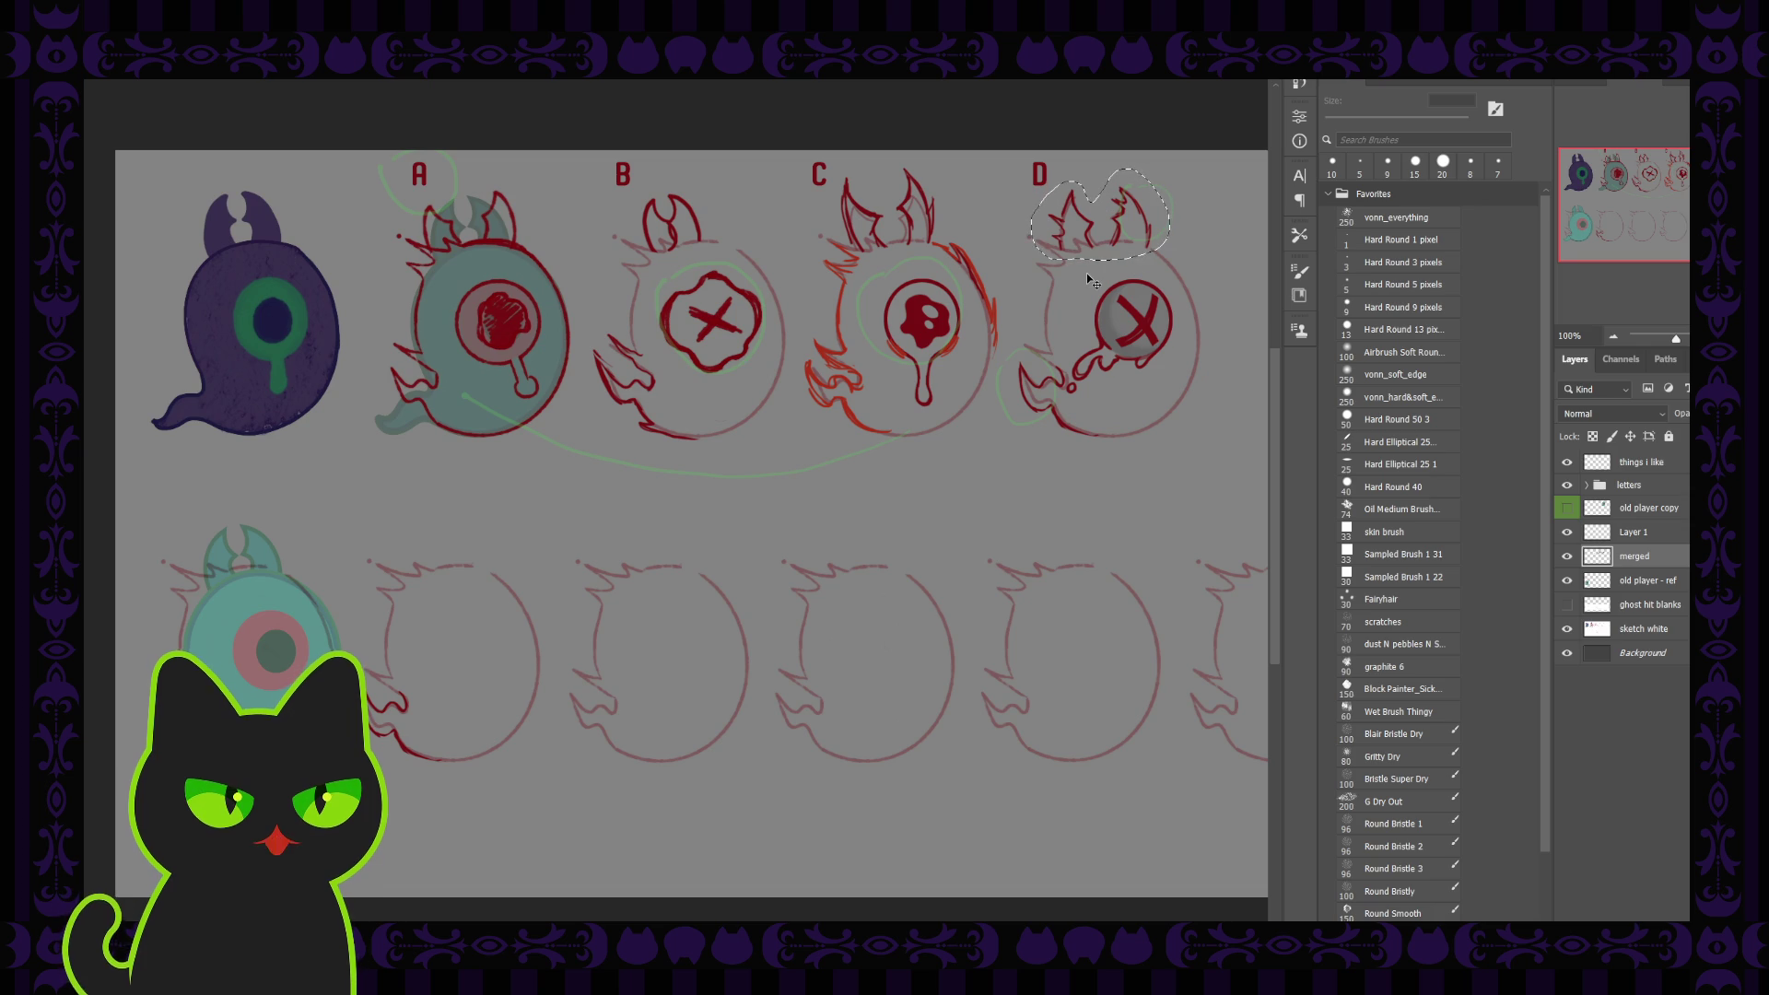
key(ctrl+j)
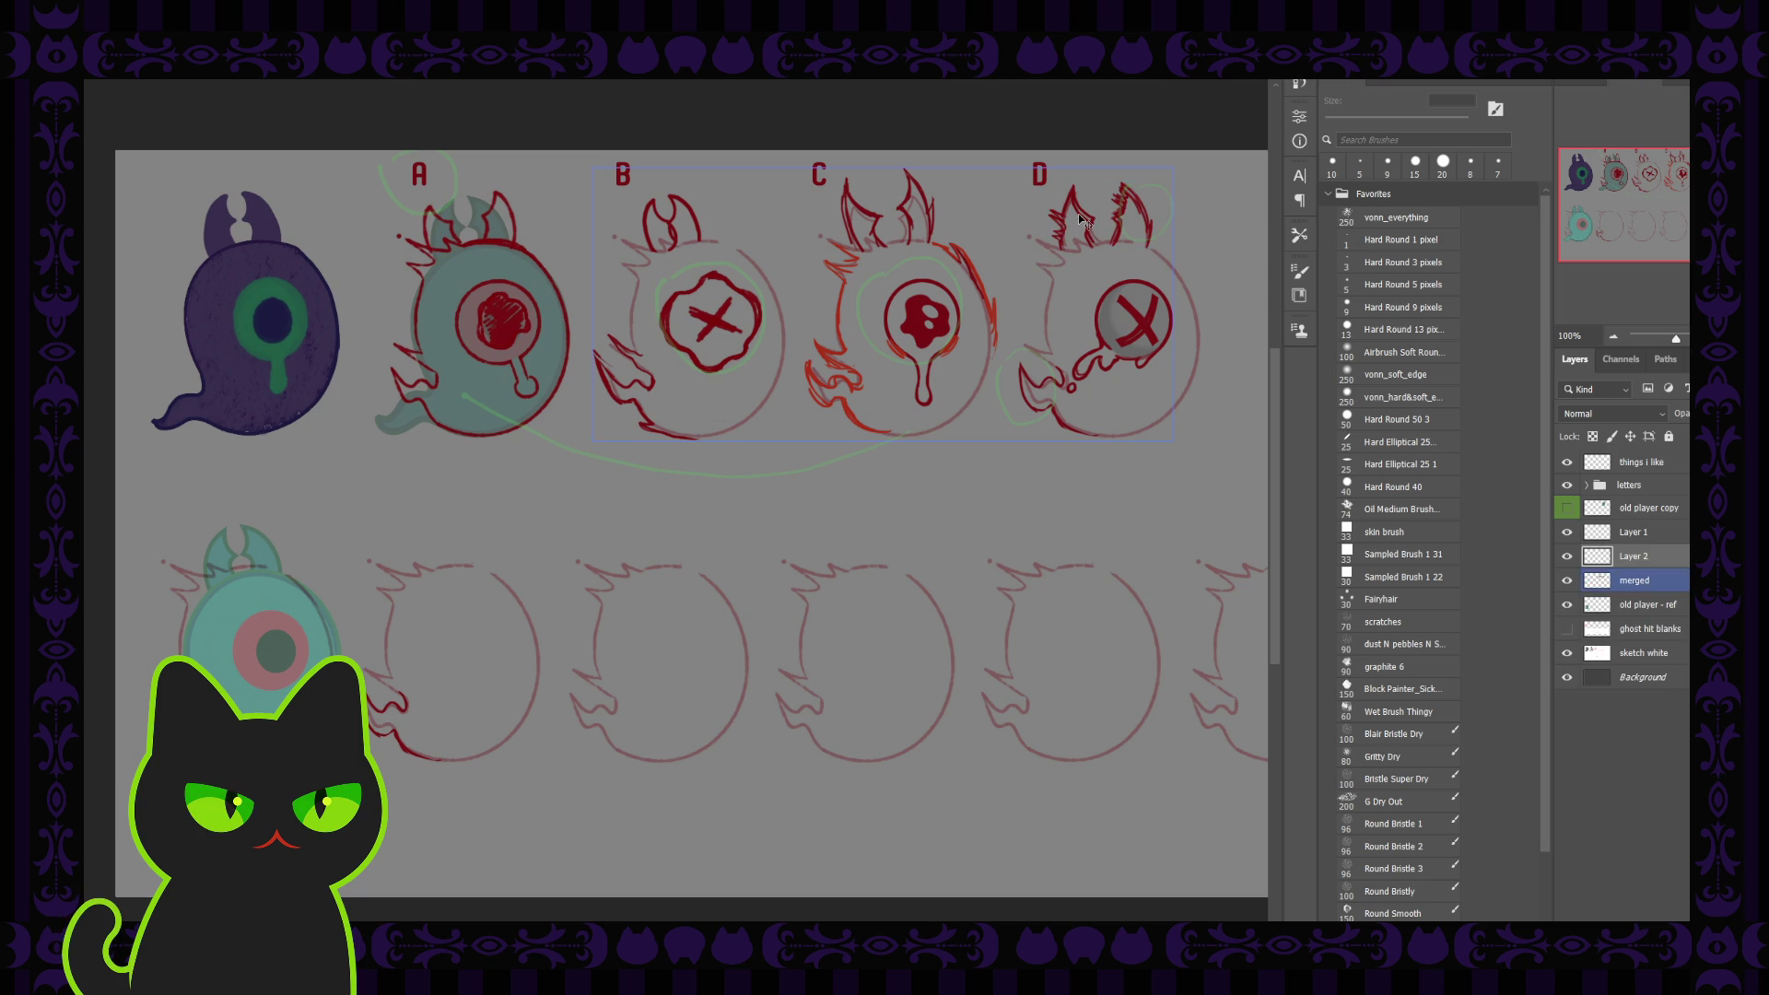
drag(1029, 257, 421, 545)
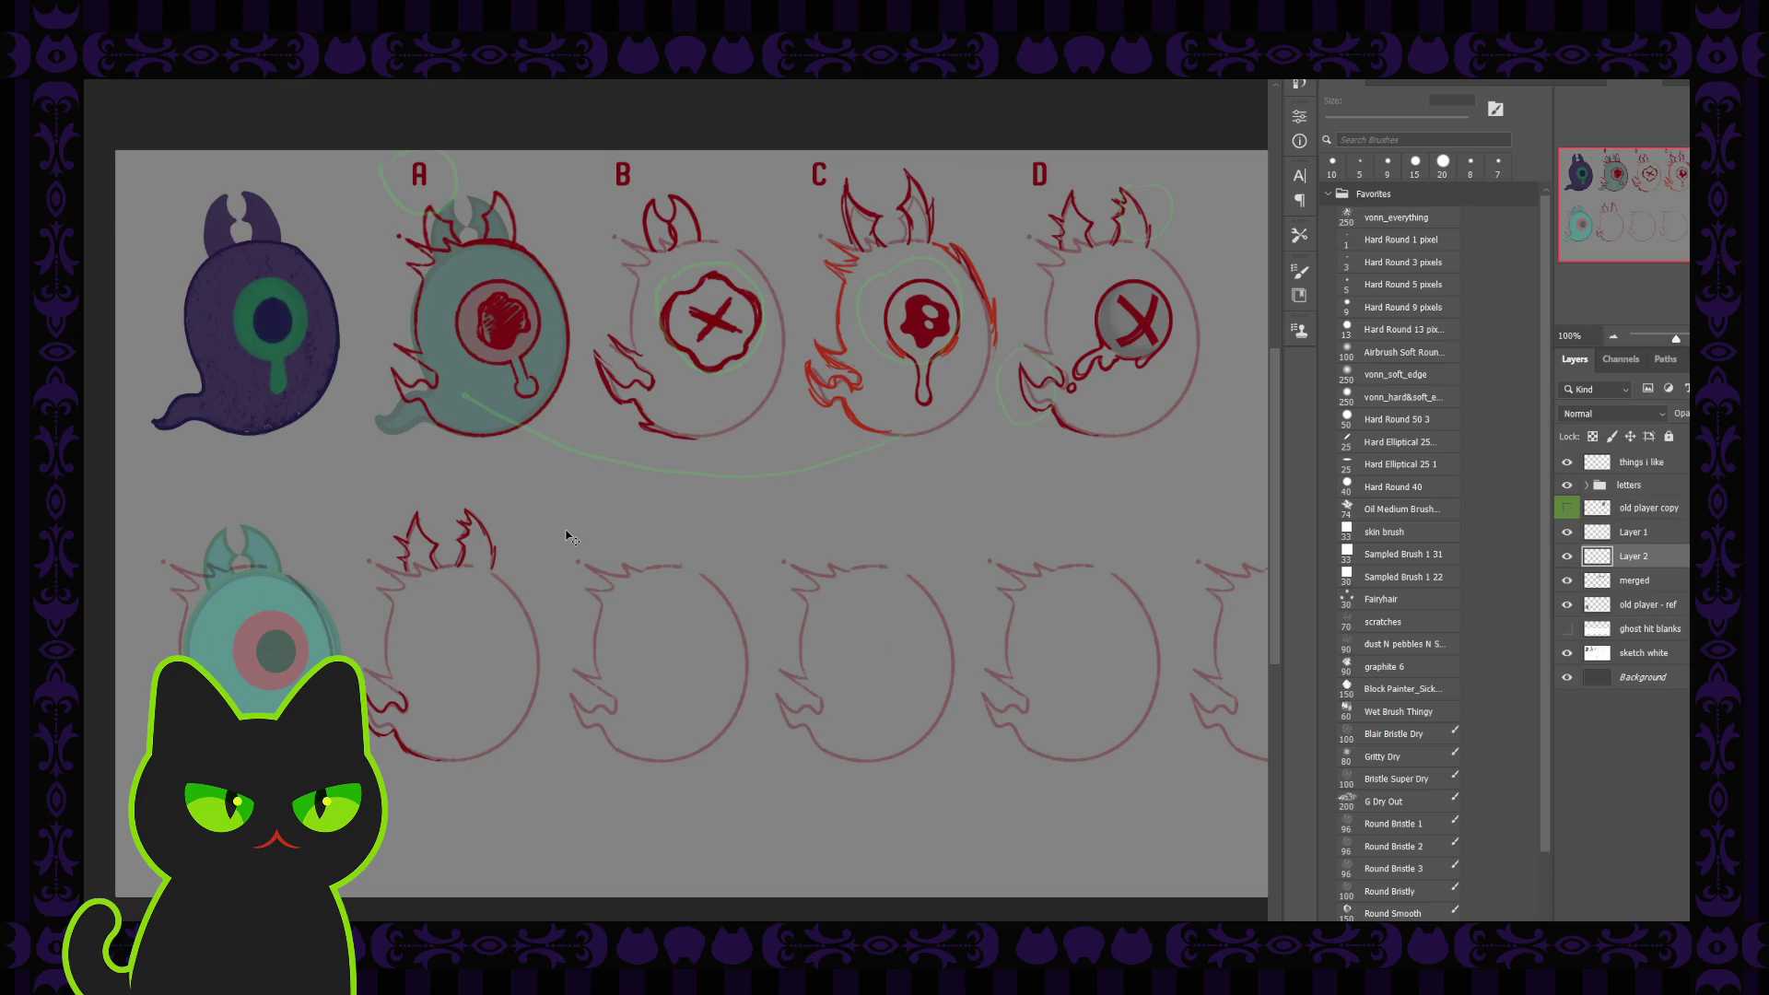
key(Left)
key(Left)
key(Left)
key(Left)
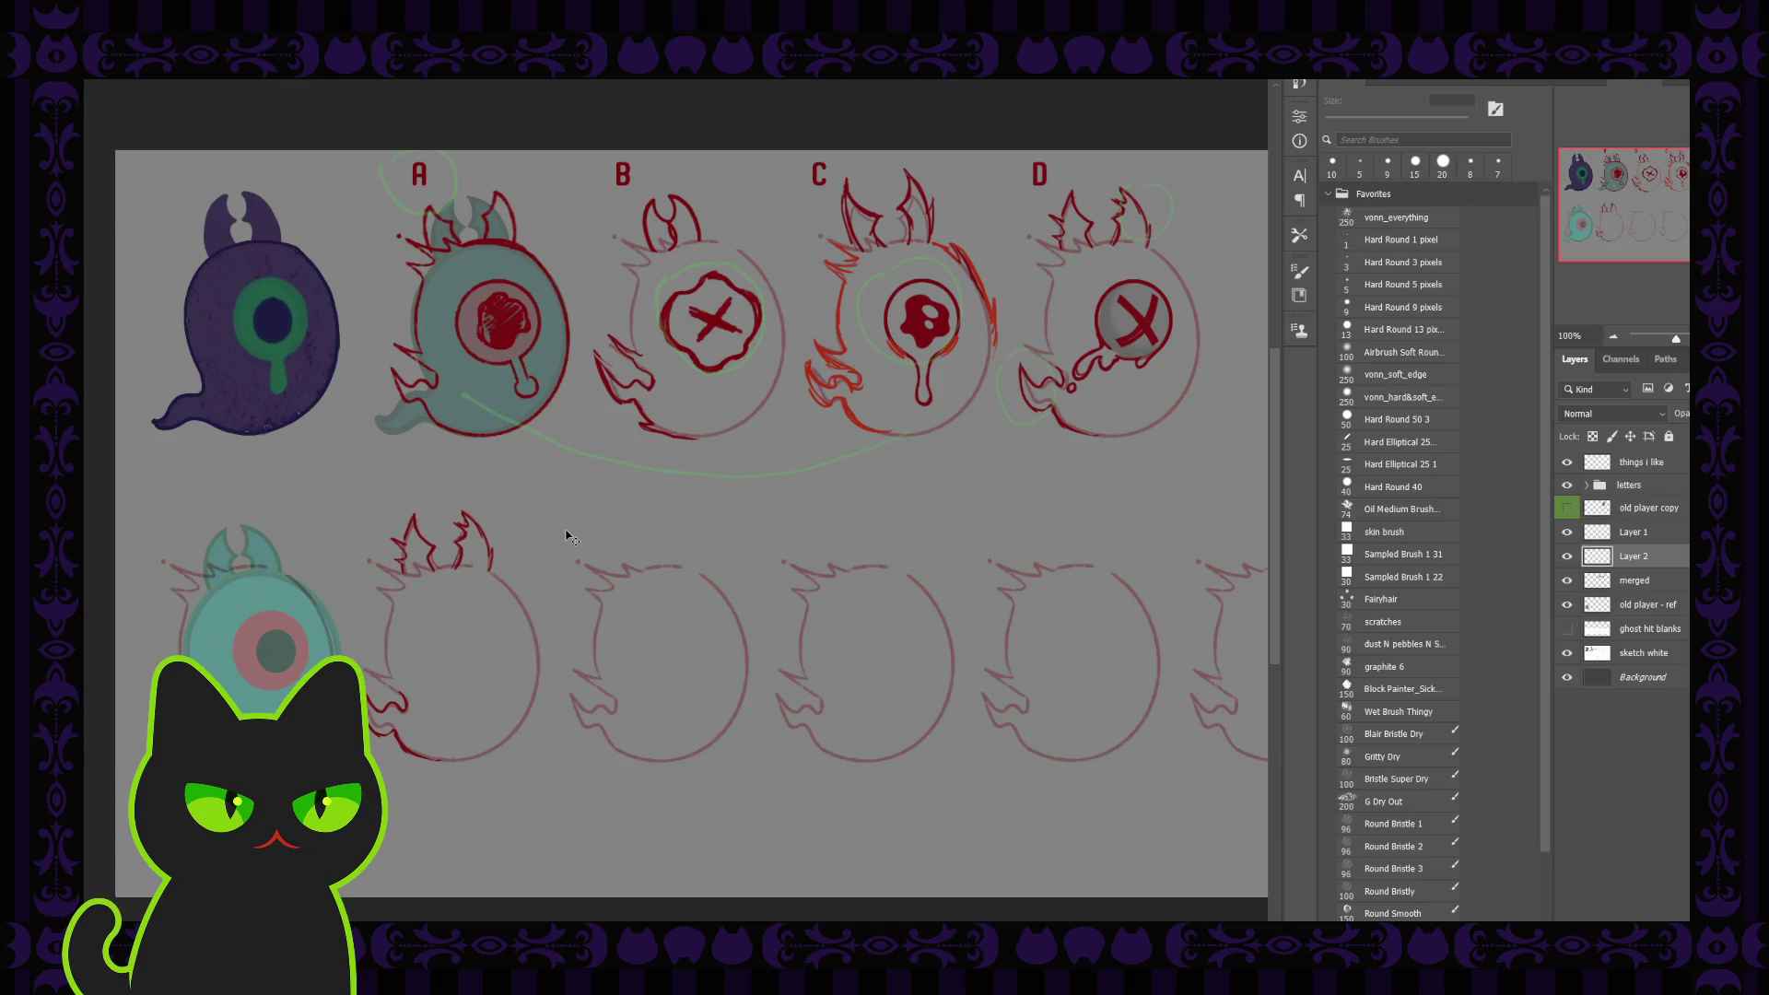
key(Left)
key(Left)
key(Left)
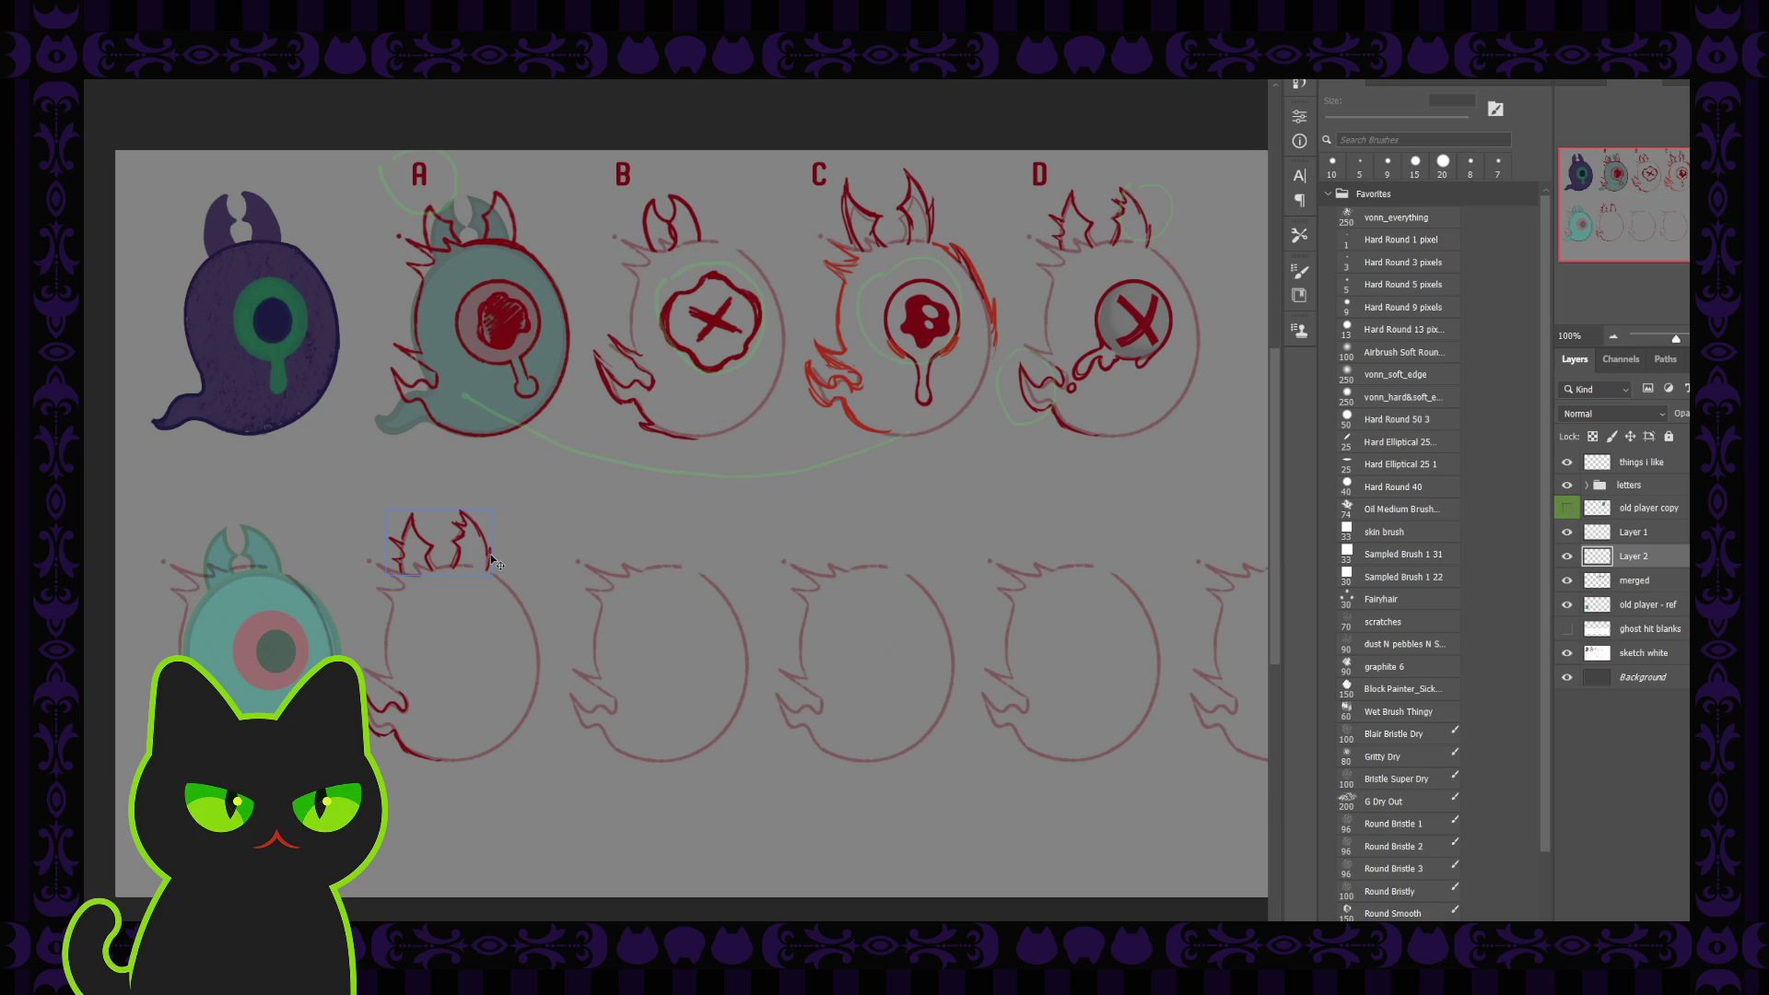
click(402, 715)
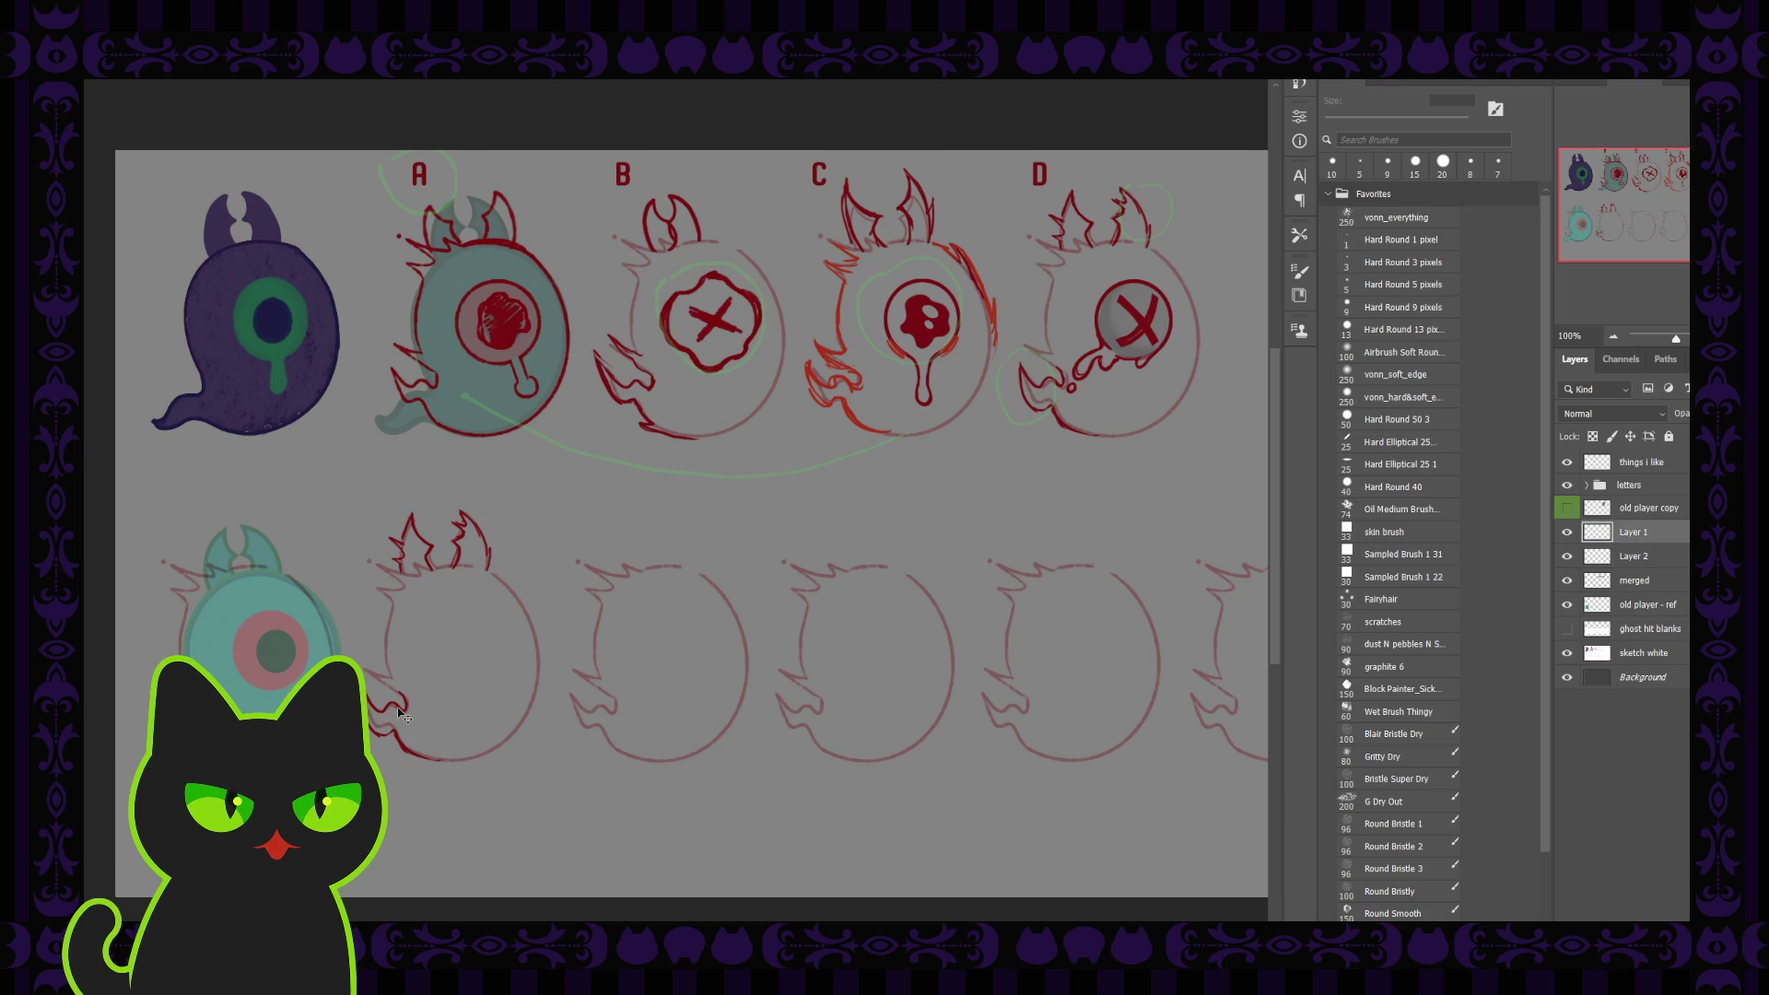
Duplicate the flame copy and position it at the lower left of the blank head under B
key(ctrl+shift+alt+n)
mouse_move(403, 715)
mouse_down()
mouse_move(689, 512)
mouse_move(616, 713)
mouse_up()
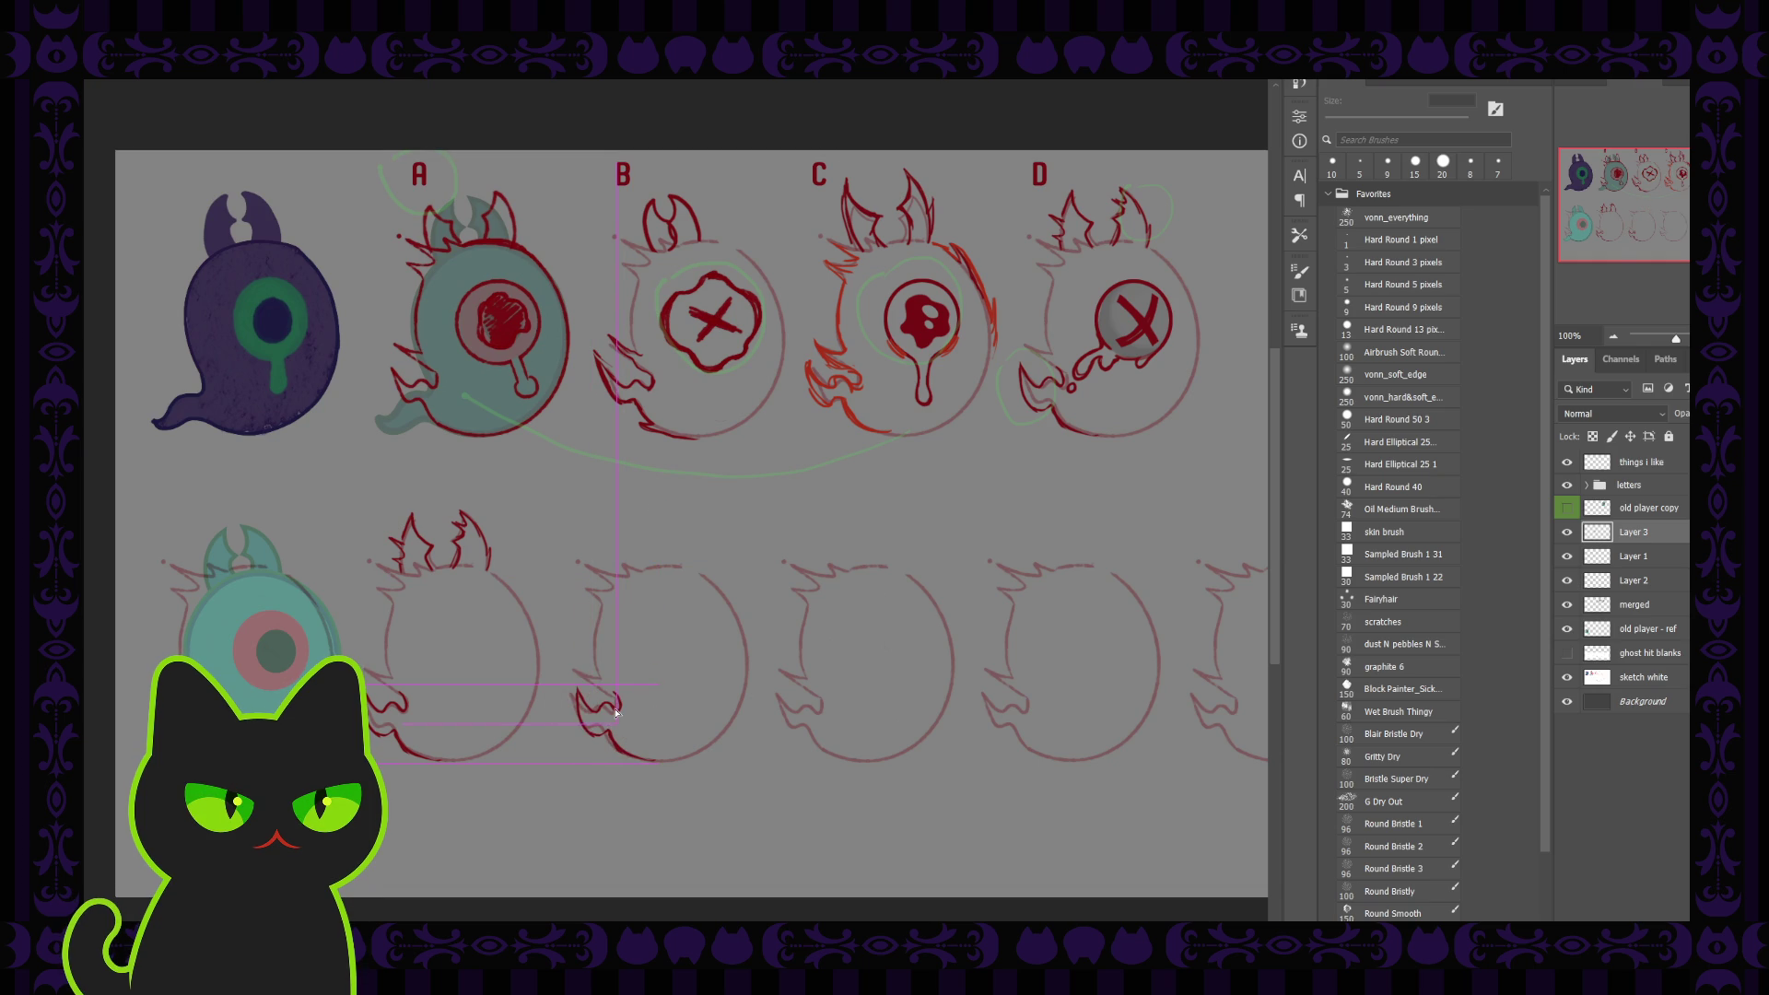
drag(617, 712, 616, 712)
key(Left)
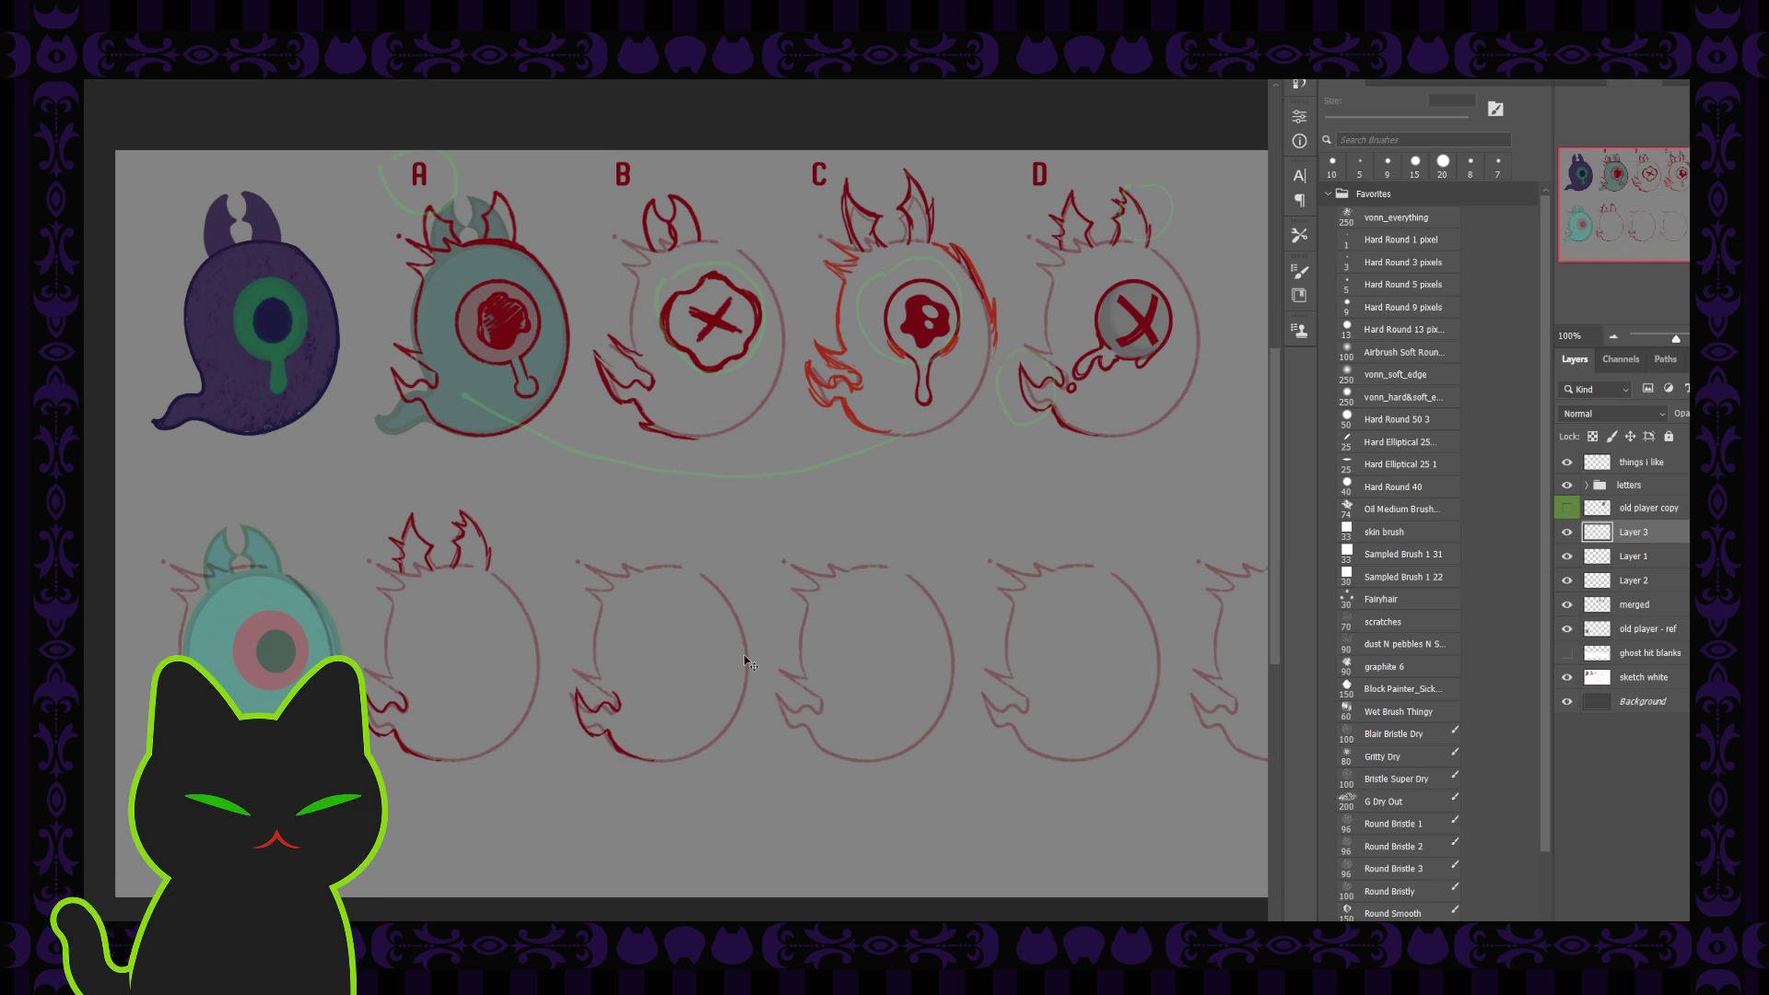
key(Left)
key(Left)
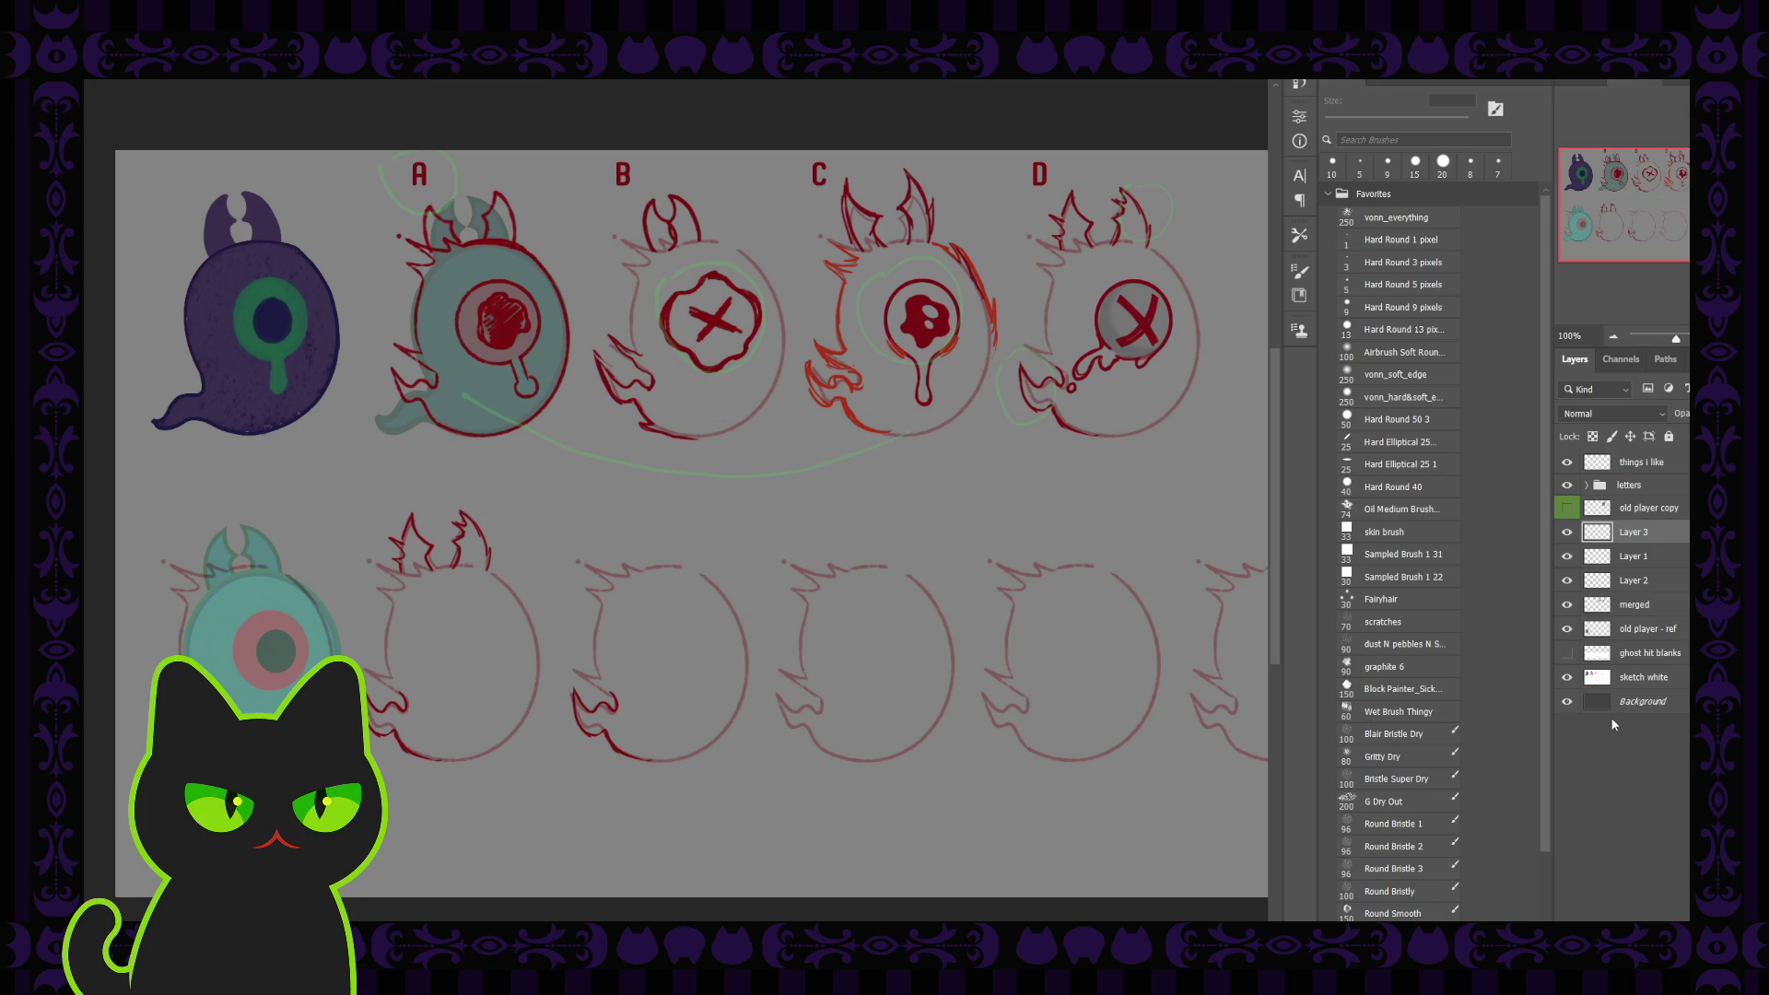
click(1644, 678)
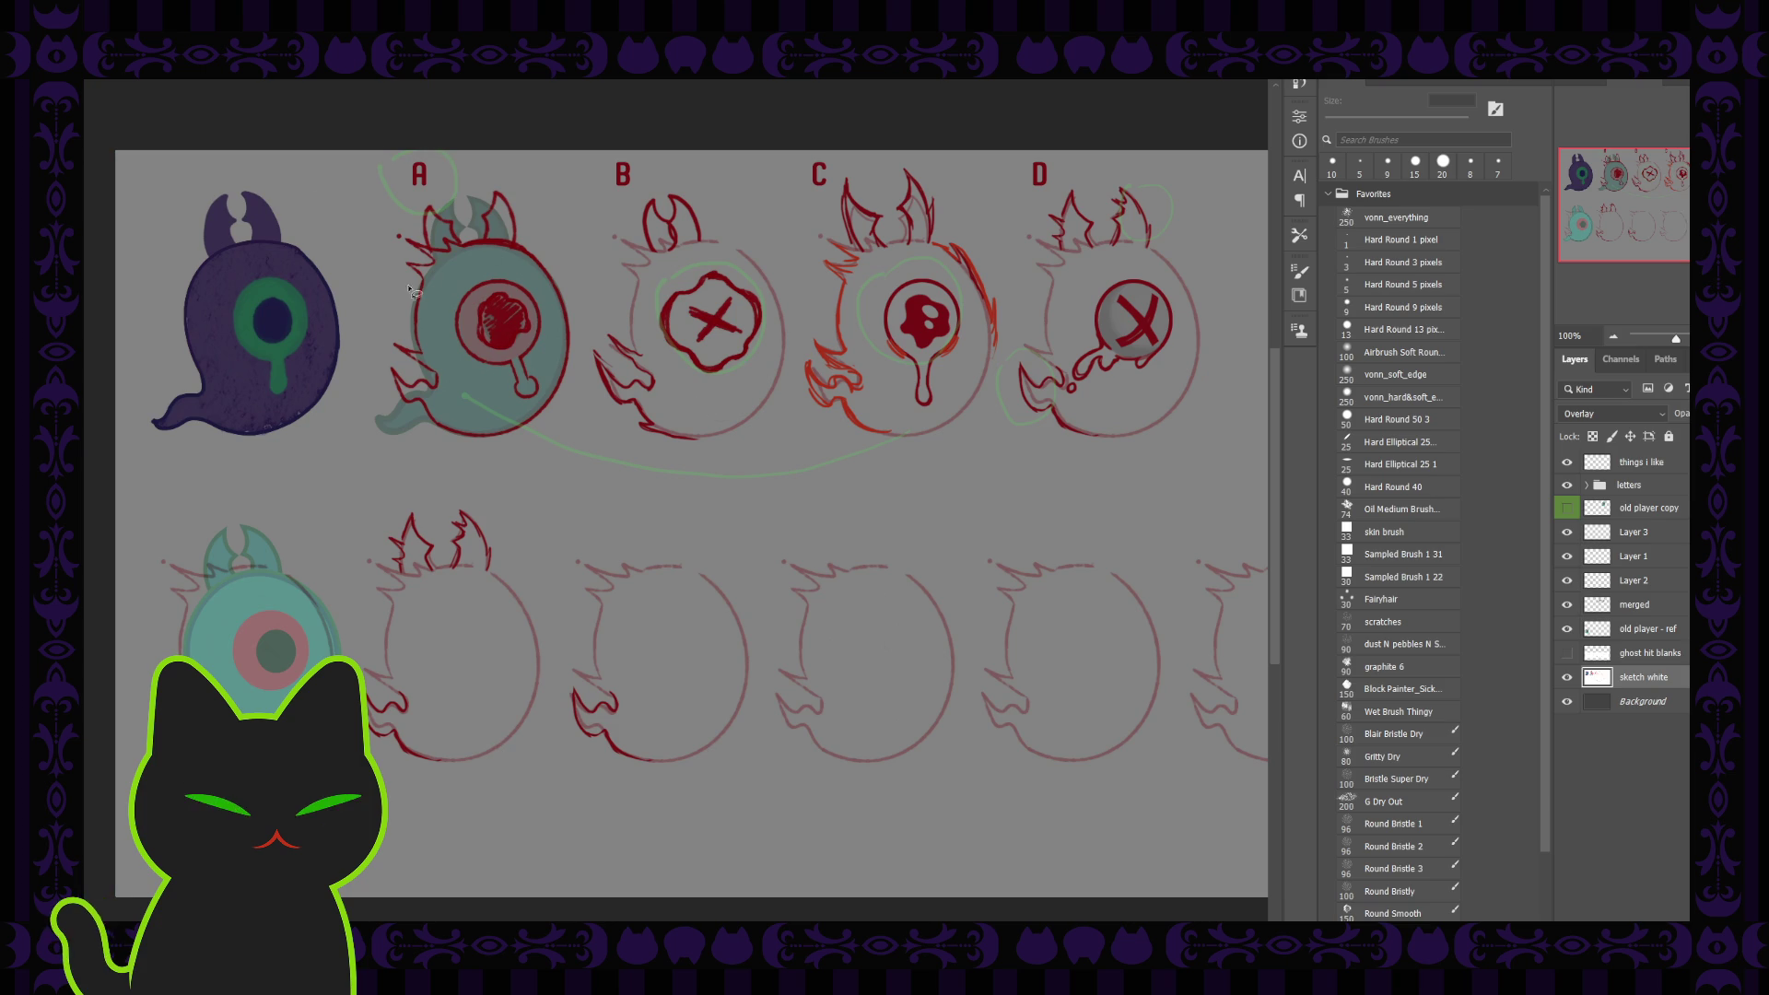
Lasso ghost A, copy it onto a new layer with a white fill, and deselect
mouse_move(404, 301)
mouse_down()
mouse_move(416, 183)
mouse_move(539, 451)
mouse_up()
drag(539, 450, 417, 315)
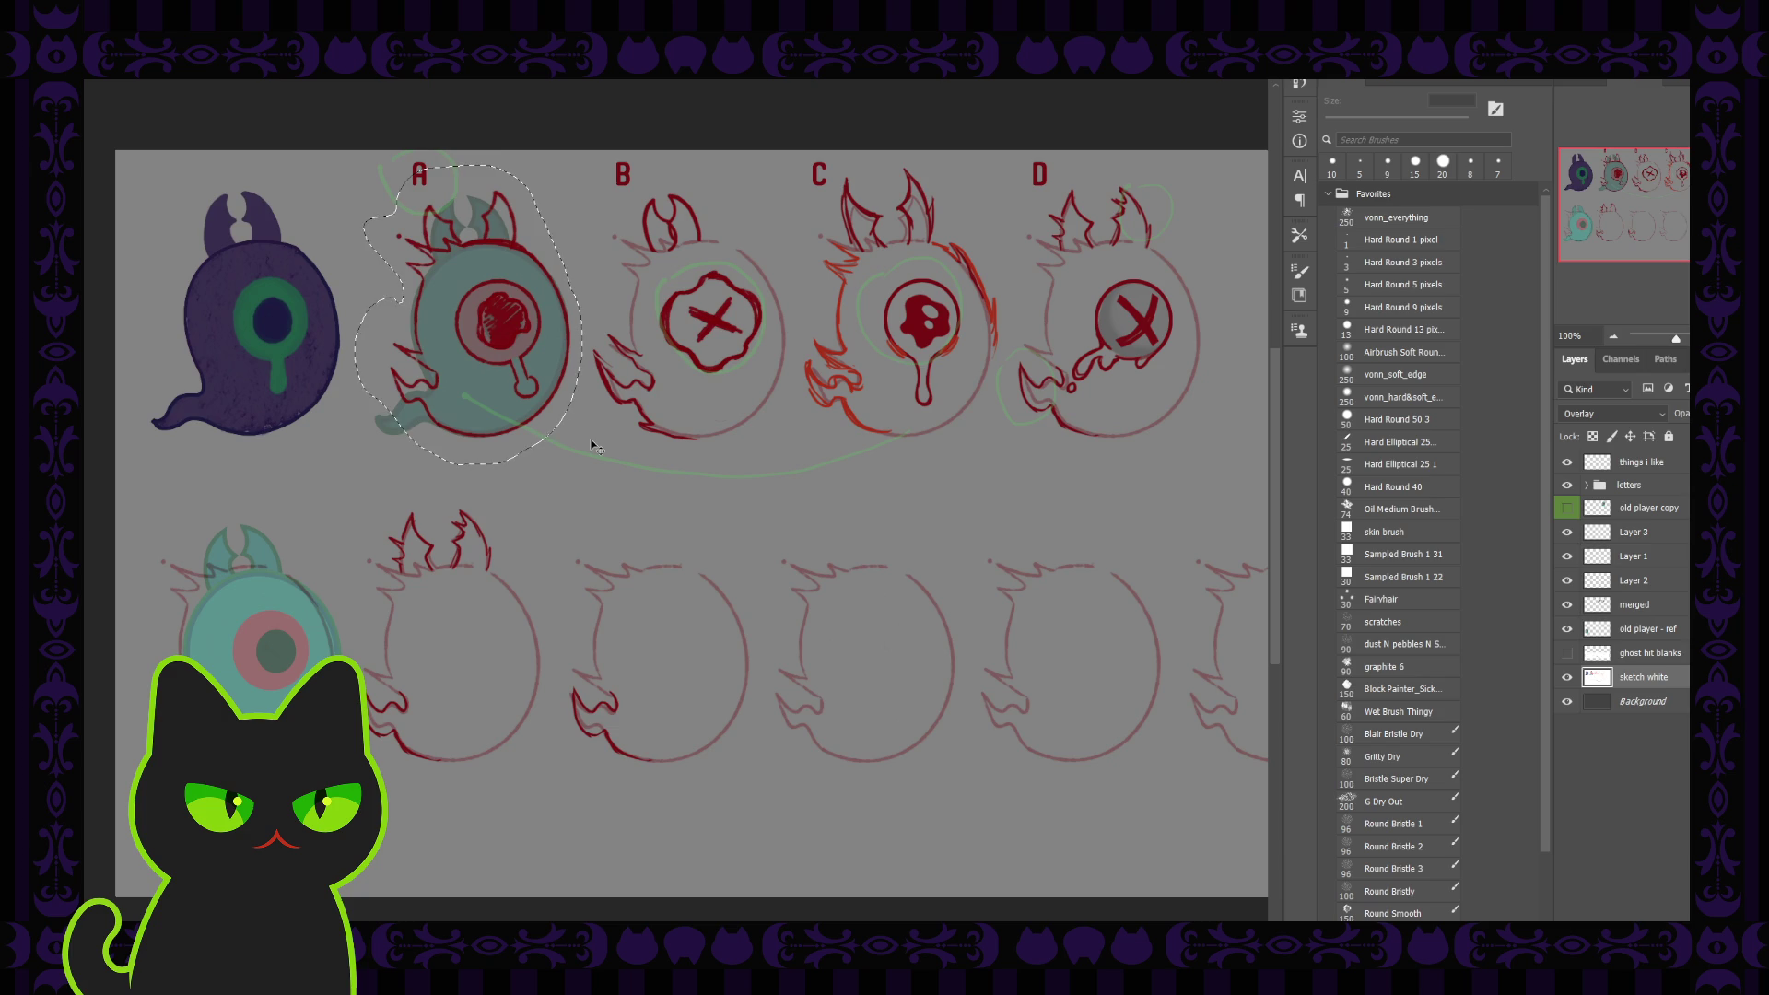
key(ctrl+shift+alt+n)
key(alt+BackSpace)
key(ctrl+d)
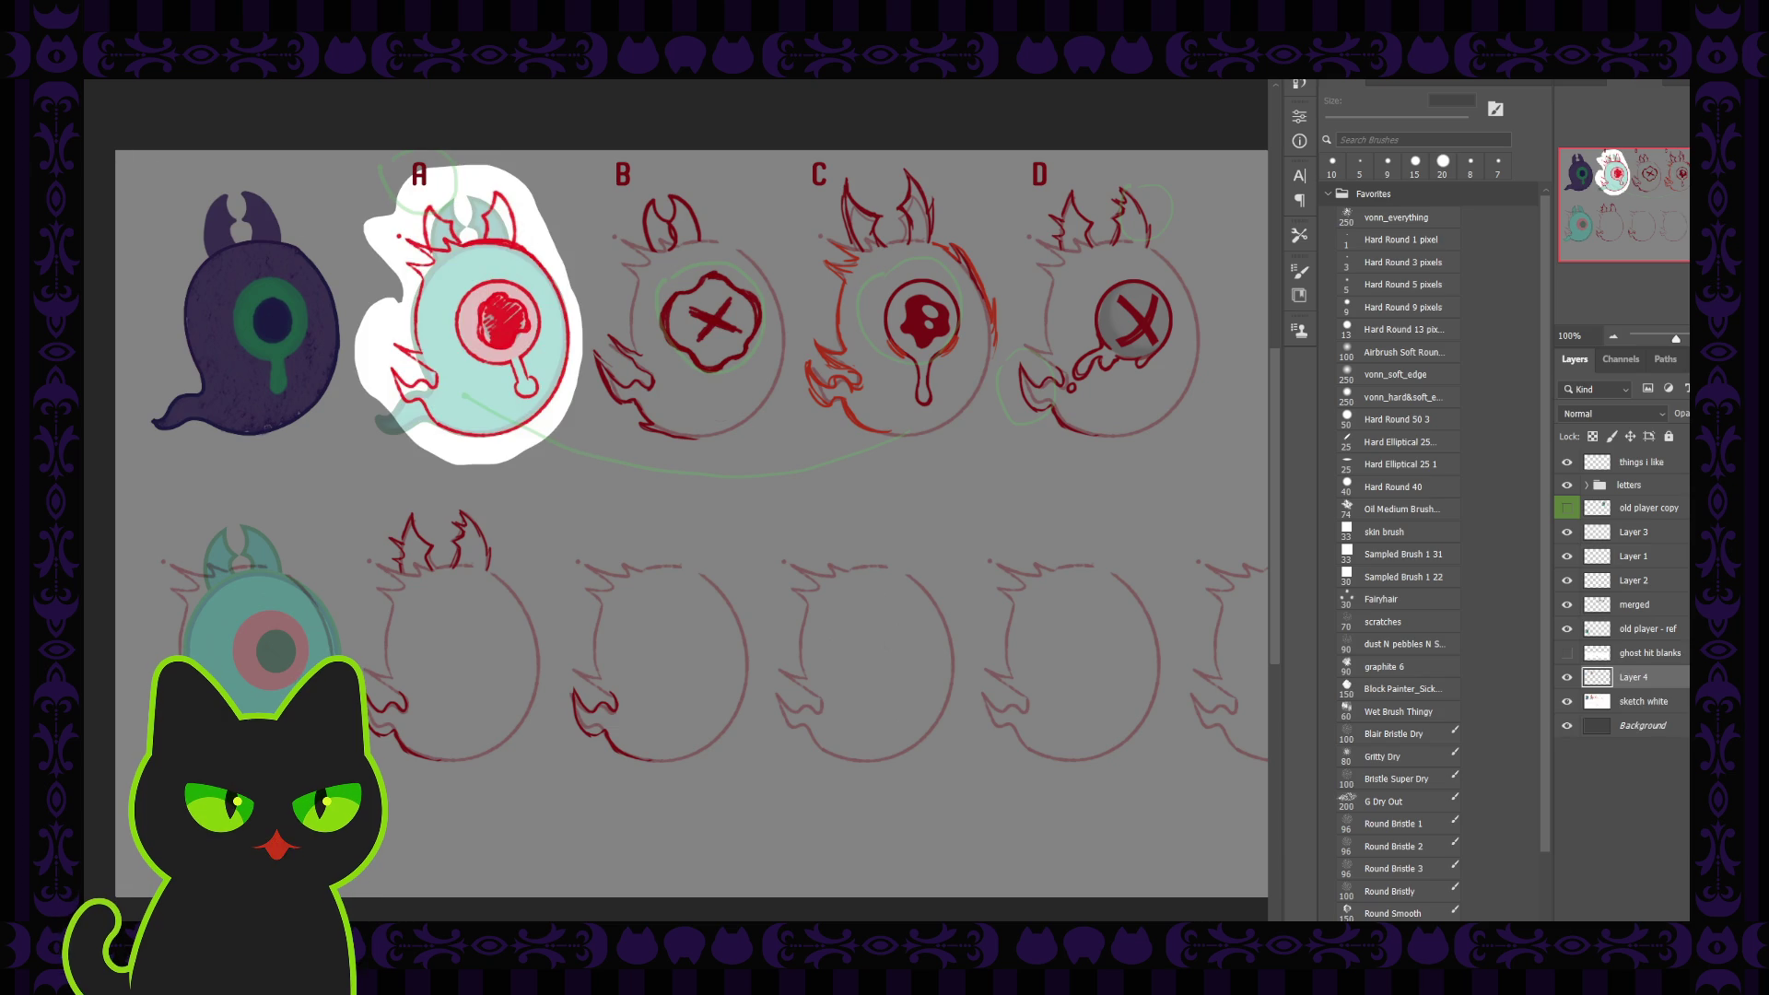
Move the ghost A copy onto the blank head under B and blend it with Multiply
drag(529, 299, 684, 565)
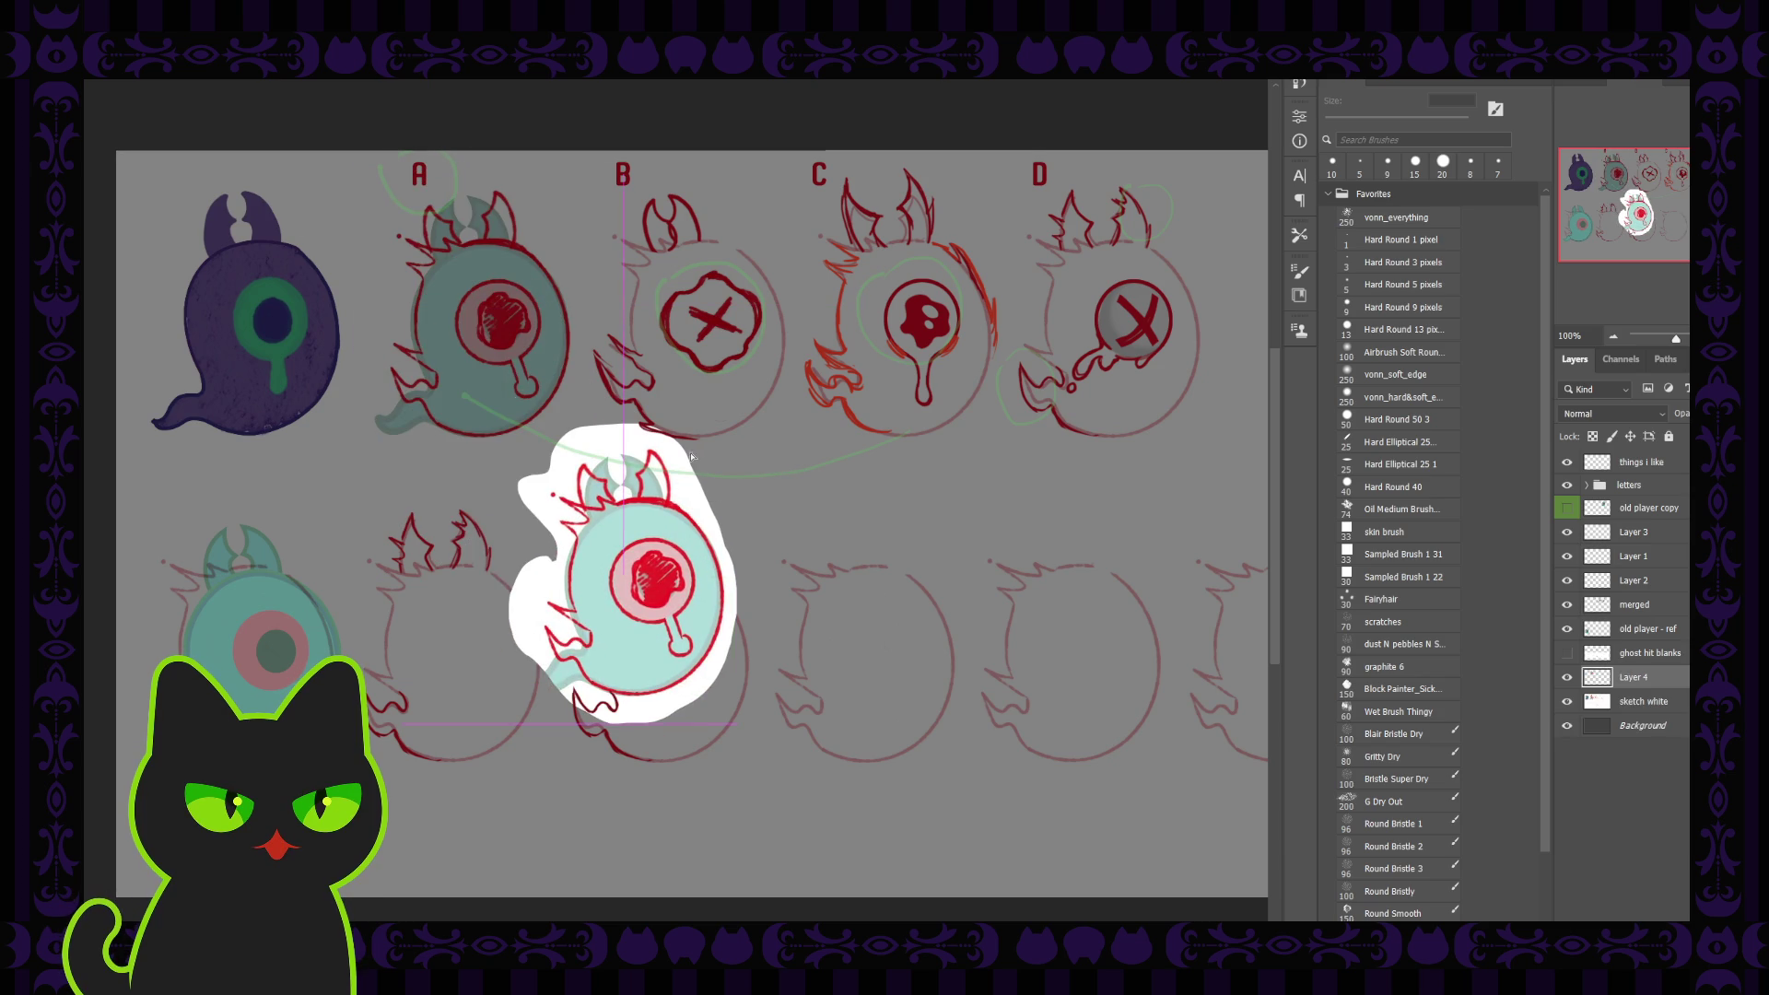
scroll(1596, 419, down, 12)
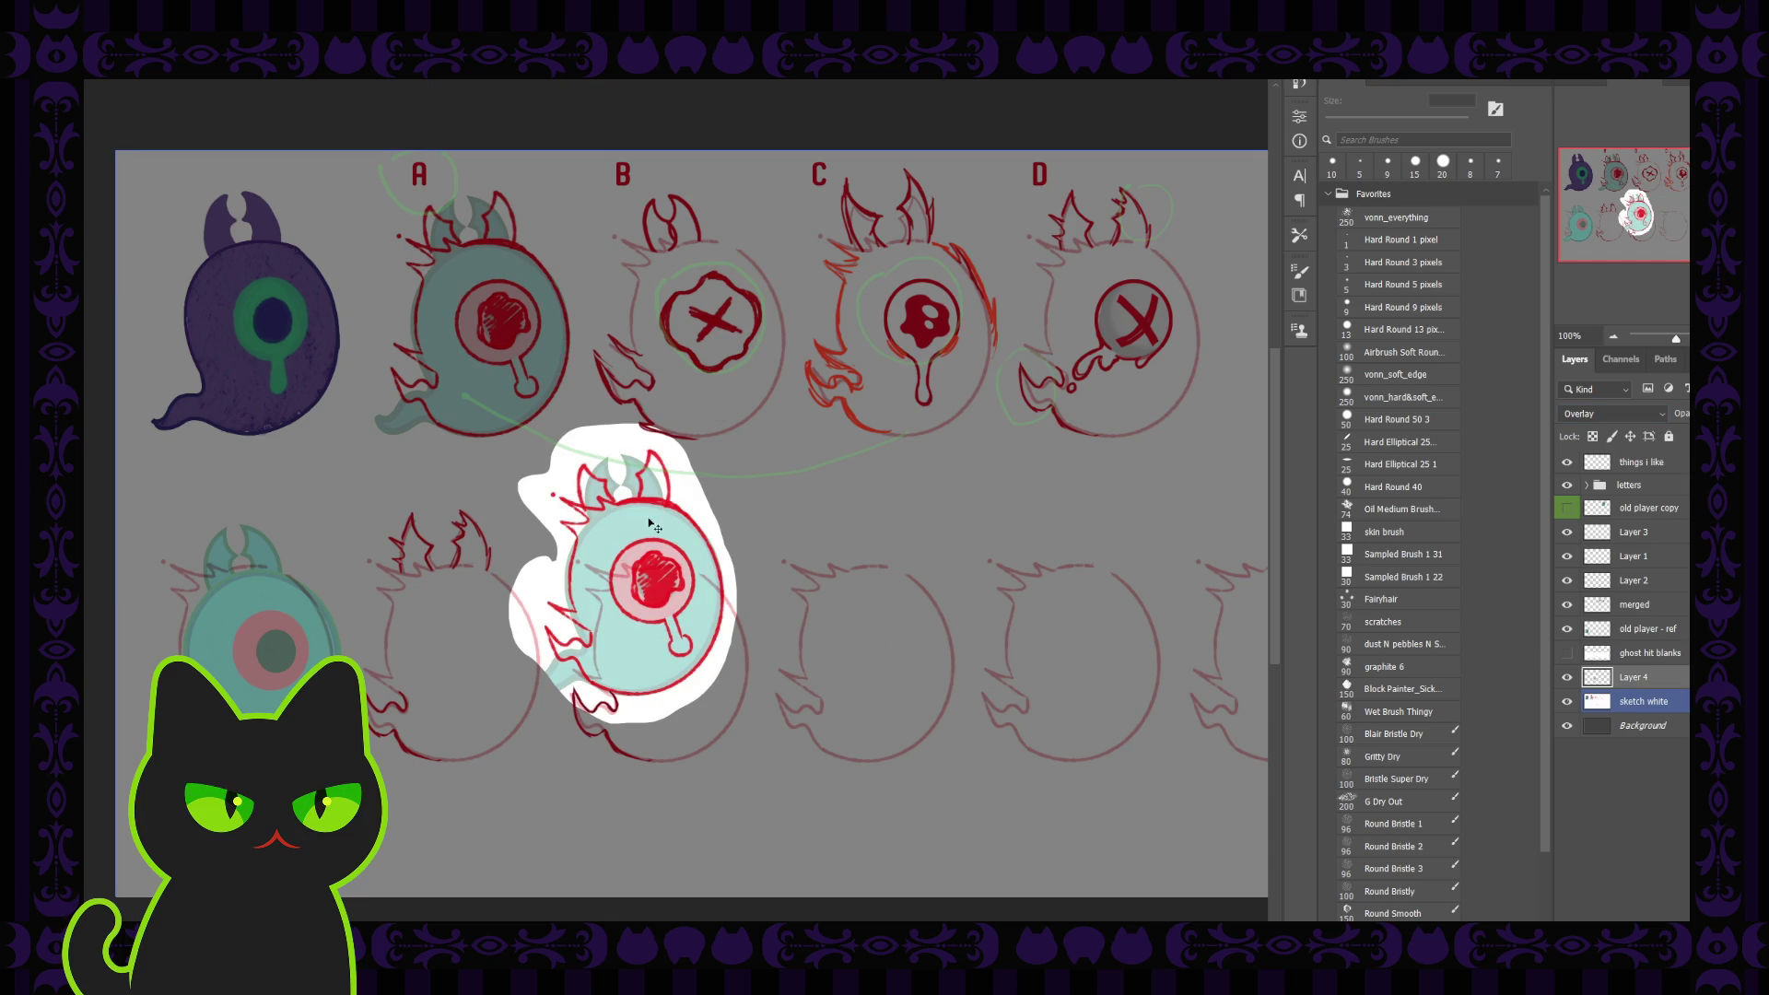
mouse_move(697, 507)
mouse_down()
mouse_move(739, 560)
mouse_move(721, 579)
mouse_up()
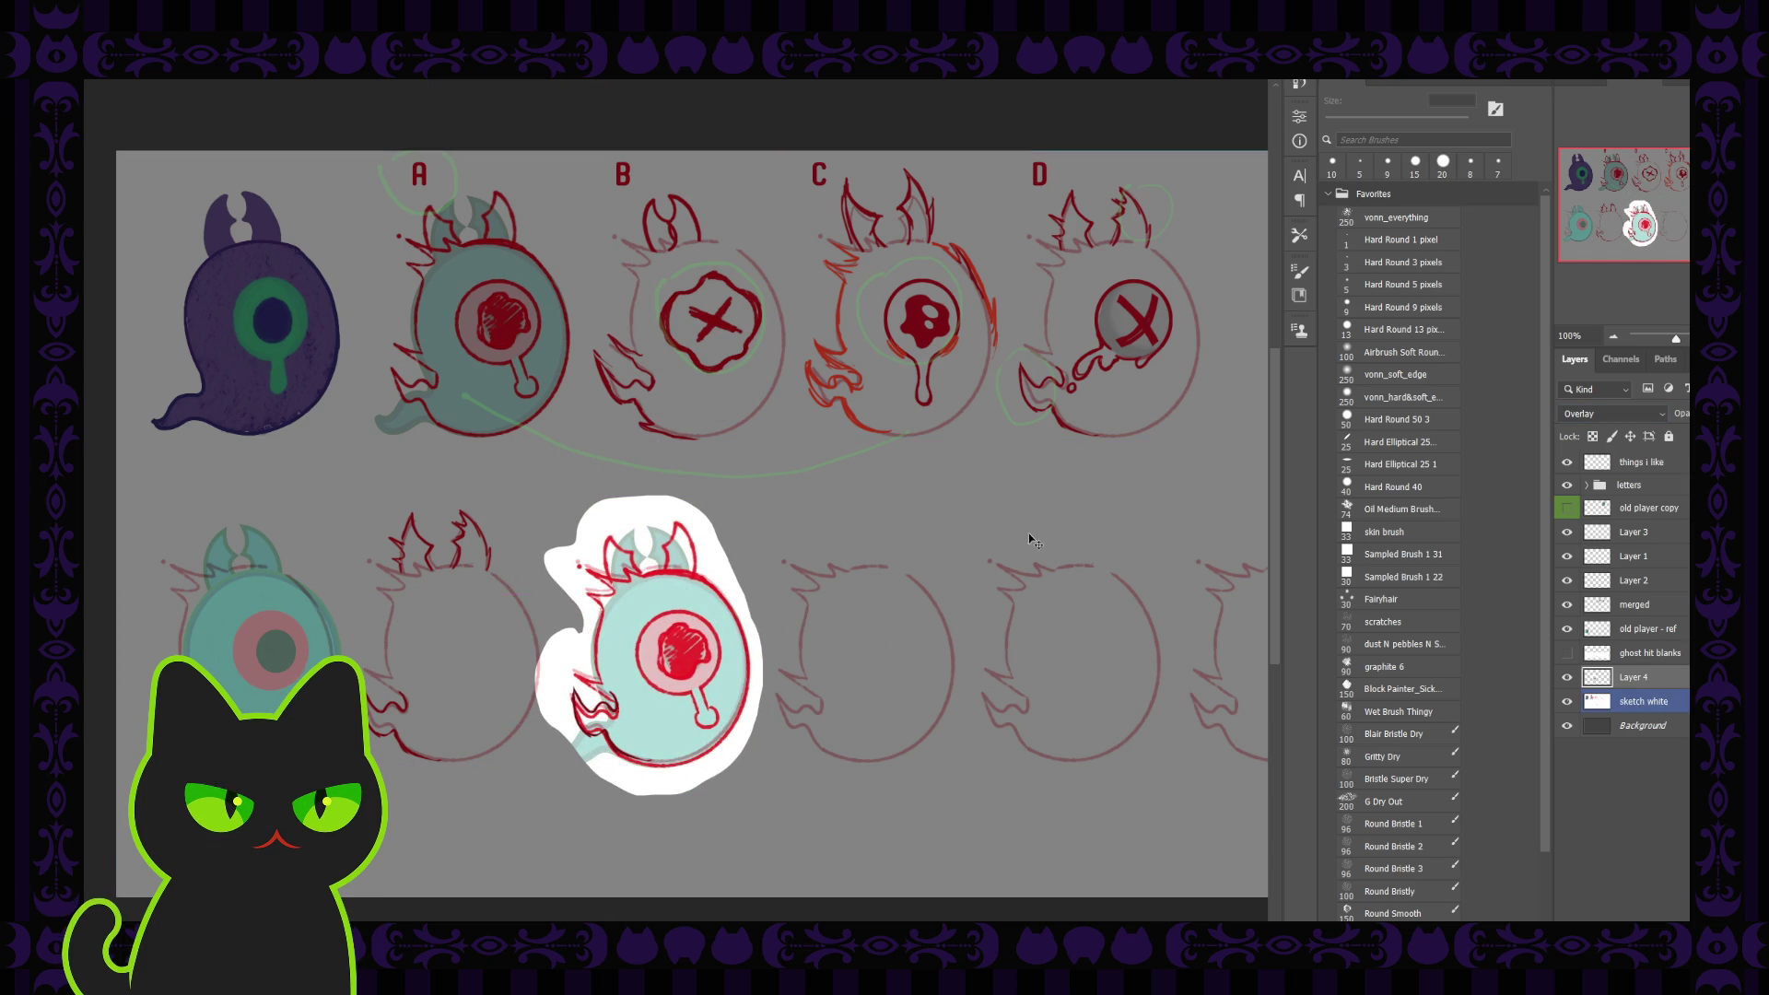
click(1577, 702)
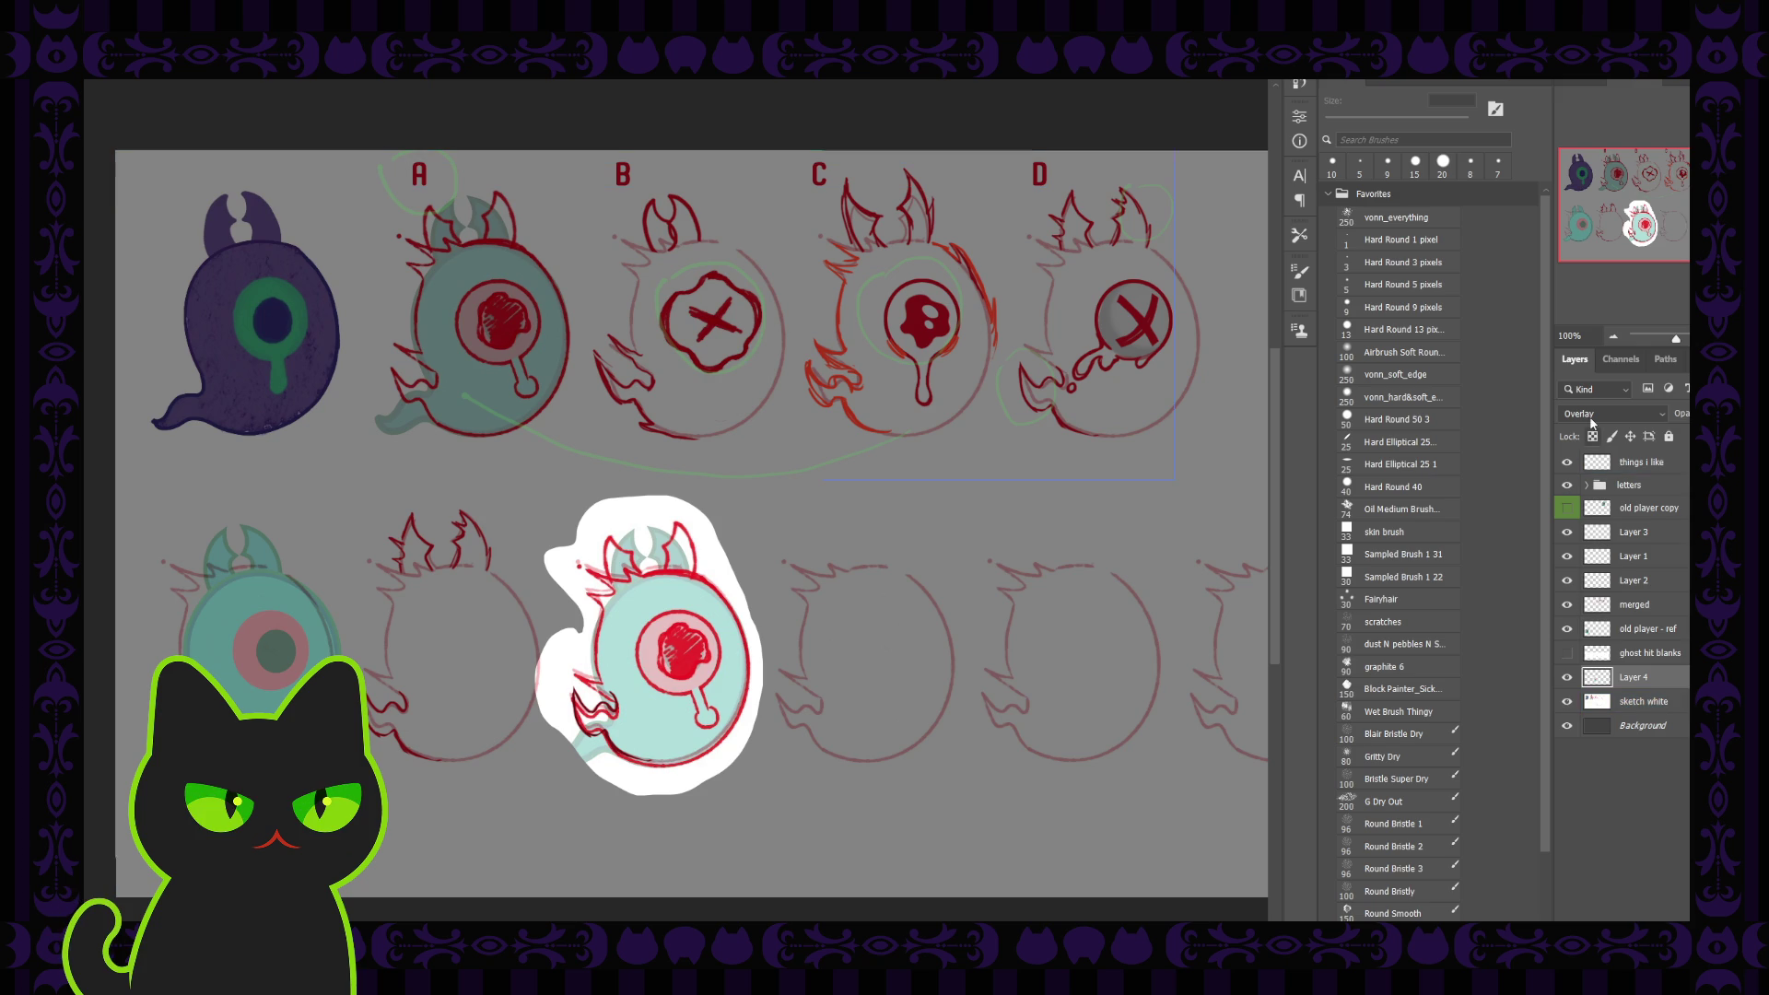
key(alt+shift+m)
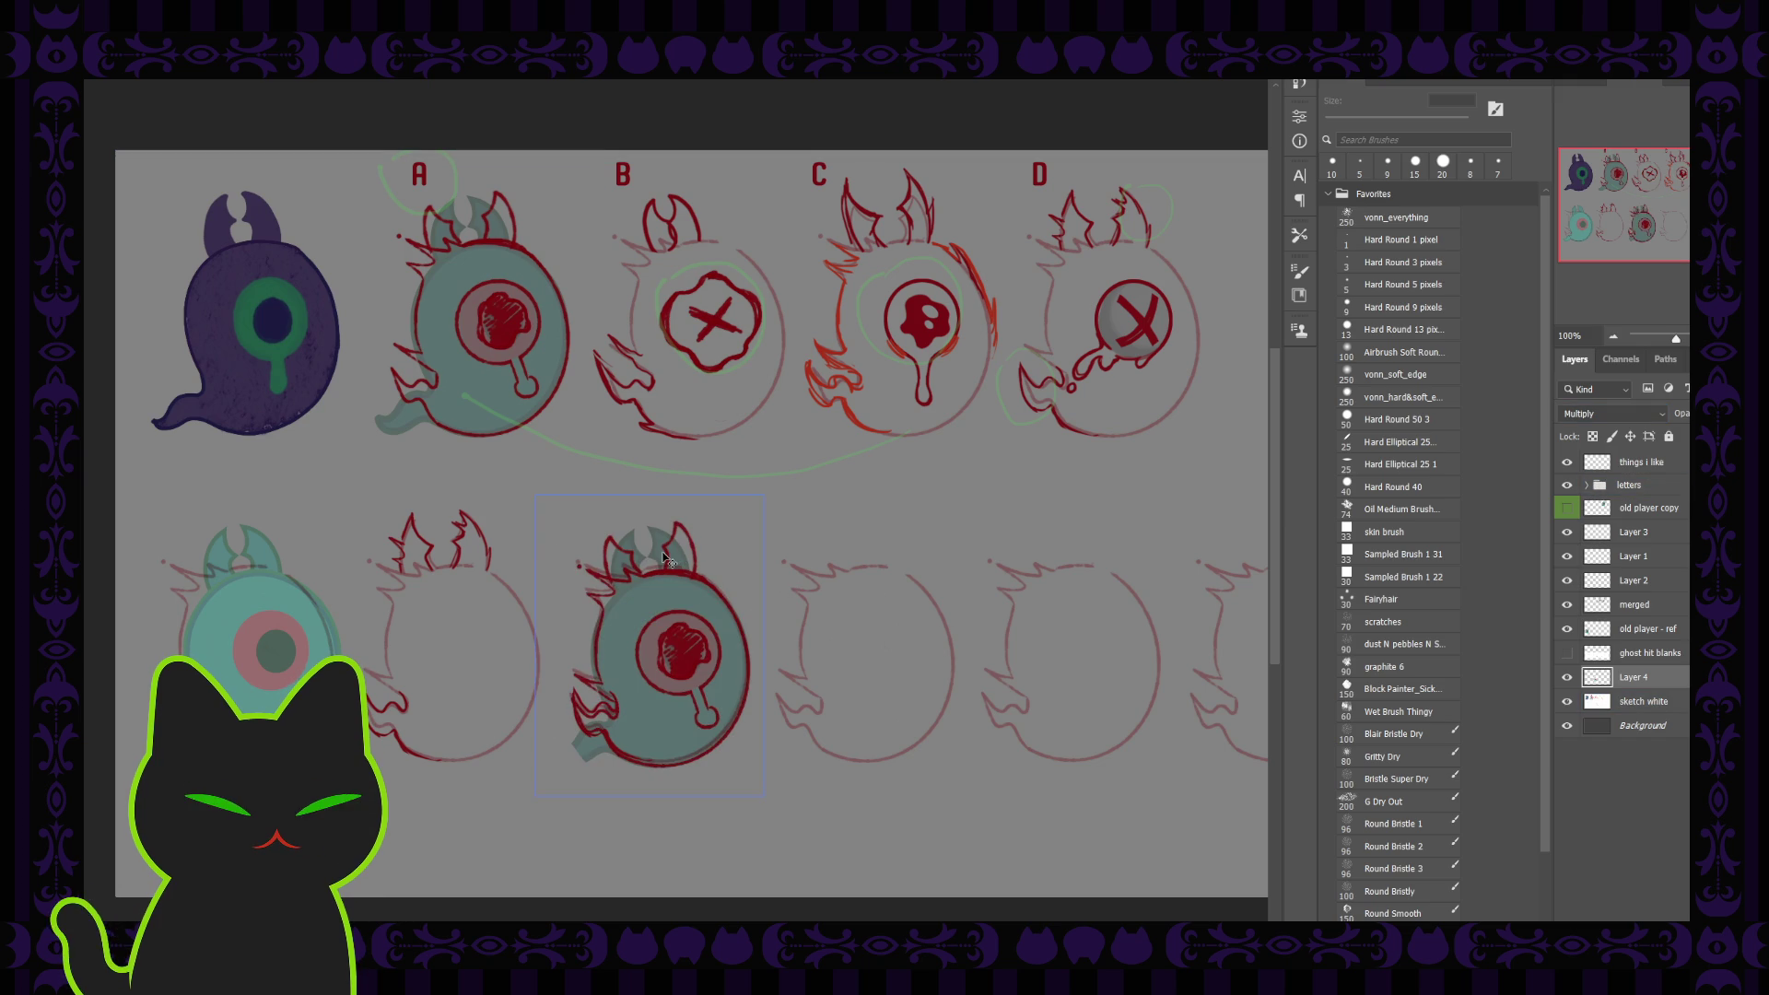
Nudge the teal ghost copy's layer down so the ghost sits in the bottom row
click(838, 558)
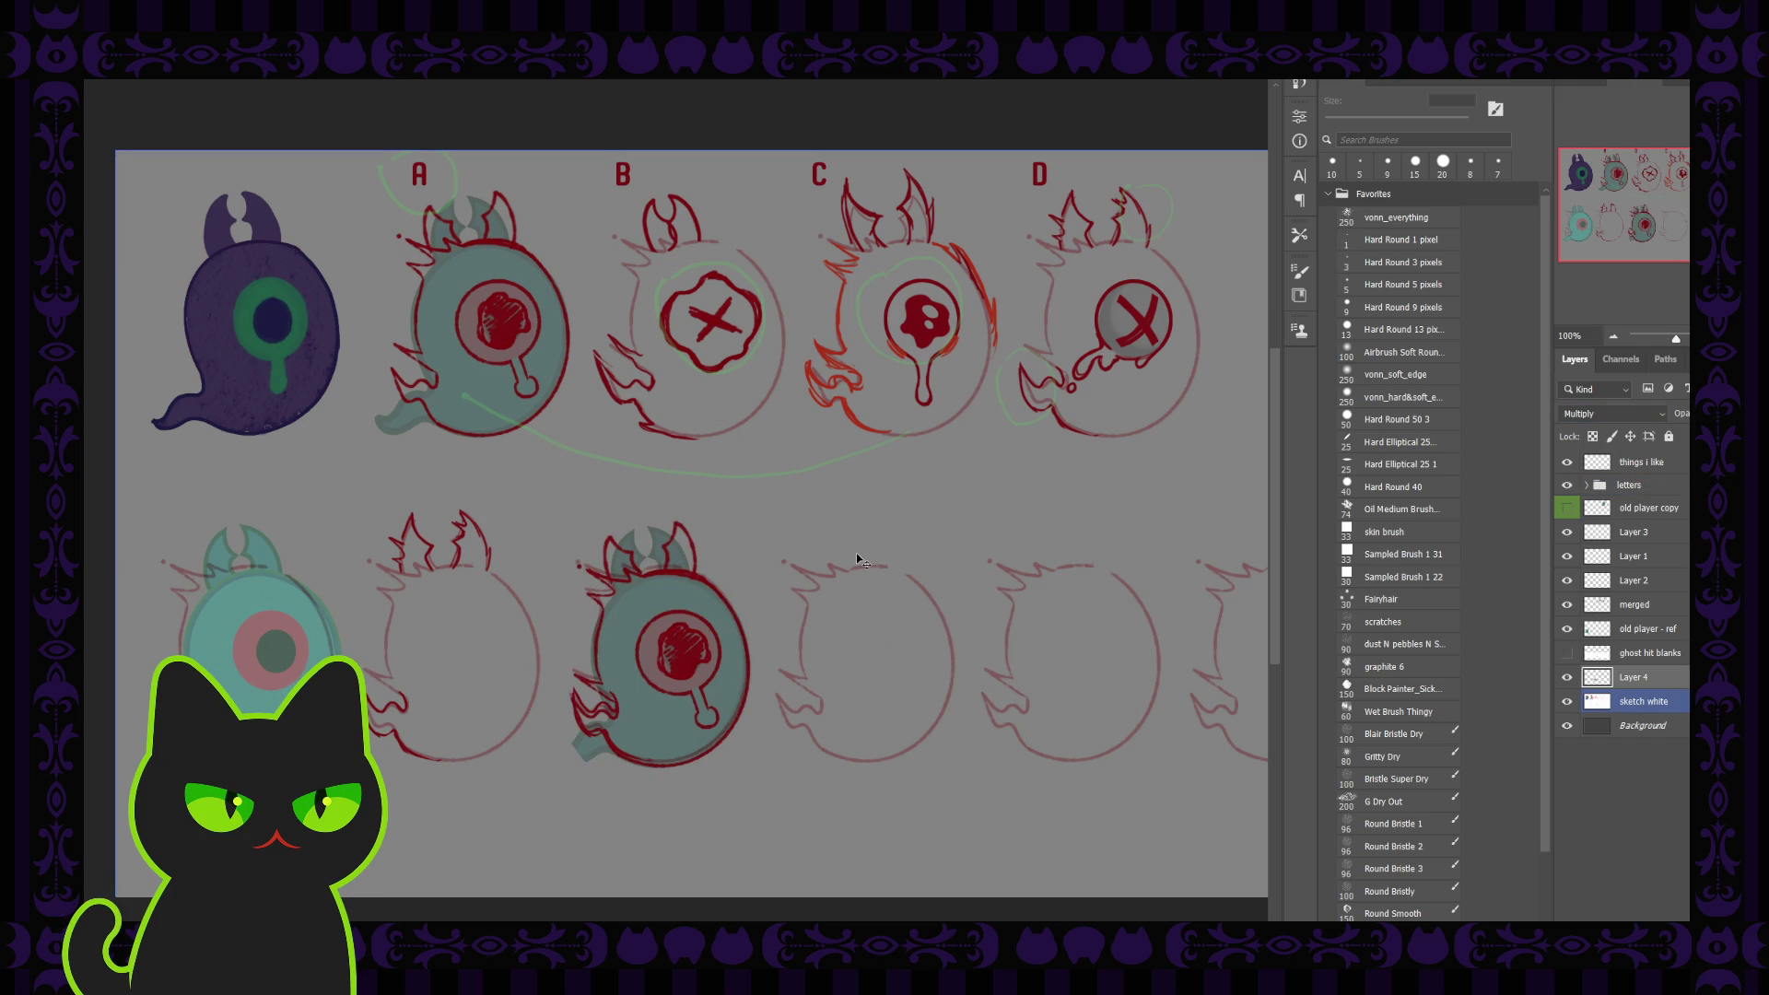
click(1568, 677)
click(1568, 678)
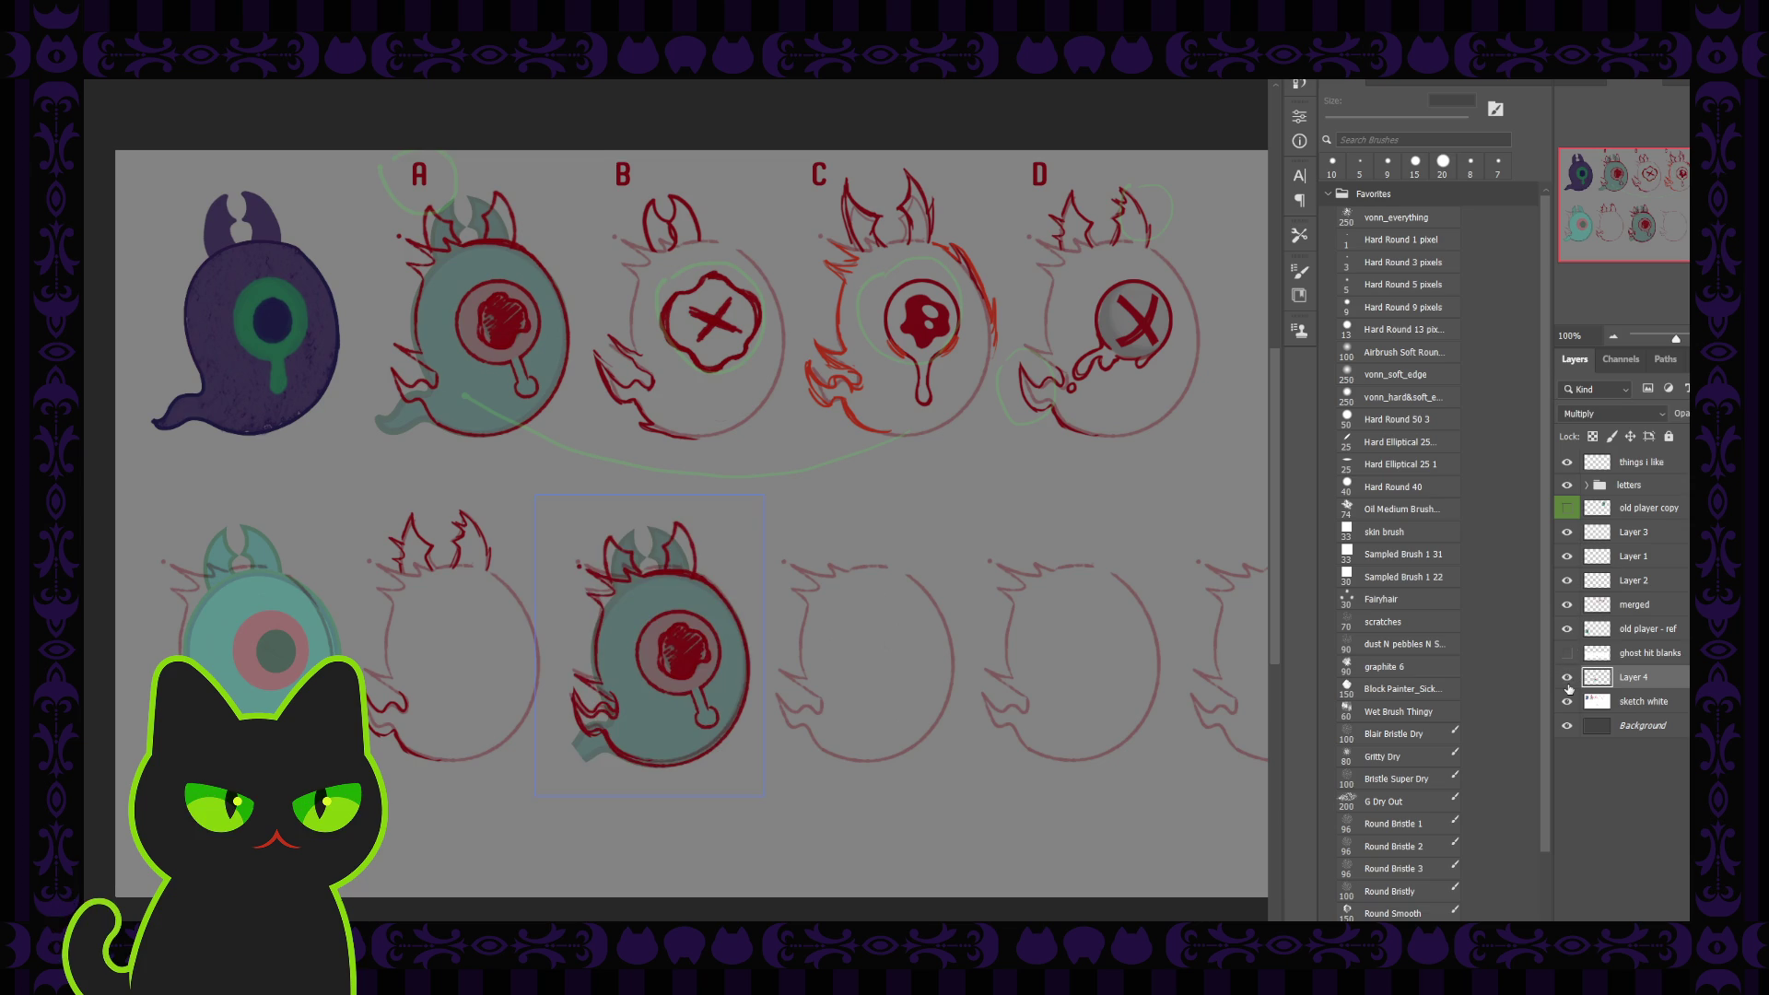
click(1608, 555)
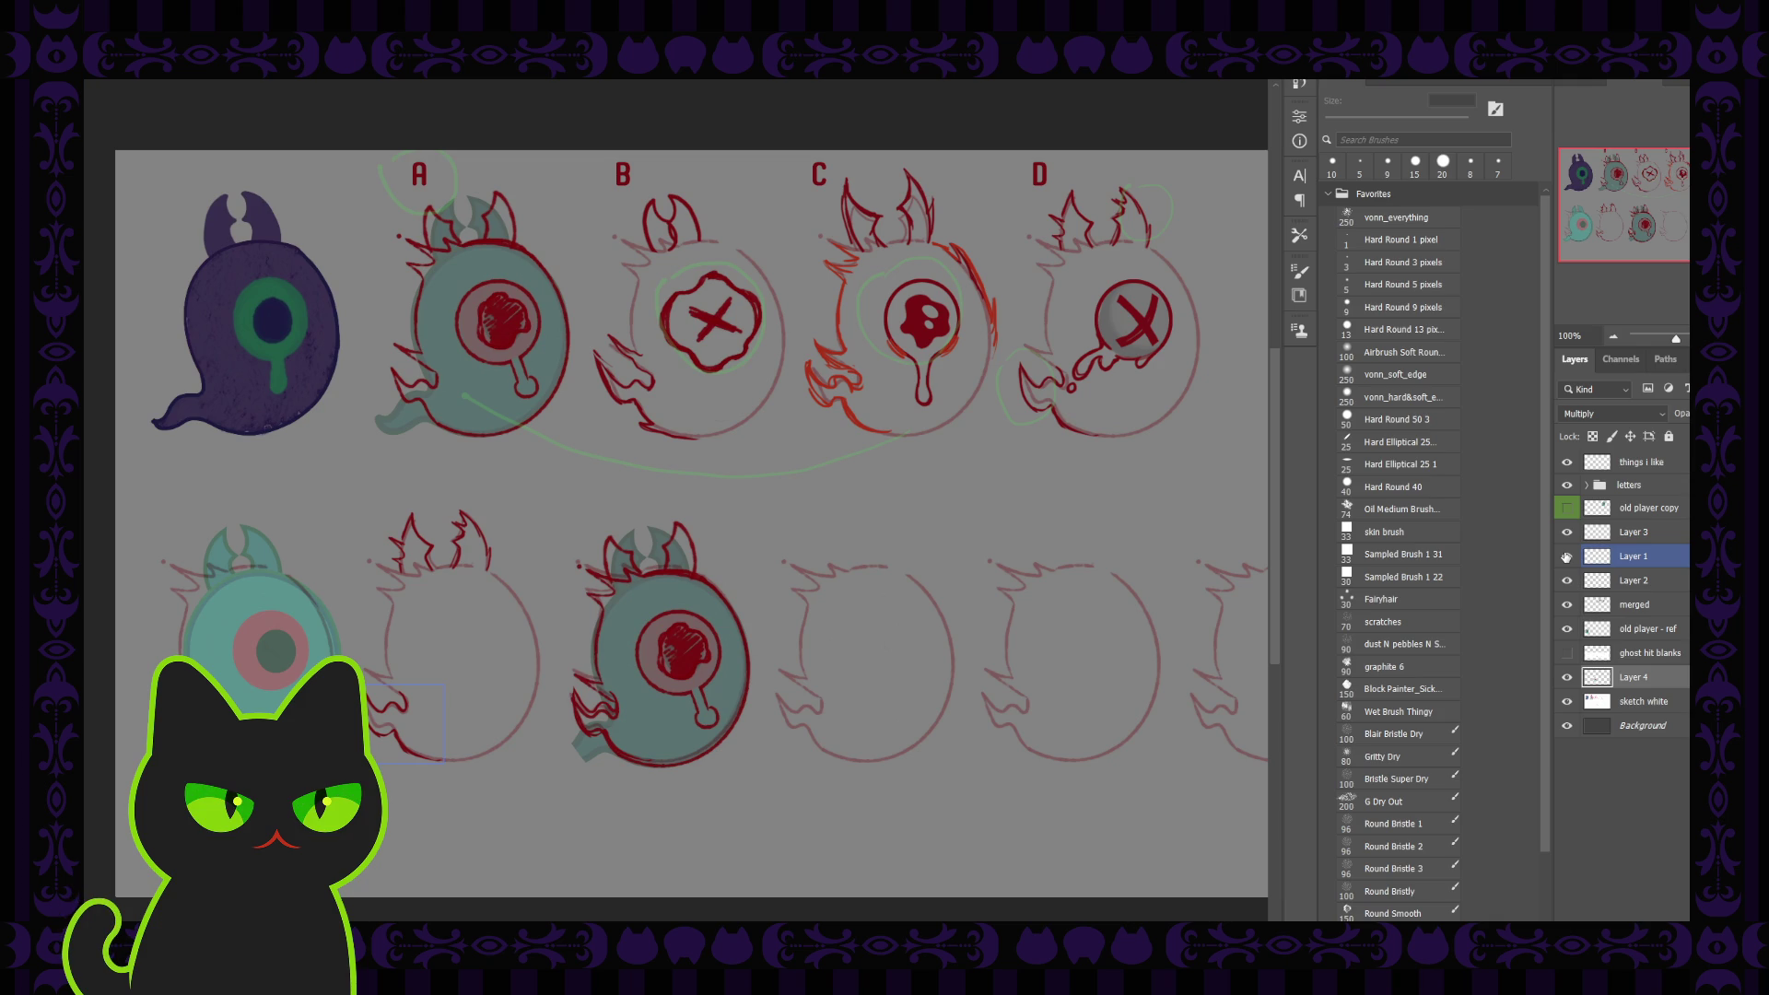
ctrl+click(1566, 558)
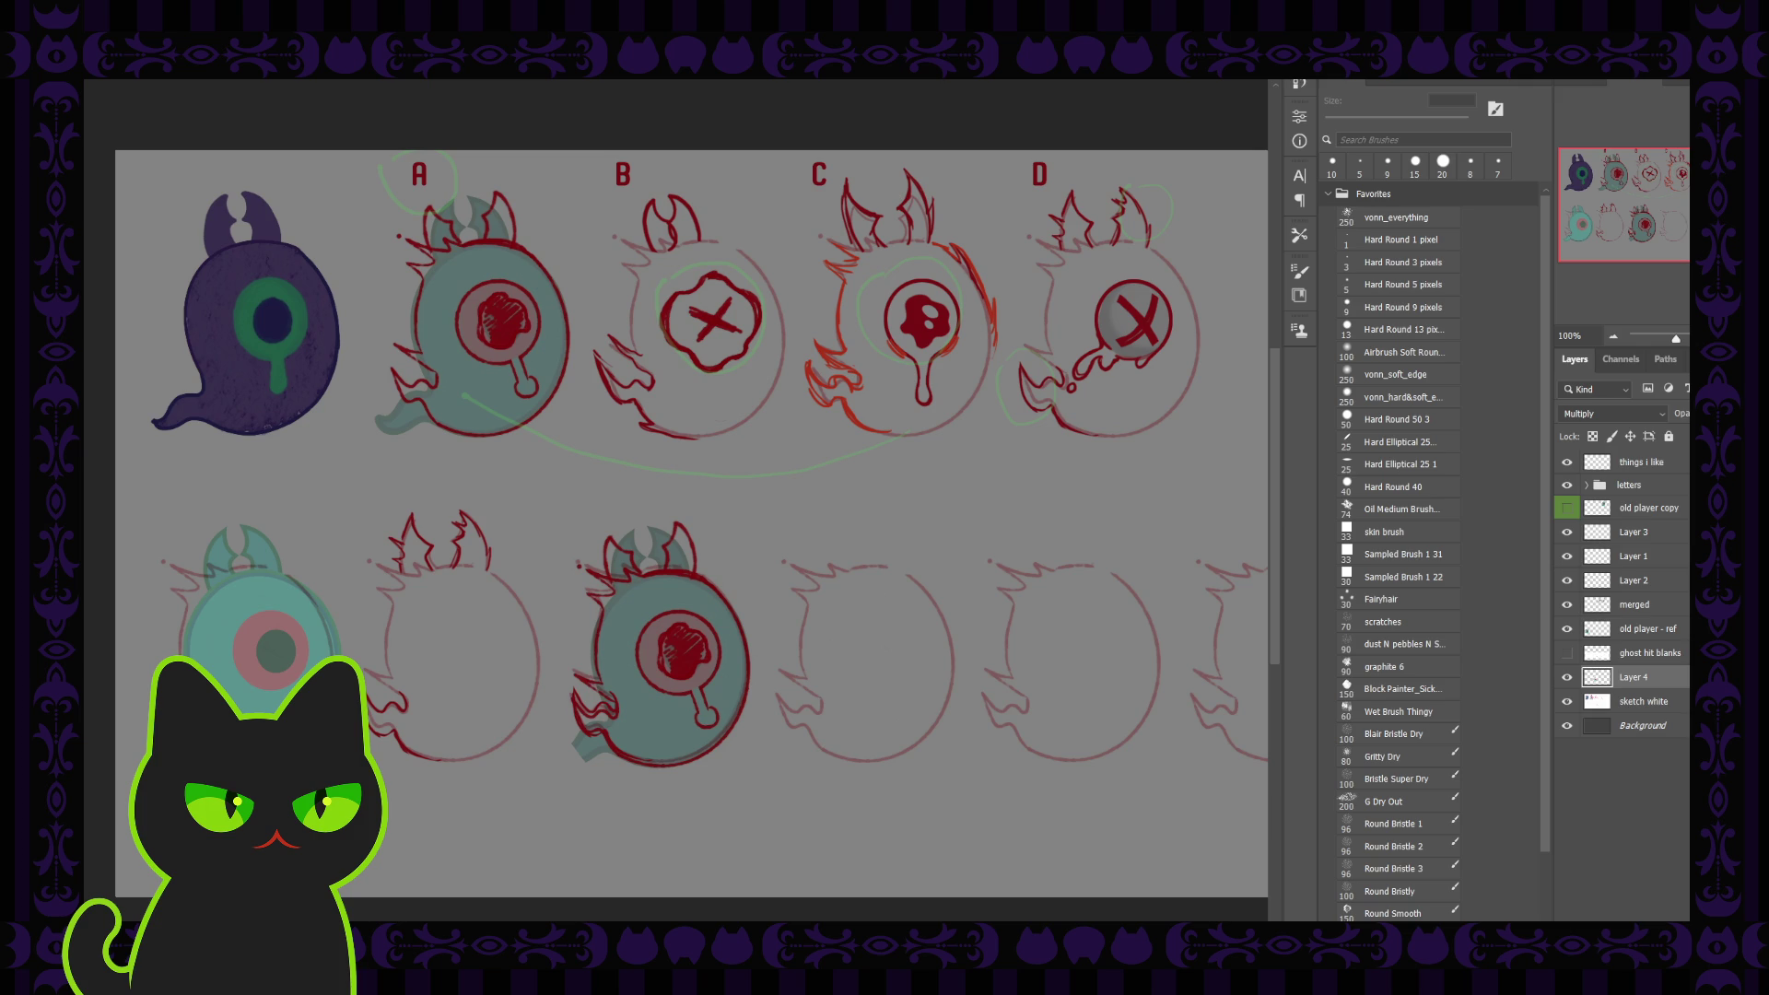
ctrl+click(745, 492)
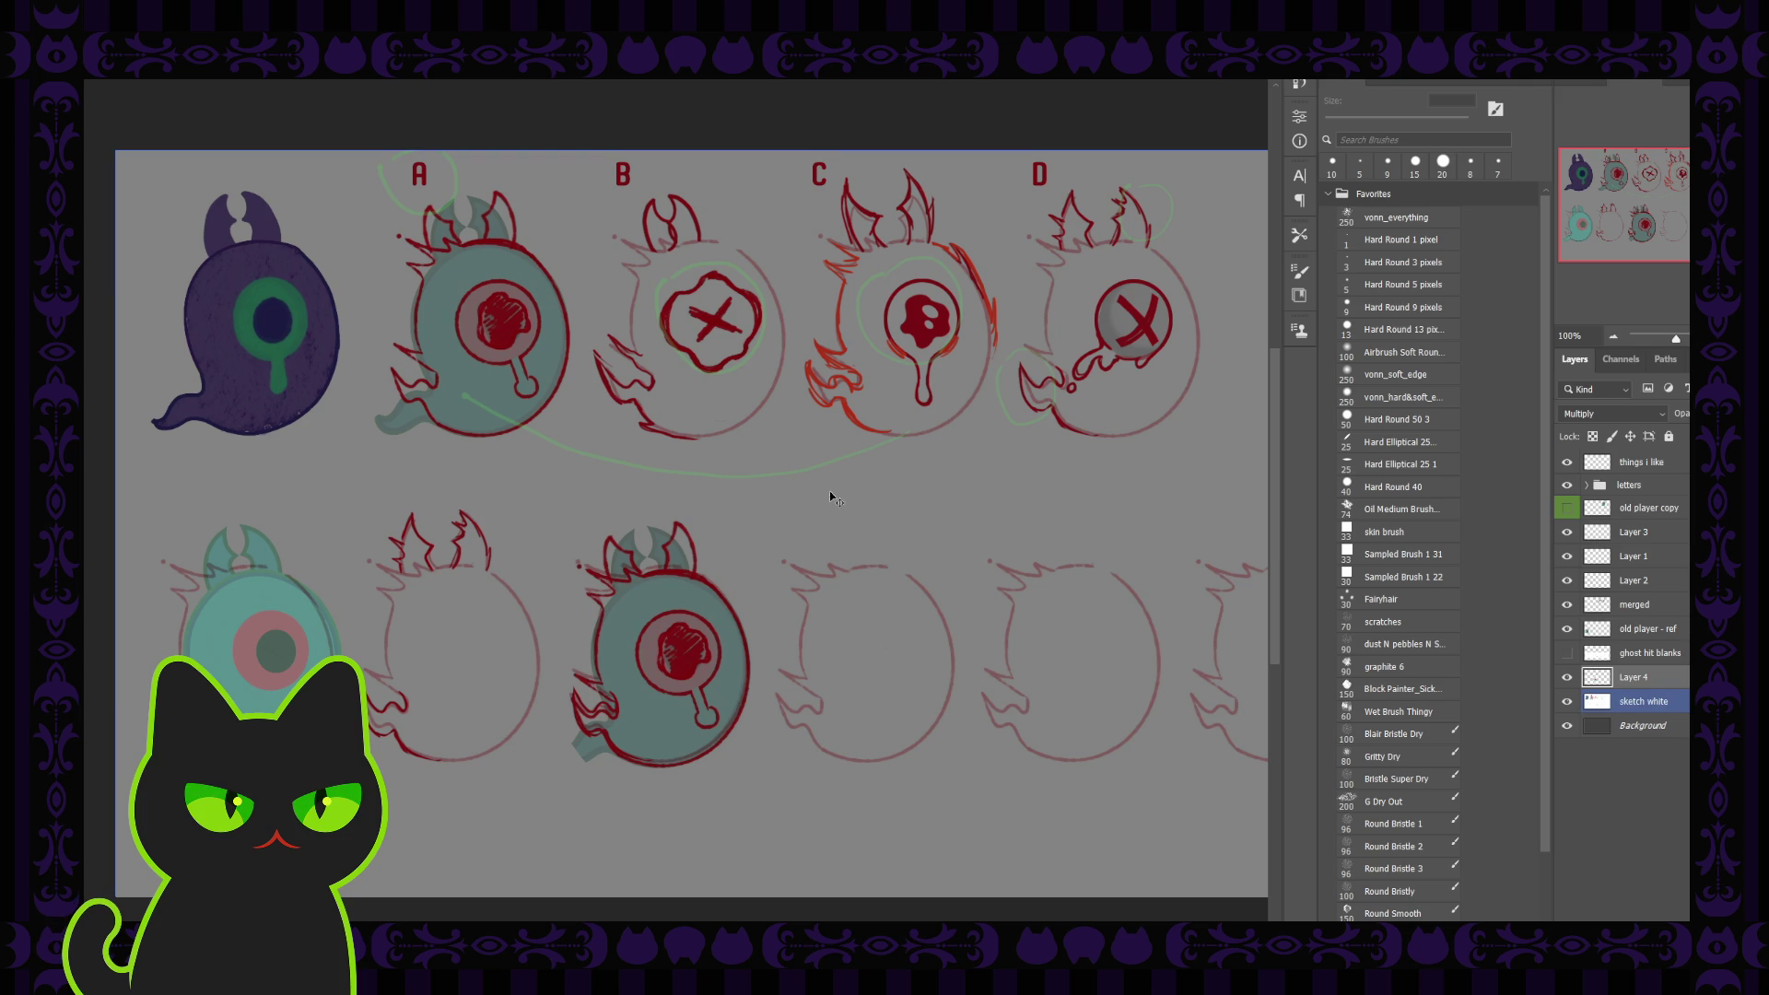
ctrl+click(705, 576)
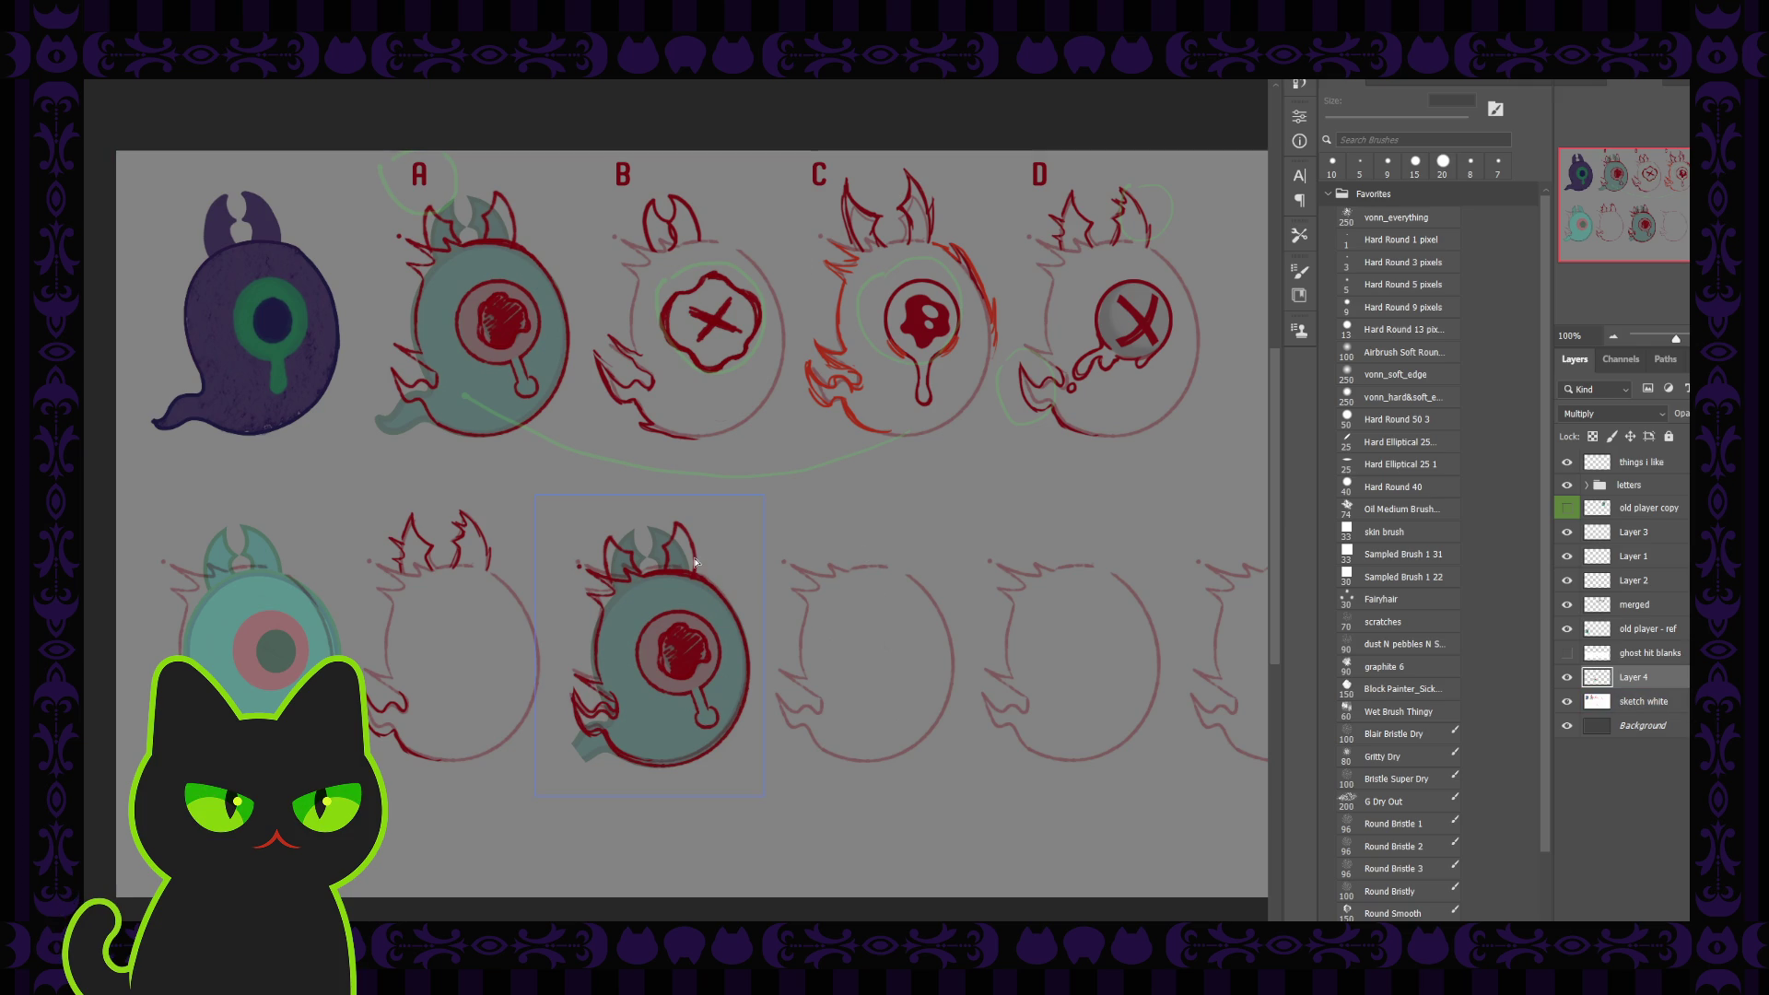
drag(694, 555, 693, 559)
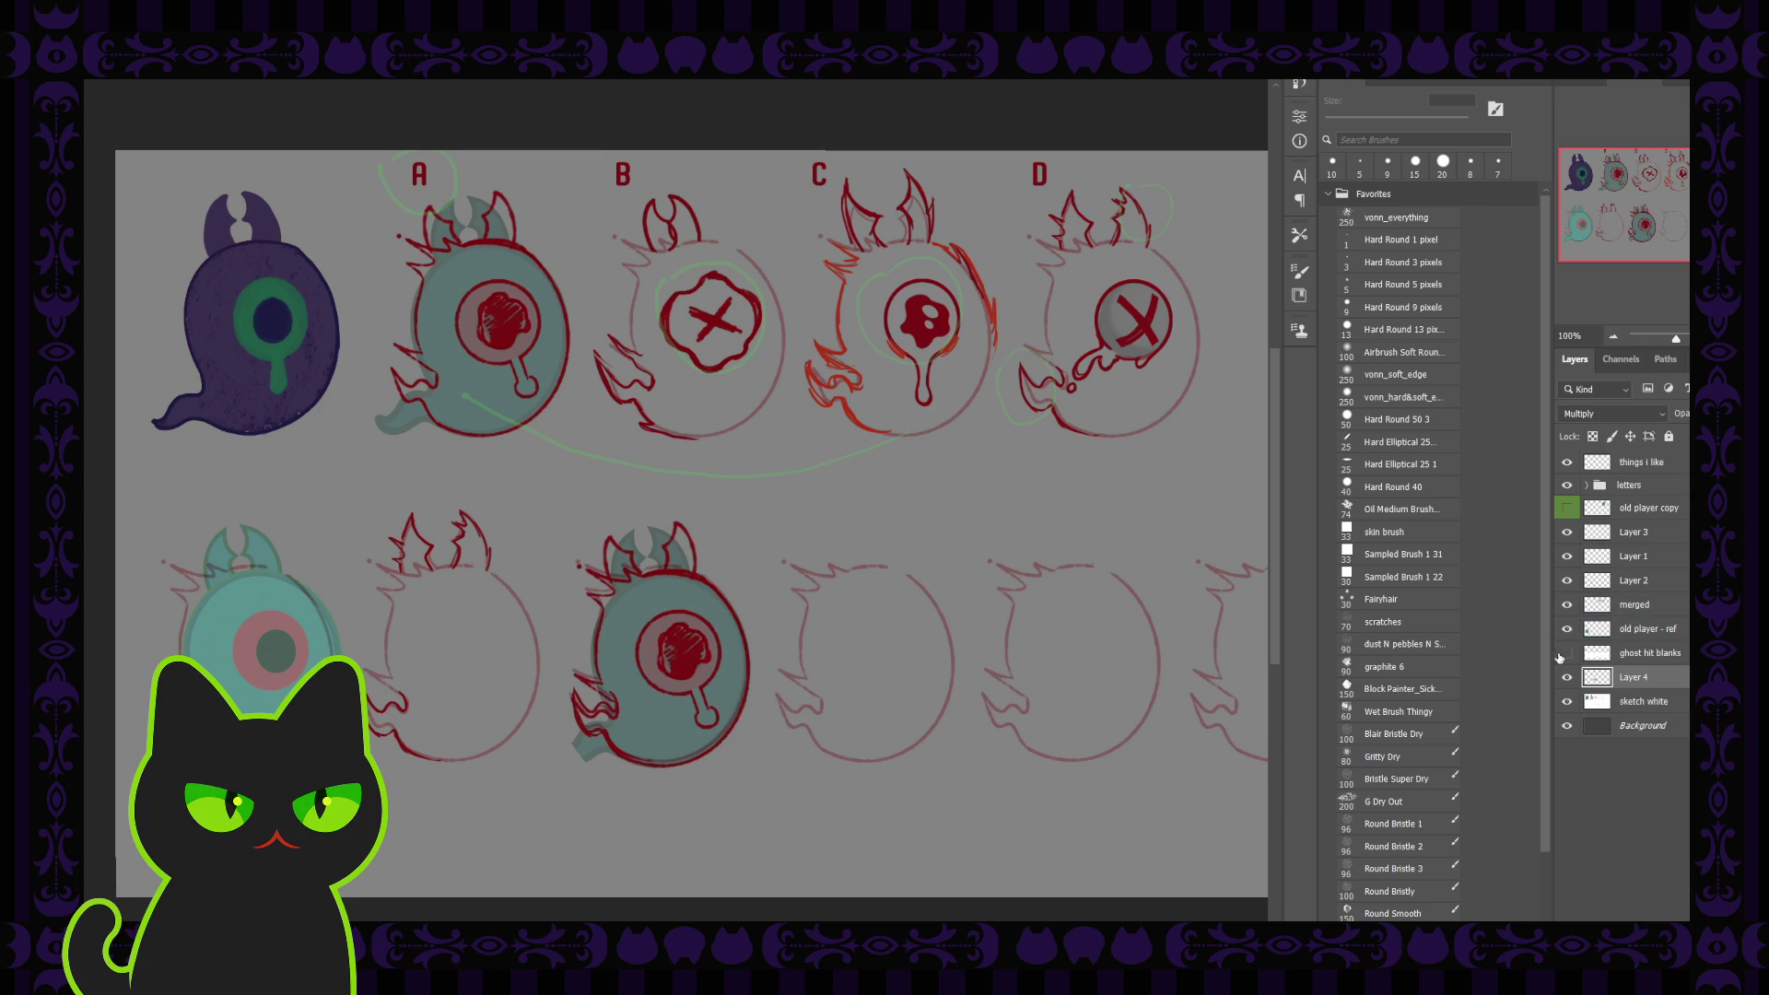
Hide Layer 3, compare the ghost on and off, and start renaming Layer 4 to 'A ghost'
click(1568, 533)
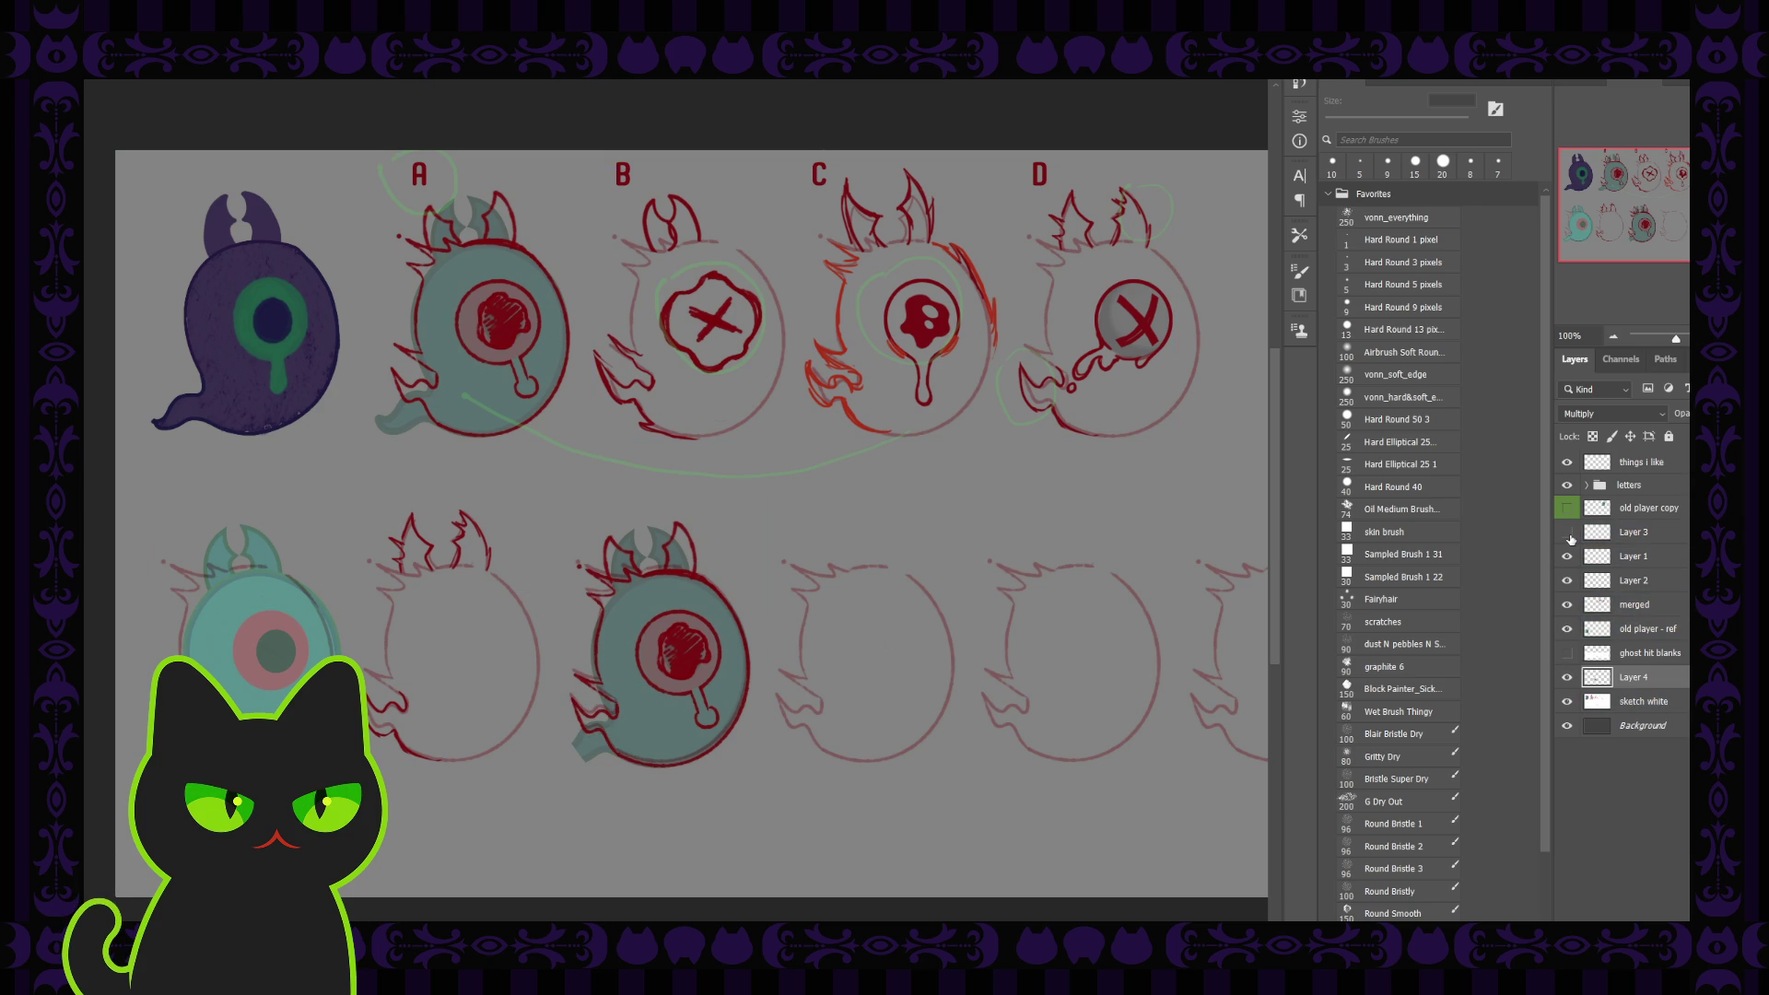
click(1568, 678)
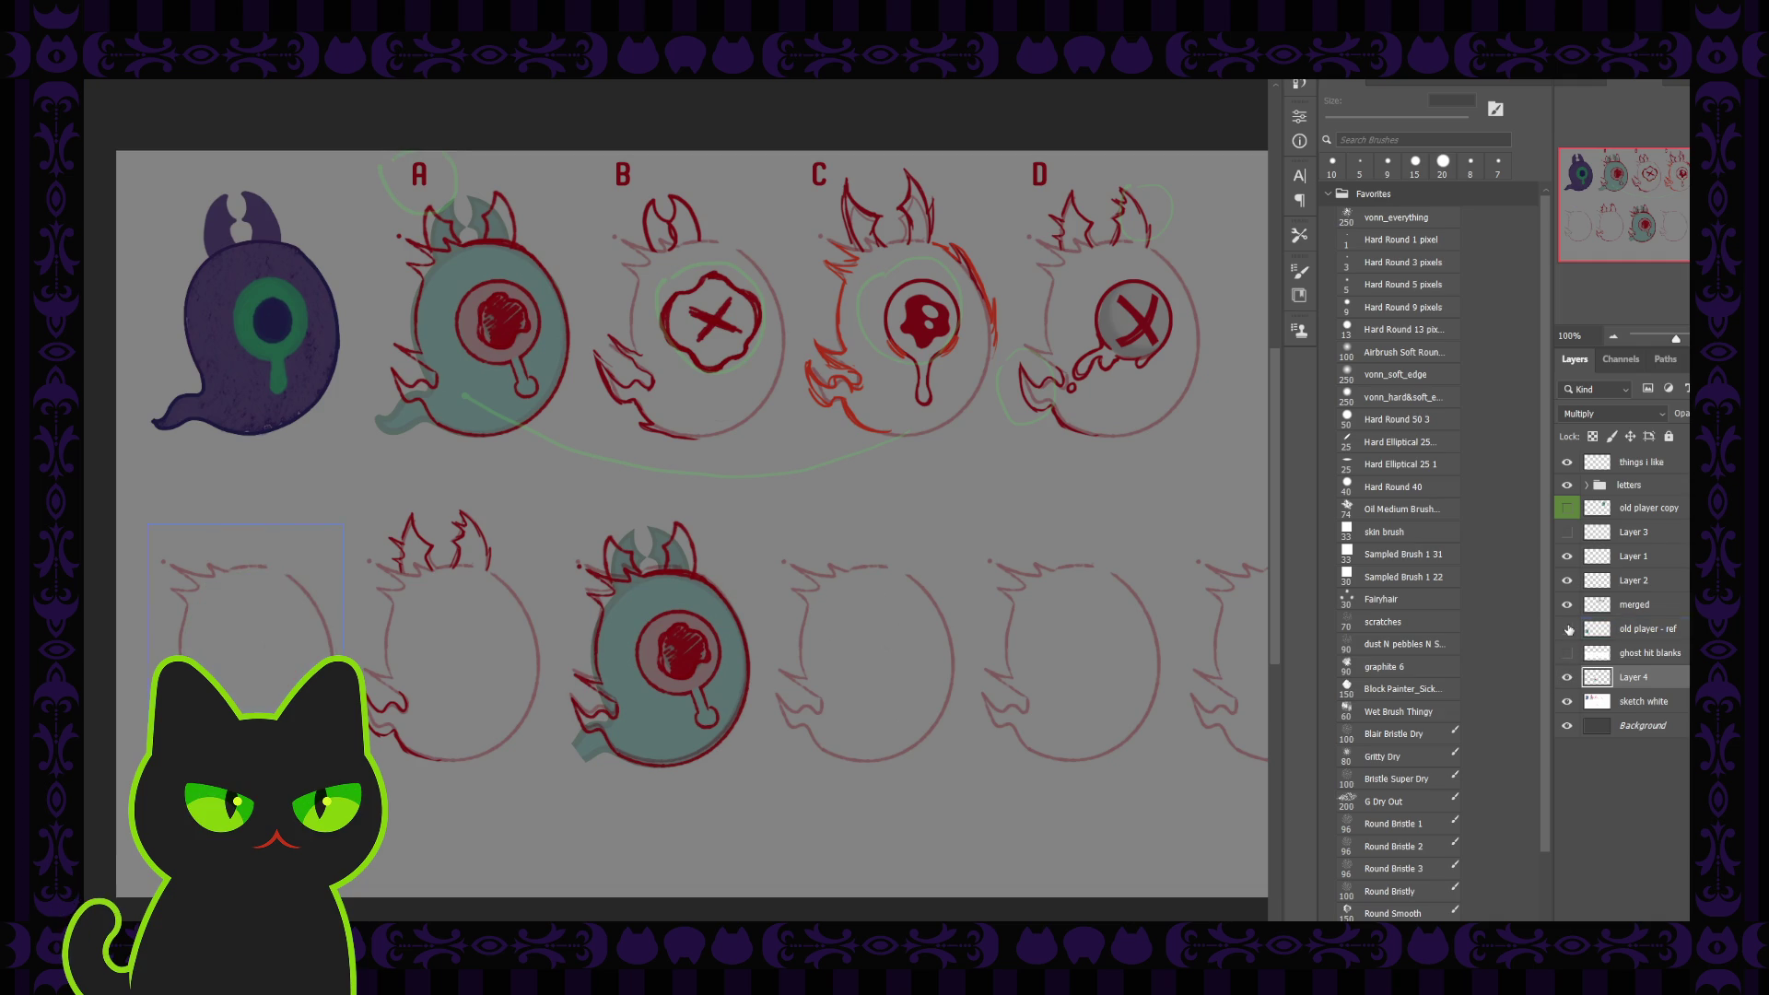
click(1567, 679)
click(1568, 678)
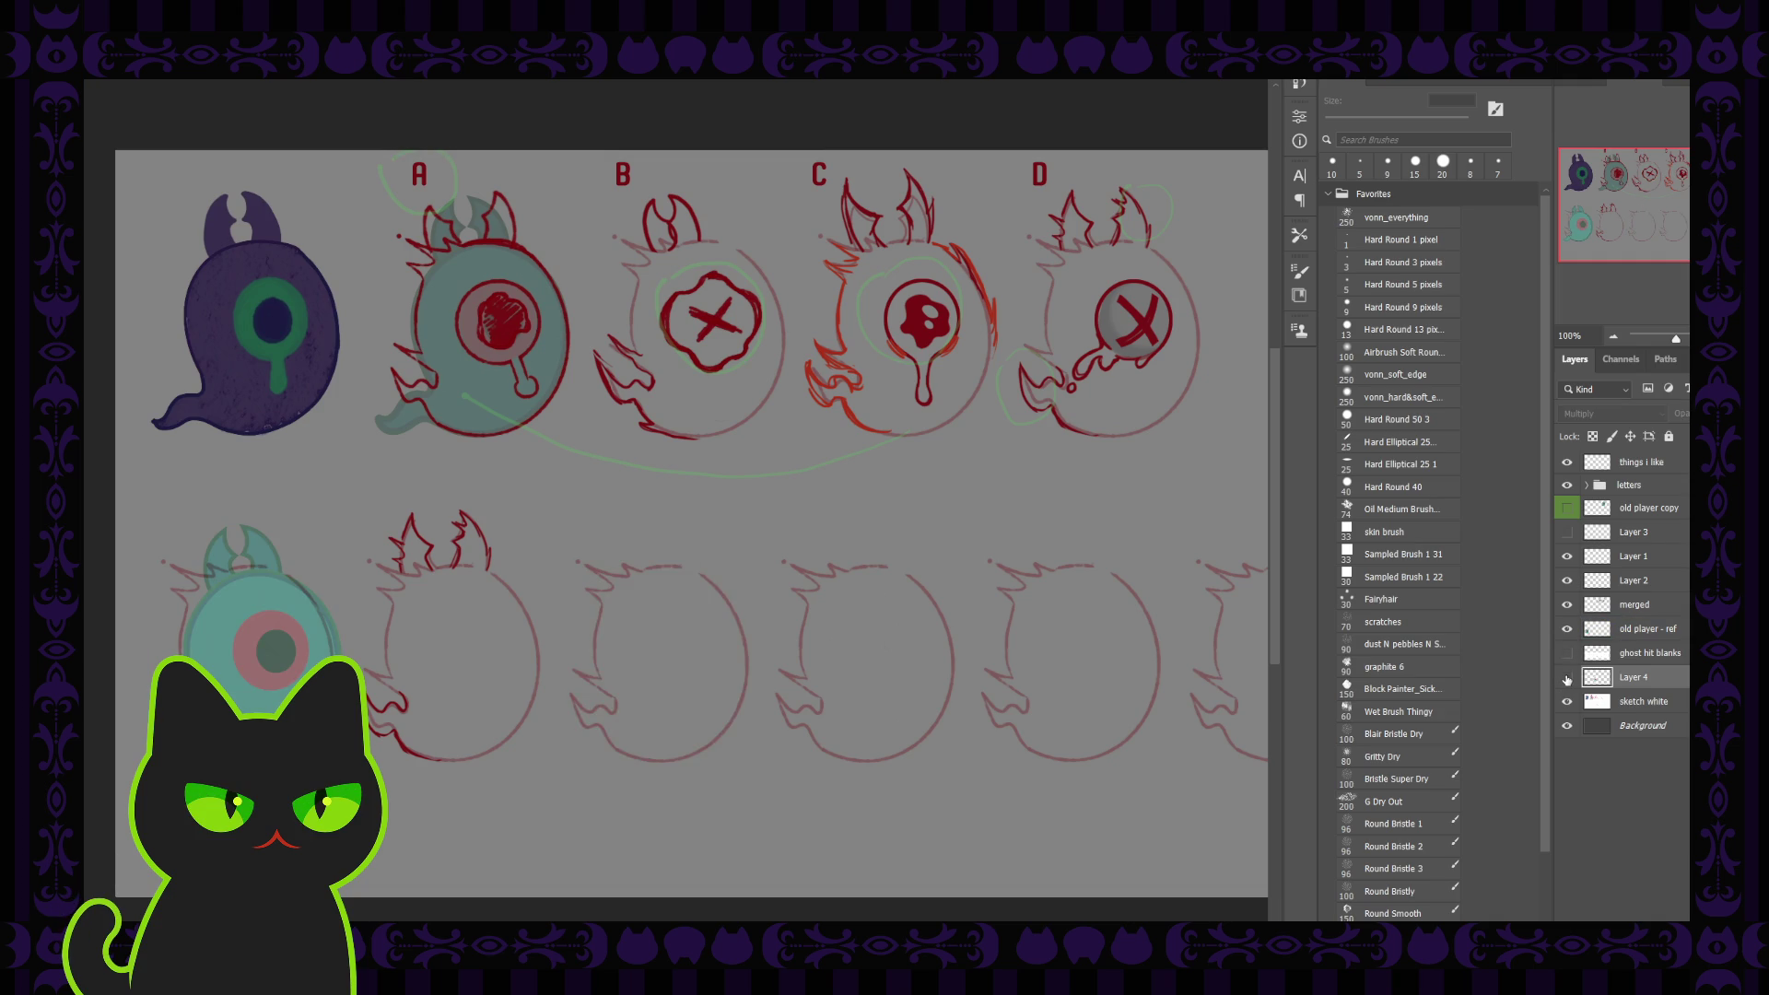
click(1568, 678)
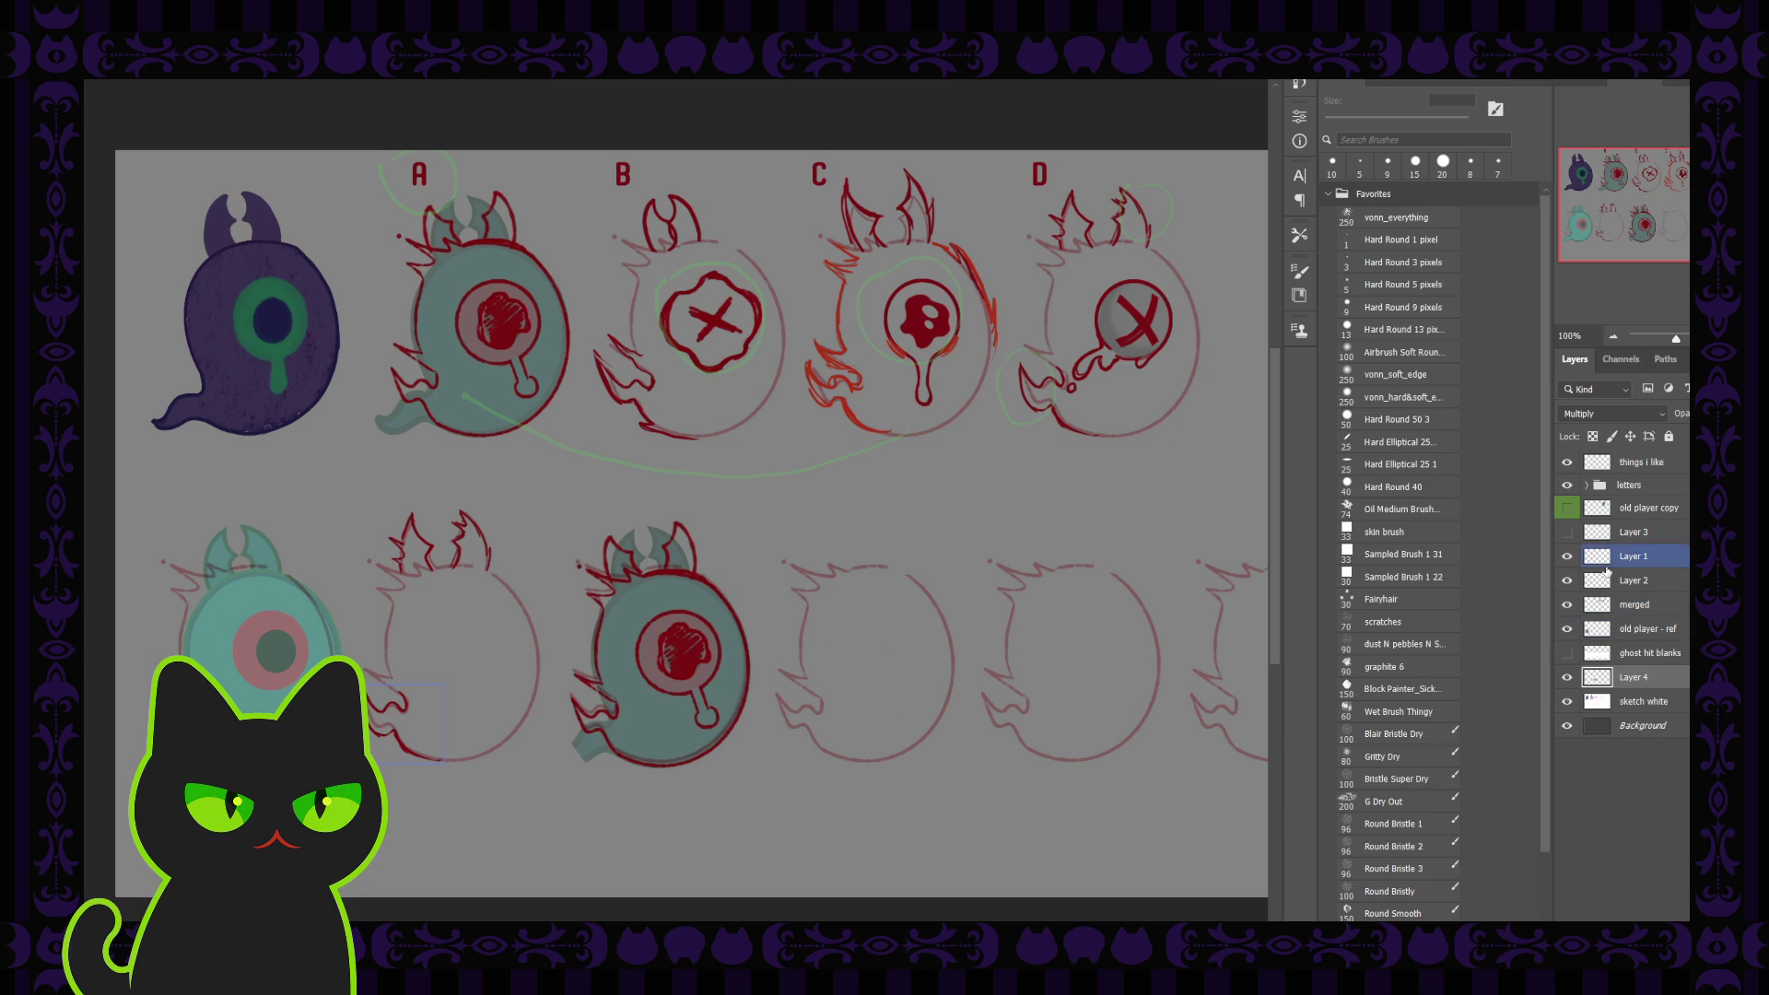
click(1568, 678)
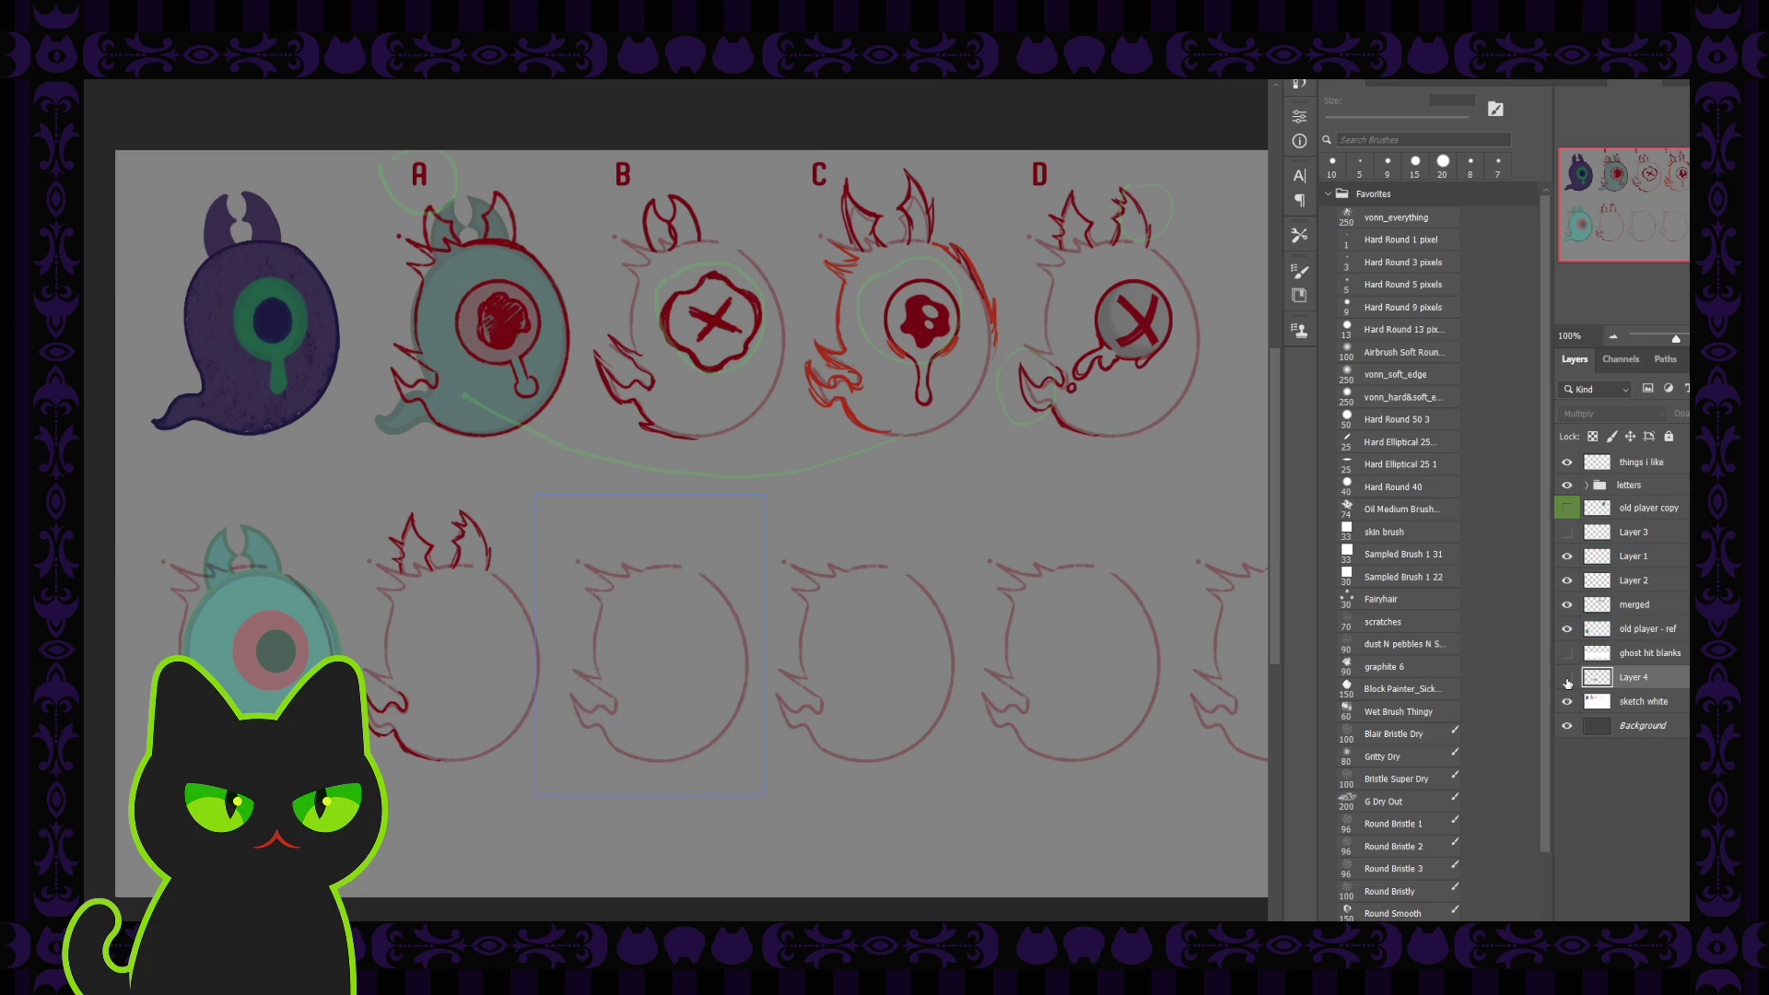
click(1568, 677)
double_click(1636, 678)
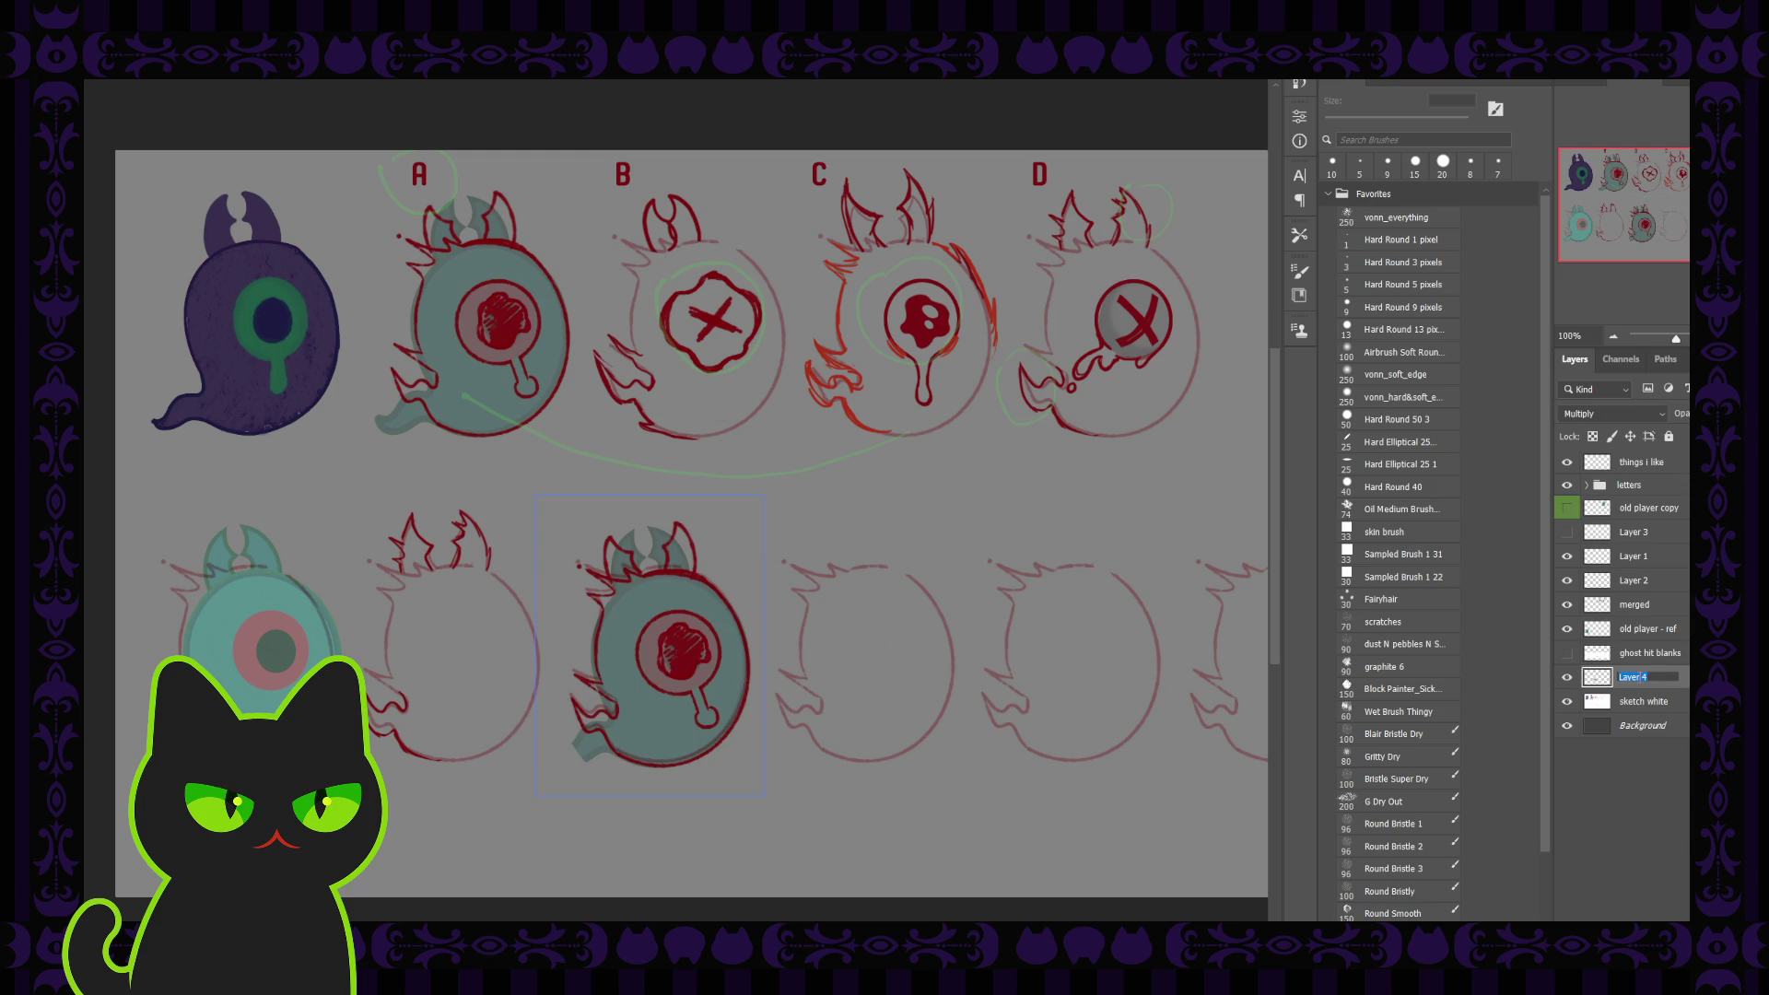
text(A ghos)
text(t)
Confirm the name 'A ghost', zoom to 200%, and brush out the teal tail and lower-left spikes
key(Tab)
key(Return)
key(ctrl+plus)
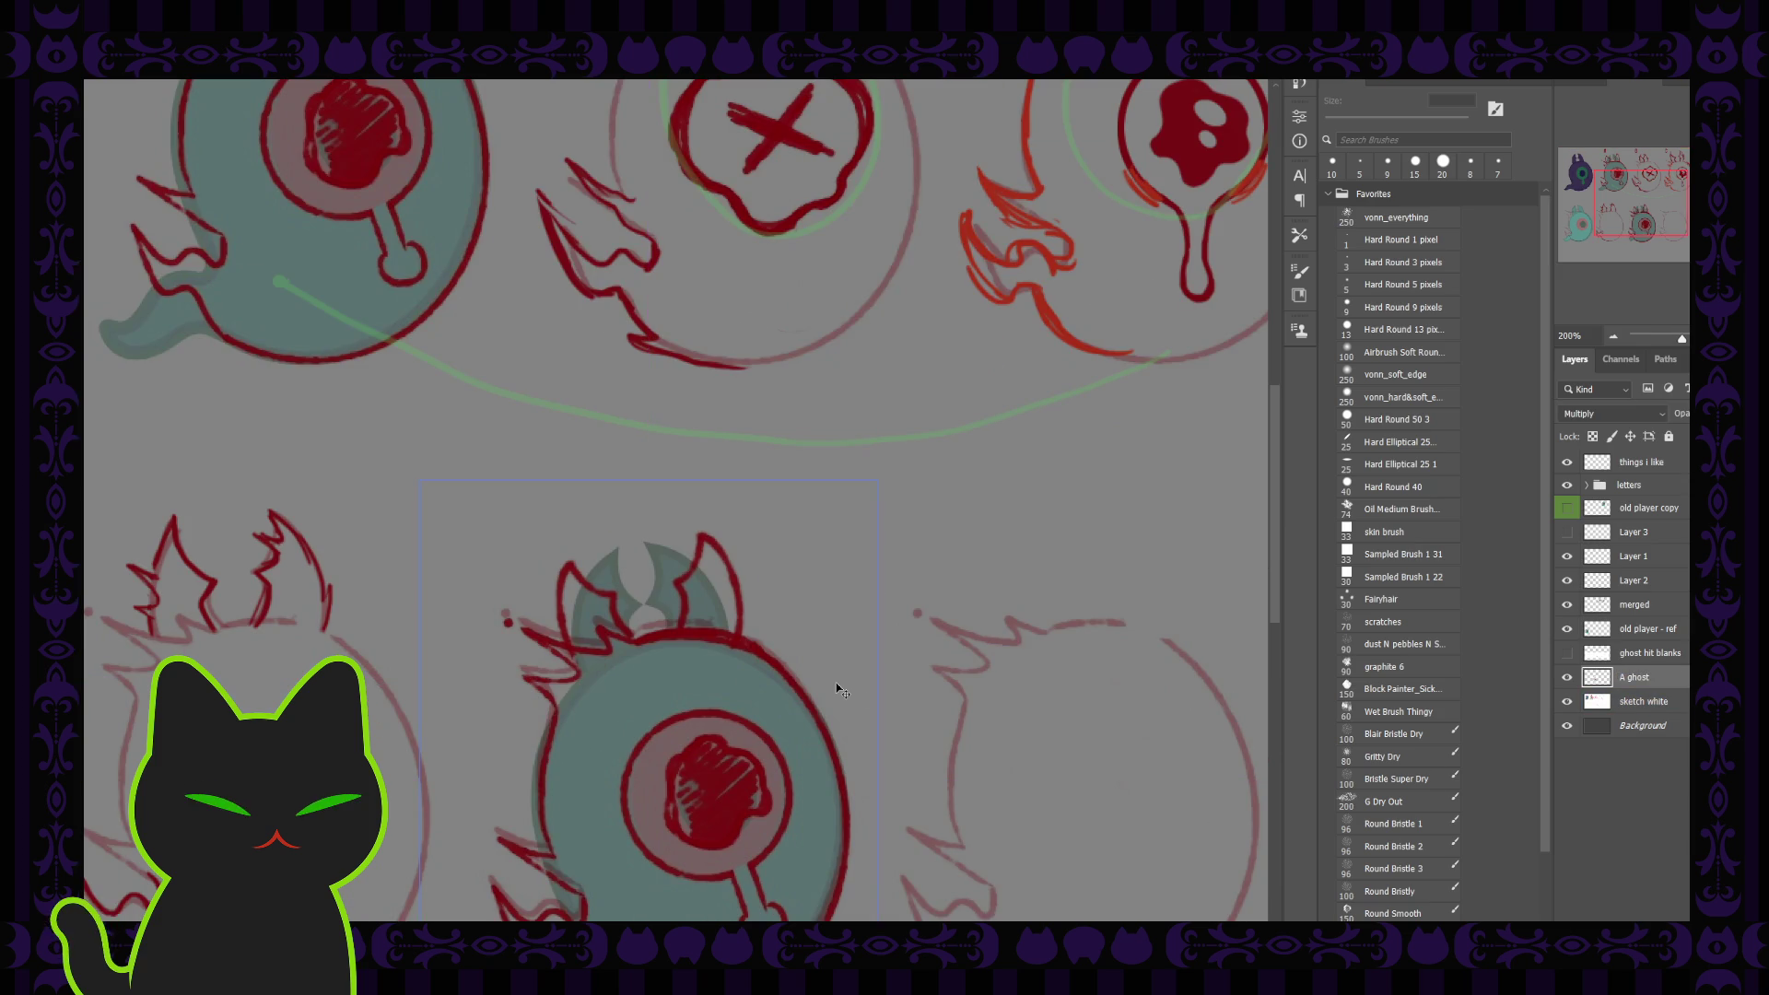
drag(793, 622, 736, 406)
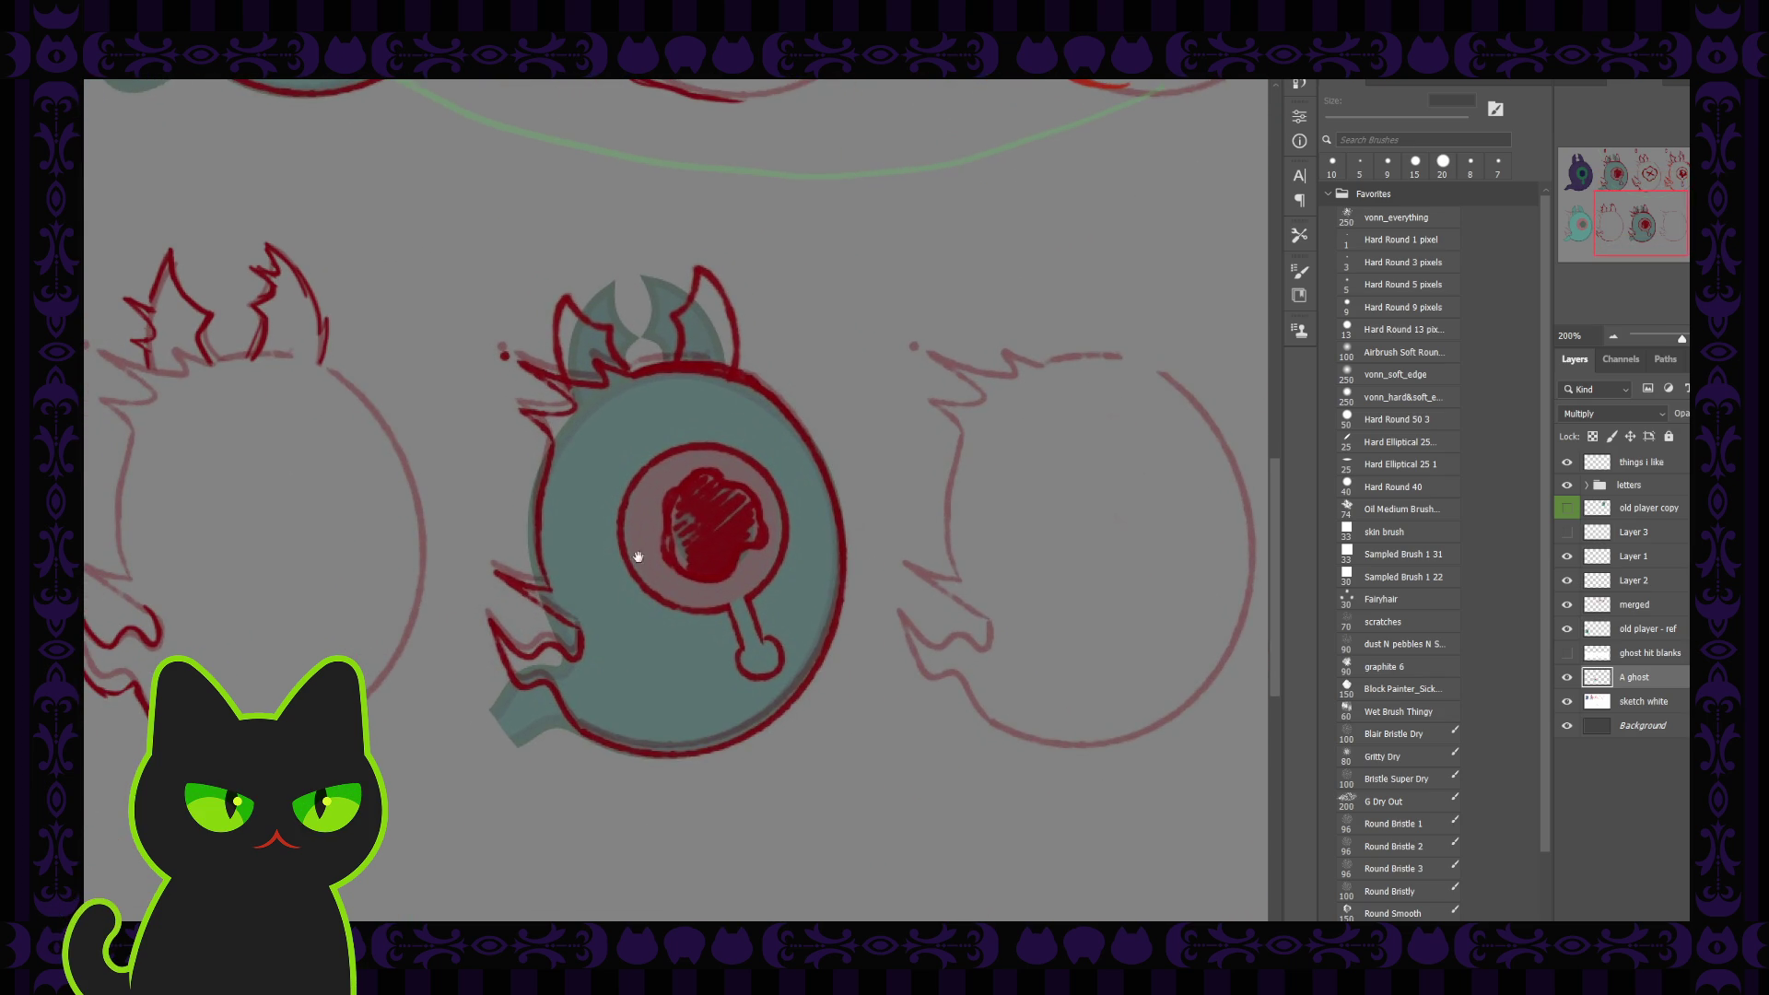
key(b)
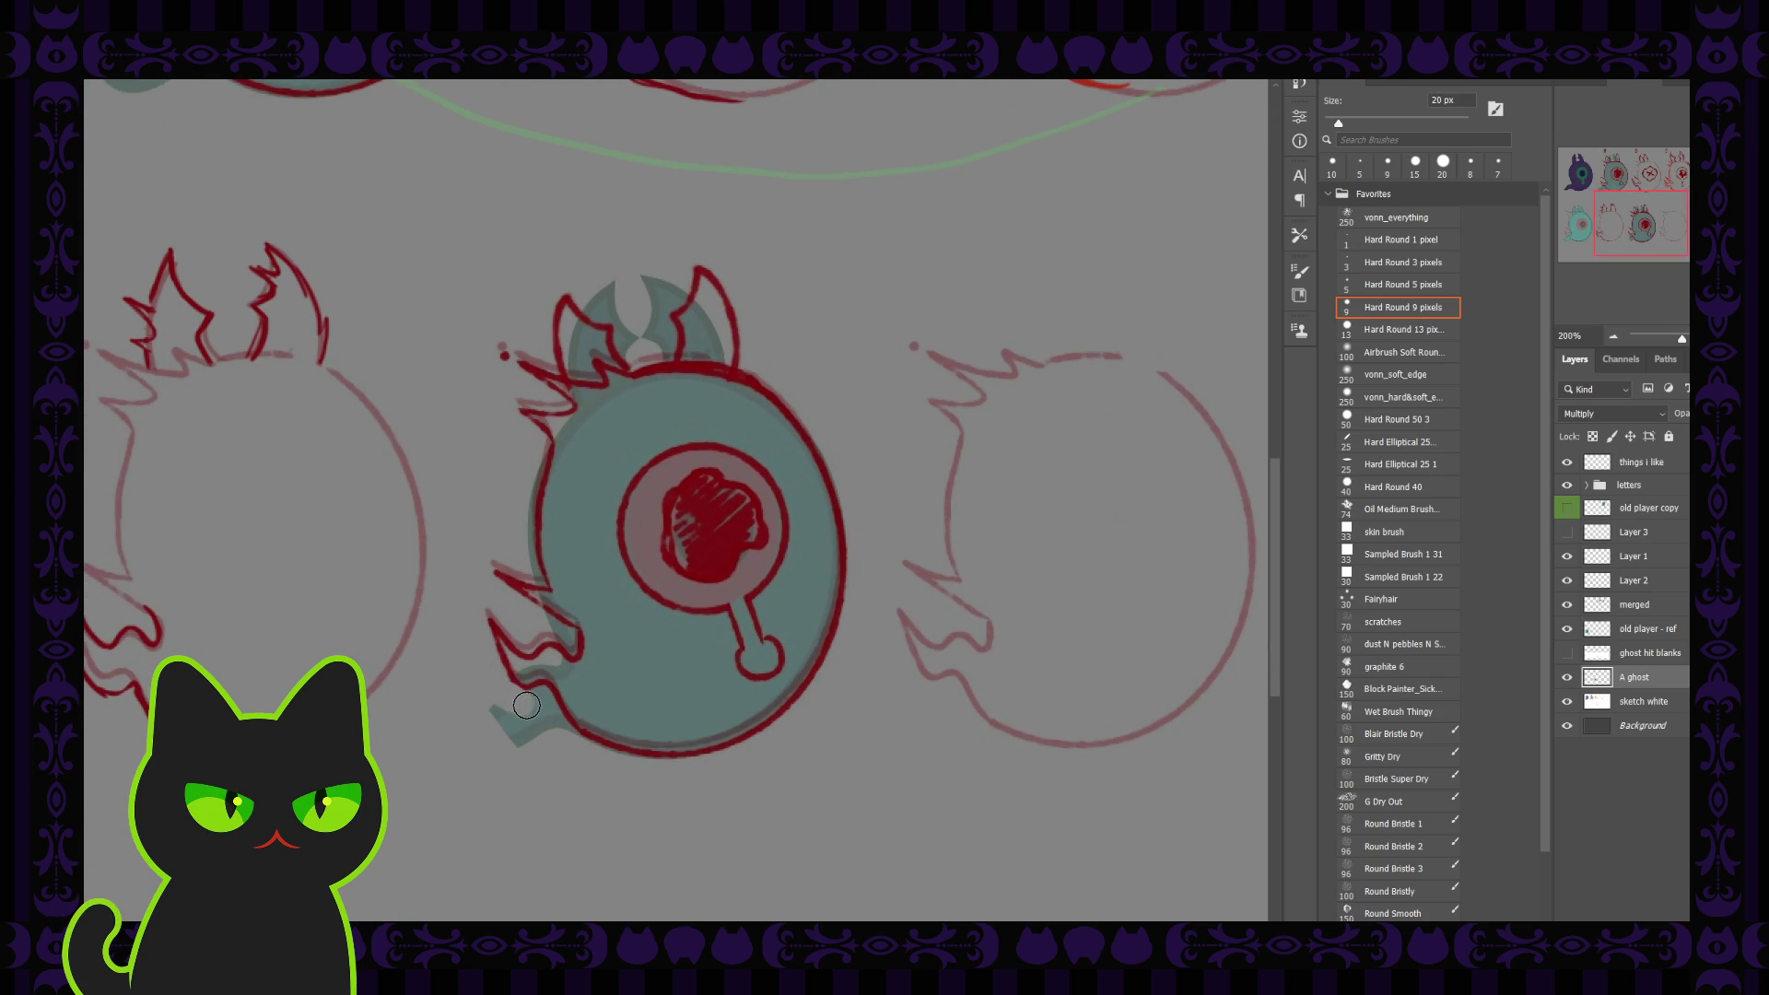
drag(527, 705, 510, 744)
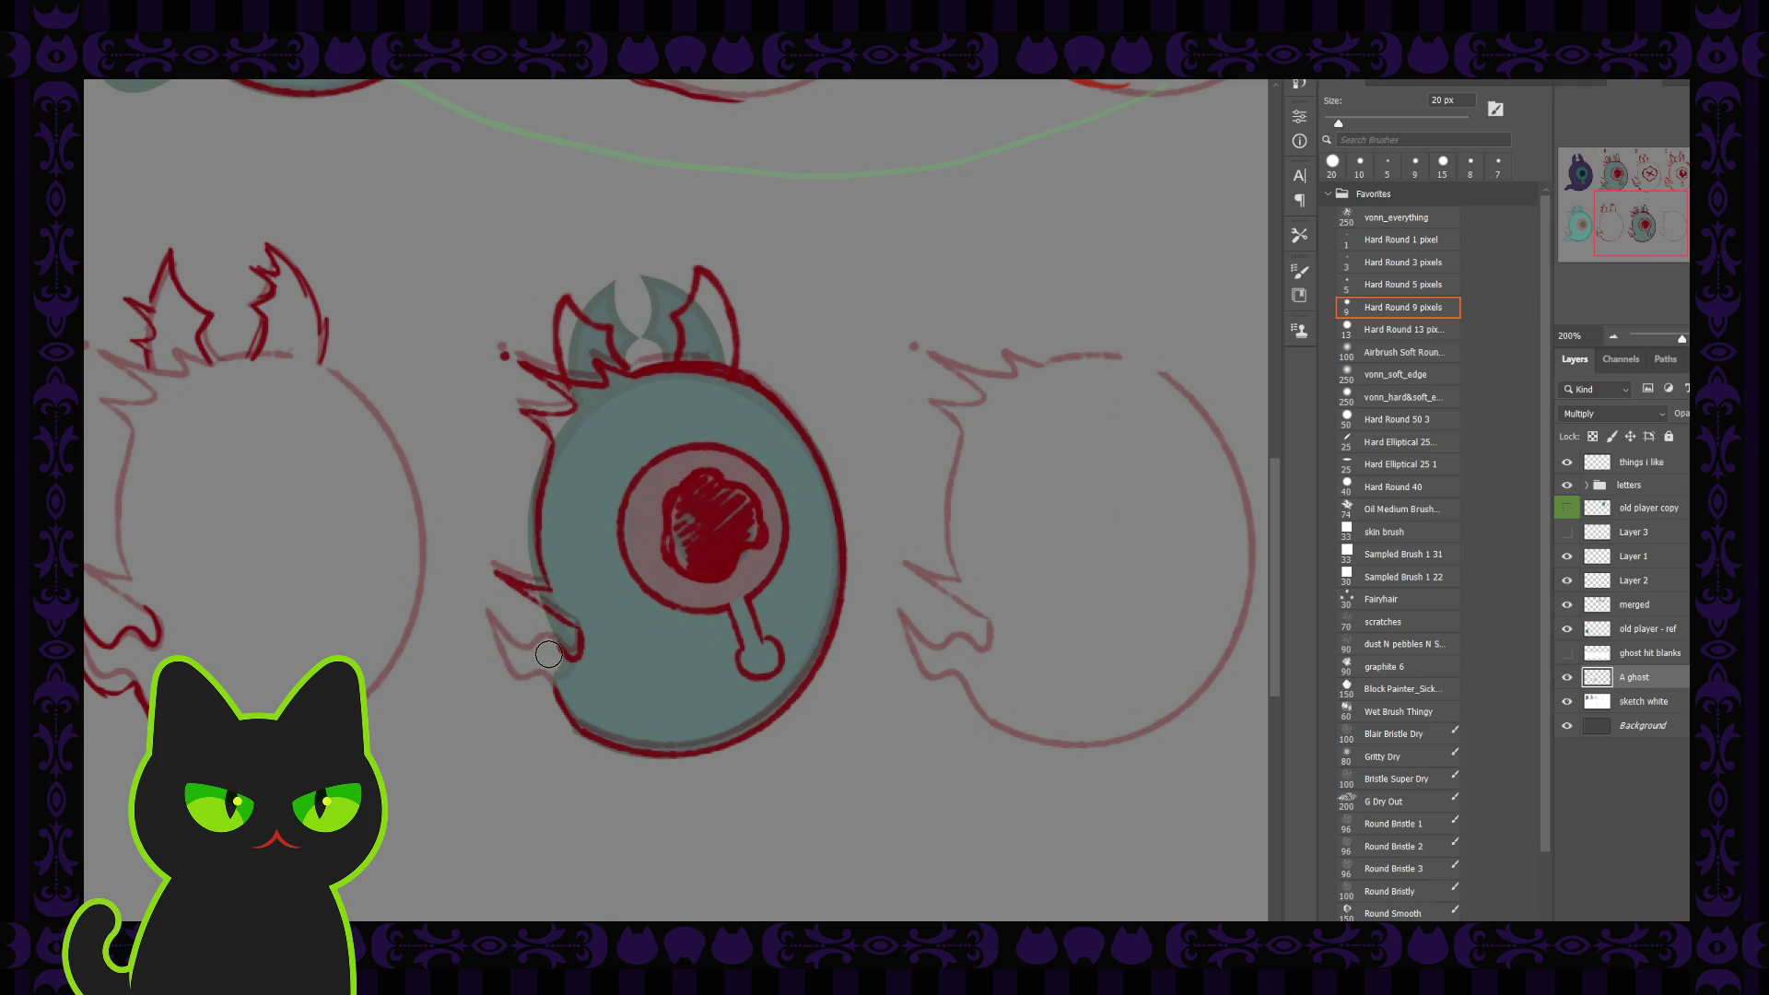
drag(558, 704, 557, 642)
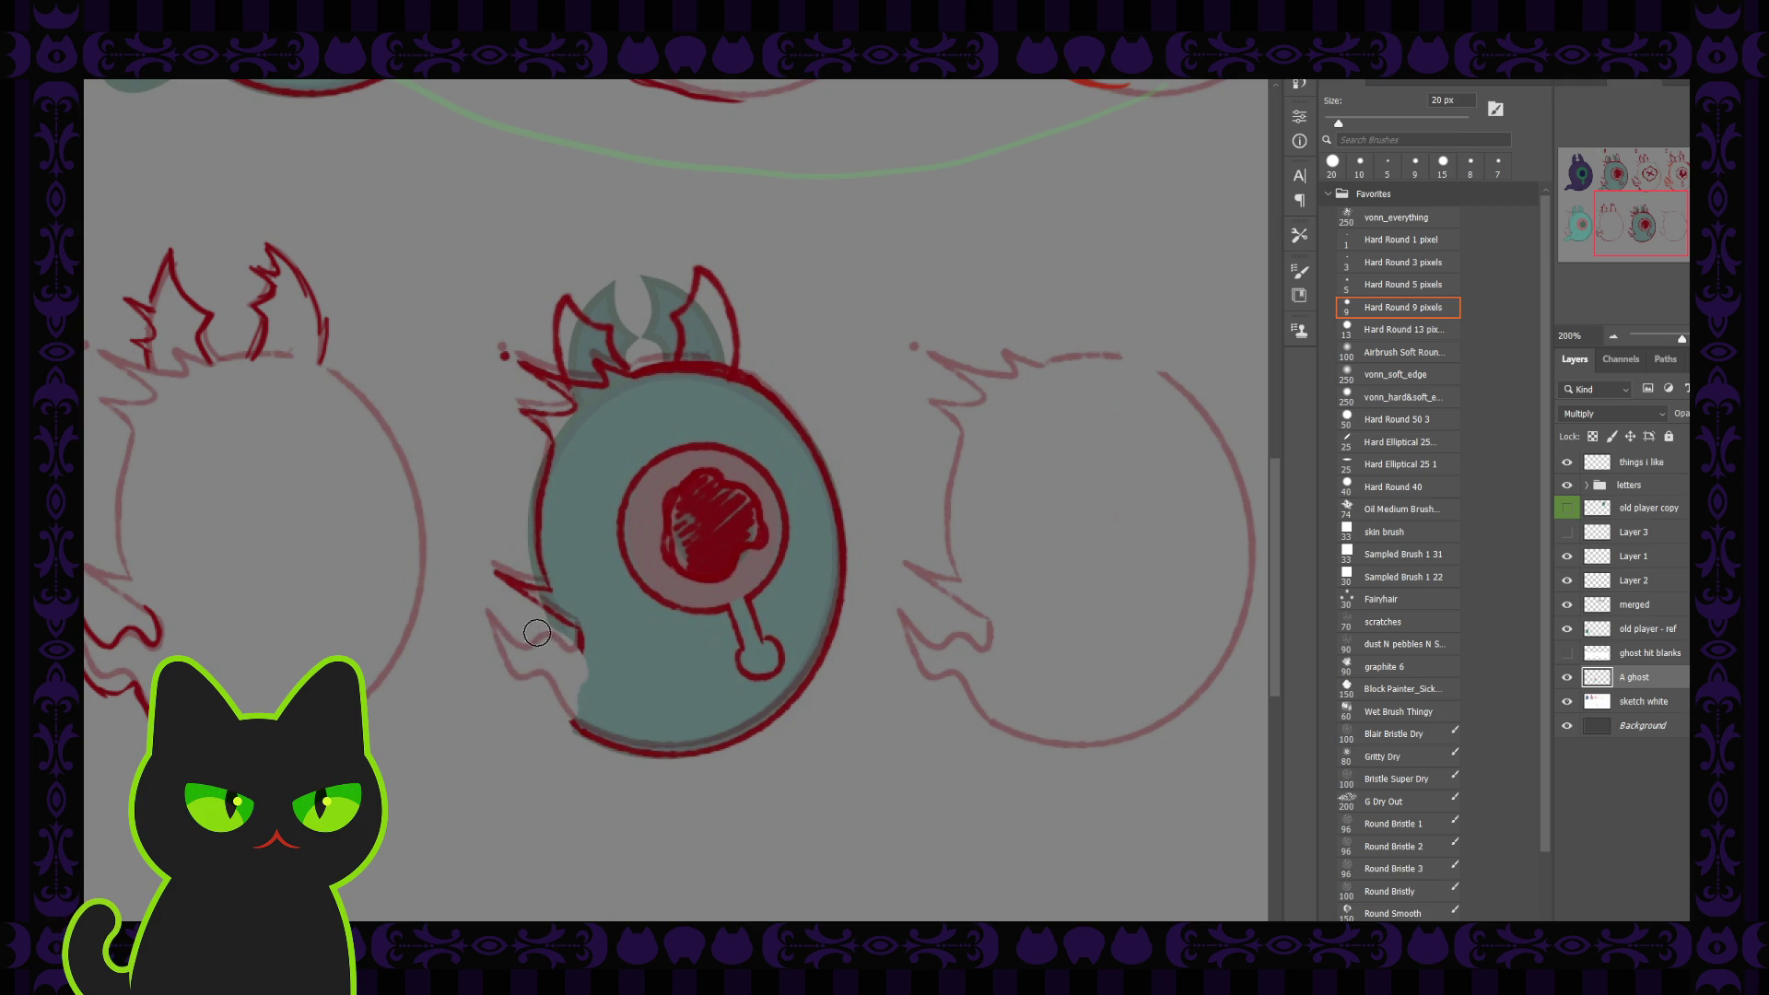
drag(547, 650, 560, 678)
Show Layer 3's flames again and touch up the ghost's lower-left edge with a 15 px brush
click(1568, 533)
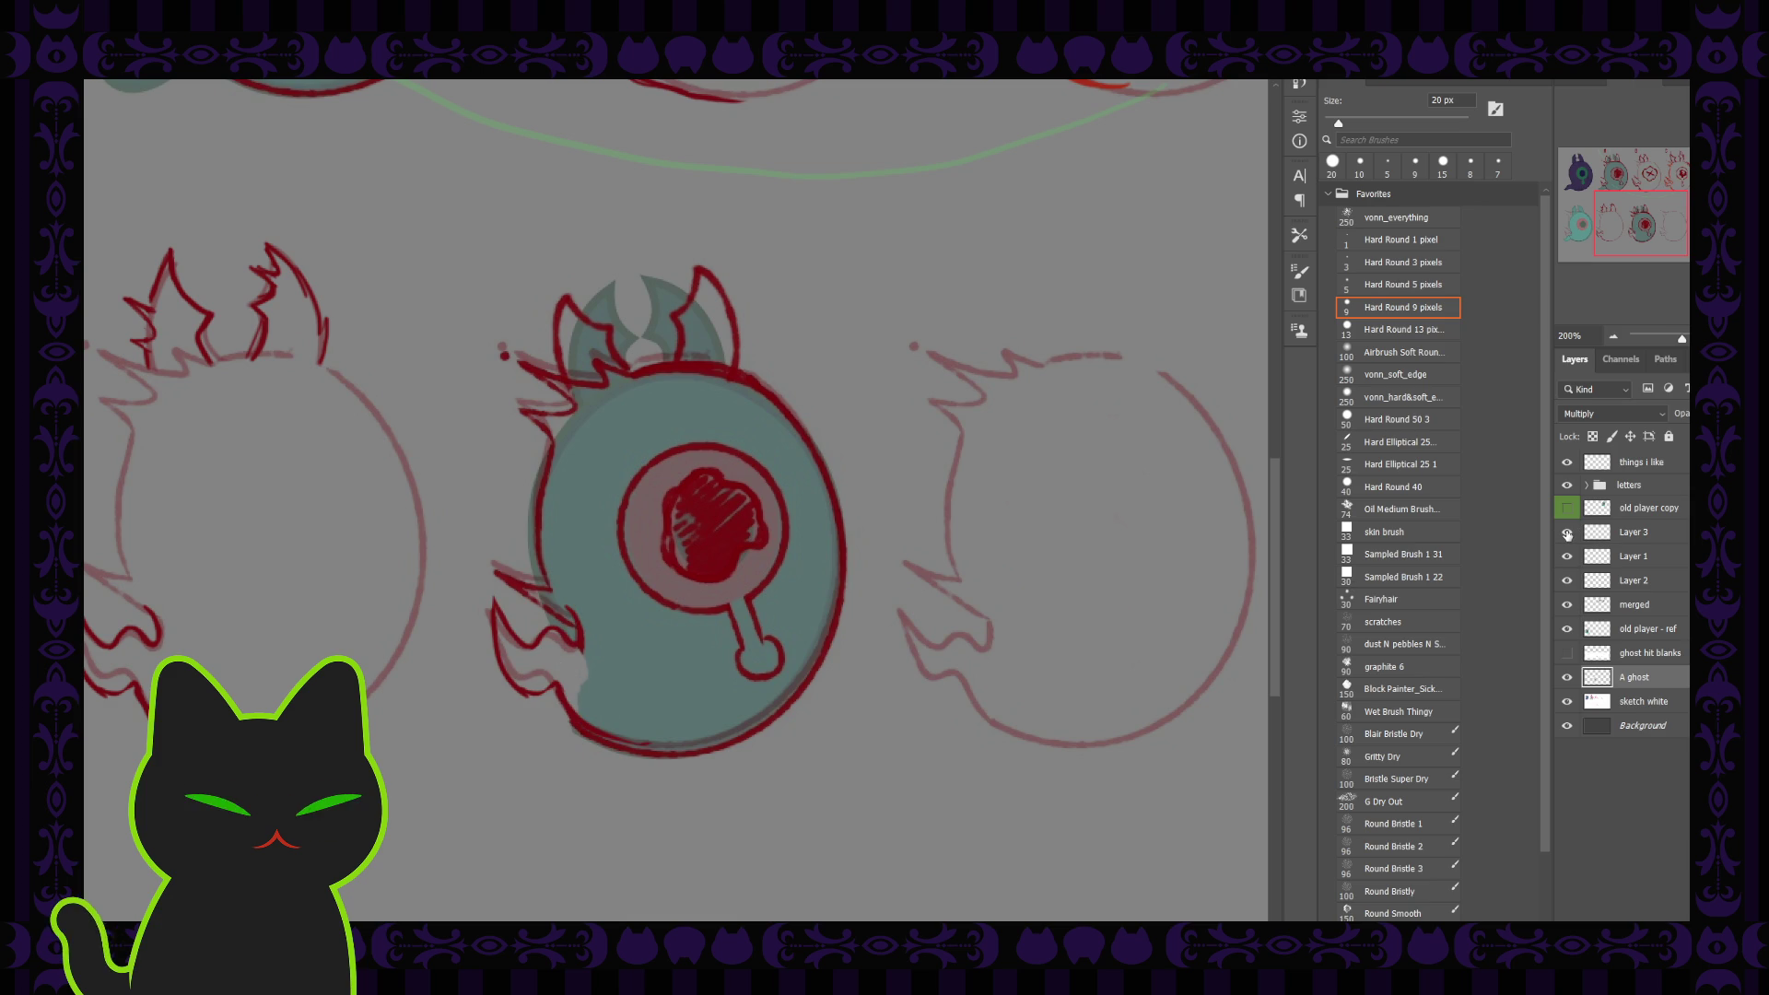
click(1567, 532)
click(1568, 533)
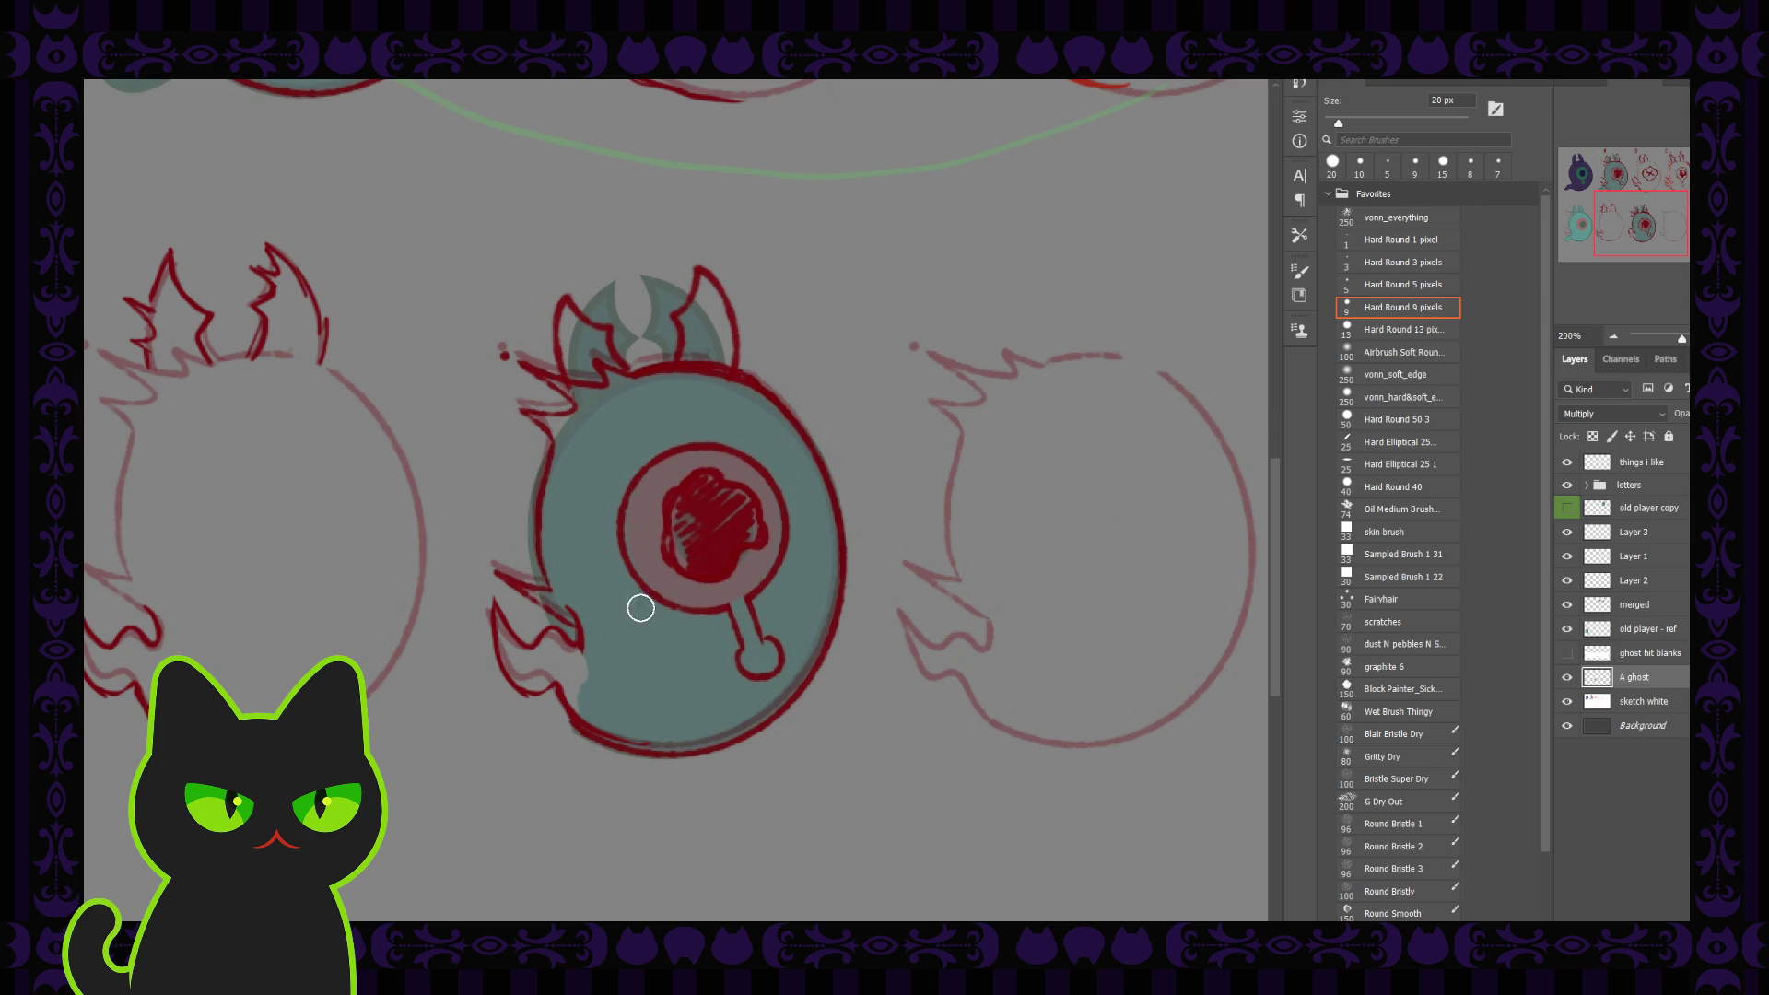
key(bracketleft)
key(bracketleft)
key(bracketleft)
drag(660, 768, 582, 744)
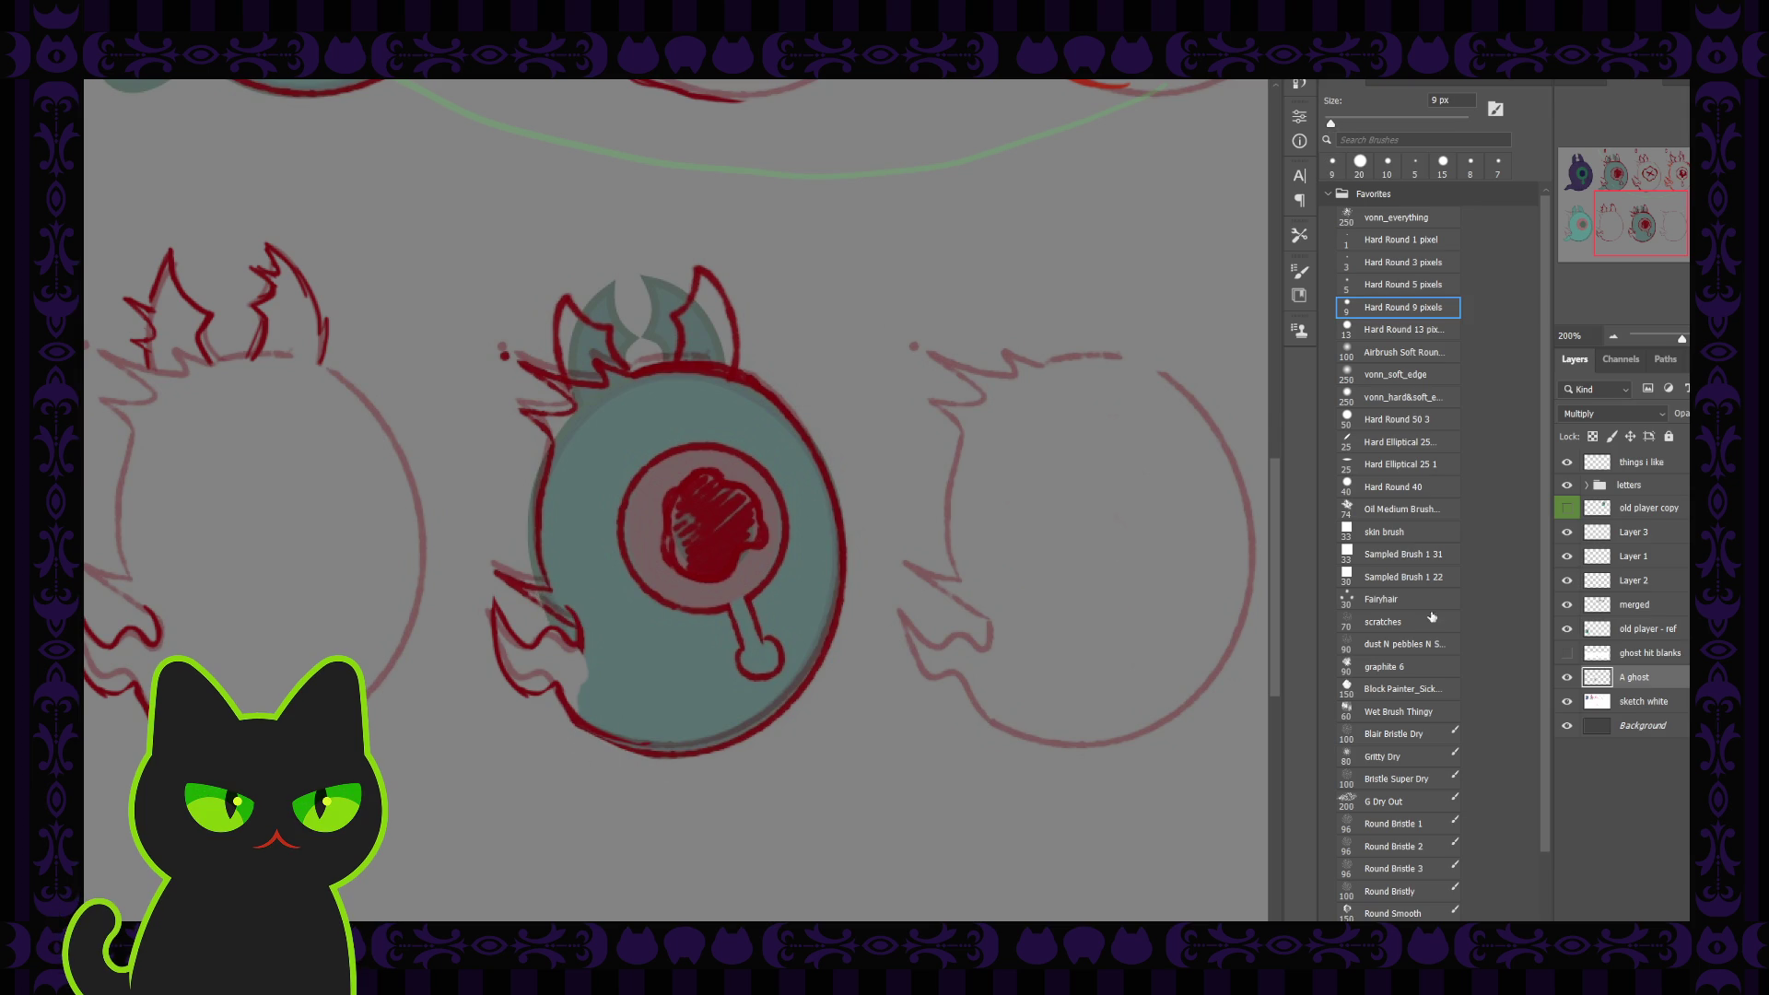
Enlarge the brush to 100 px, select the sketch white layer, and zoom back to 100%
click(1605, 654)
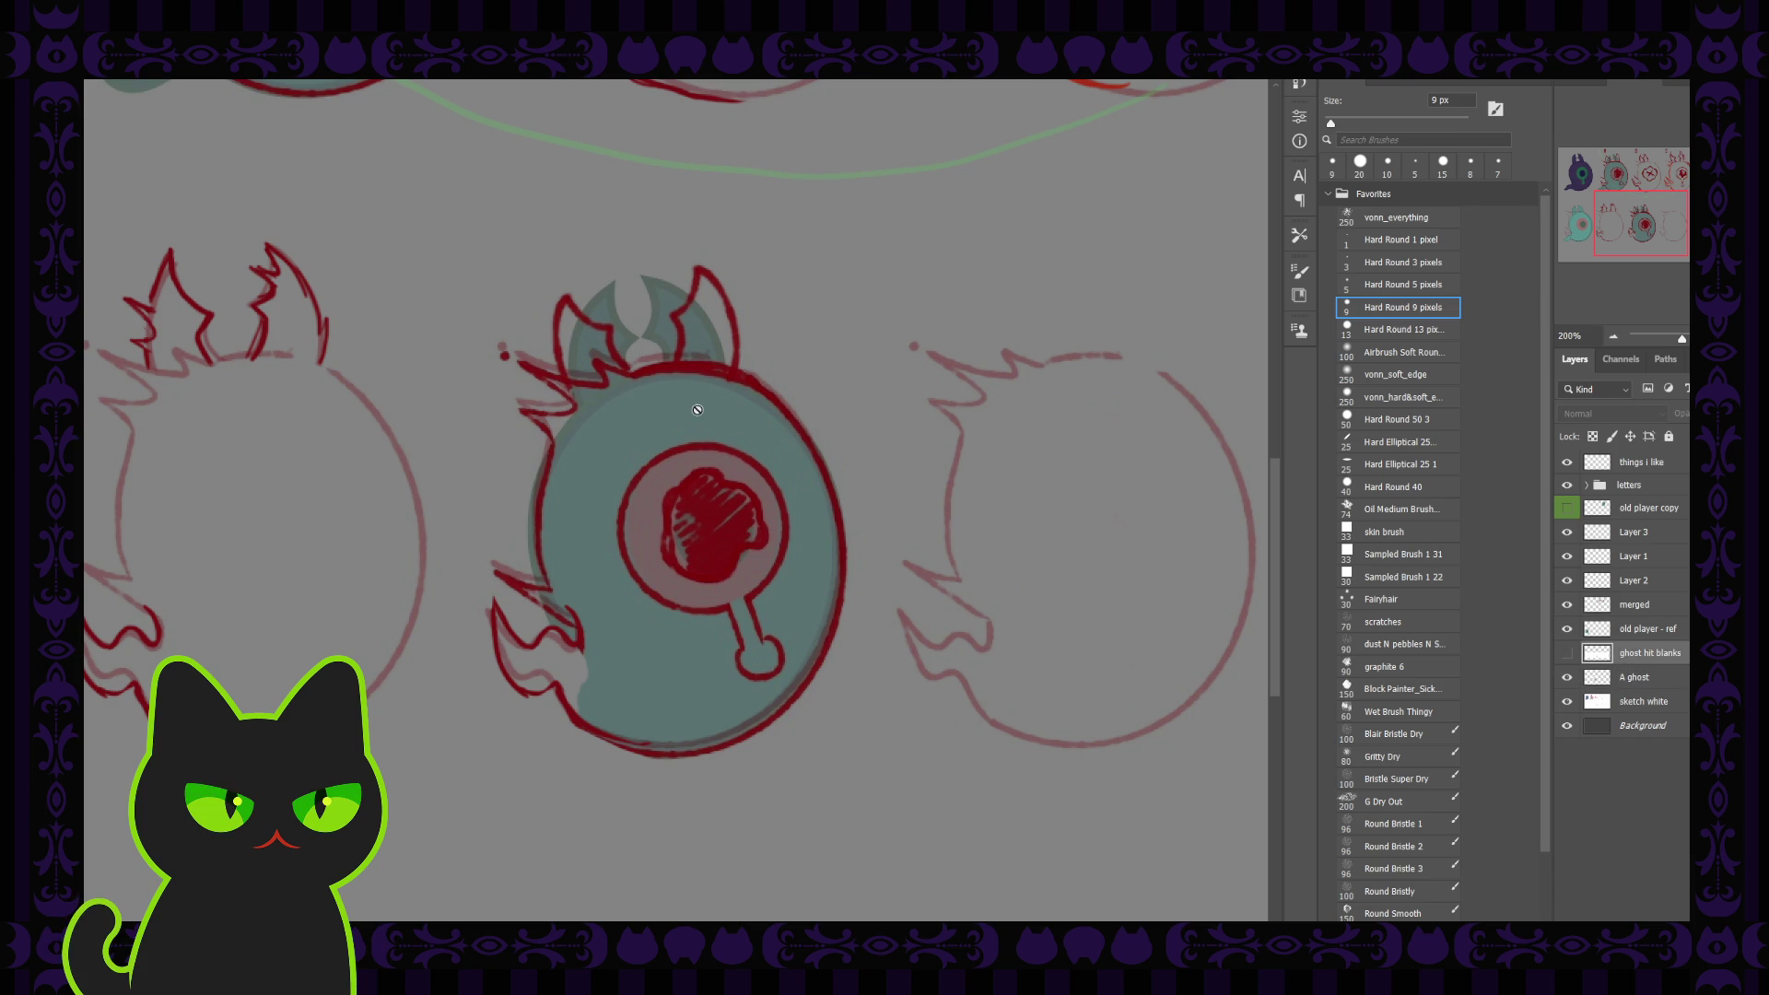
key(bracketright)
key(bracketright)
key(bracketright)
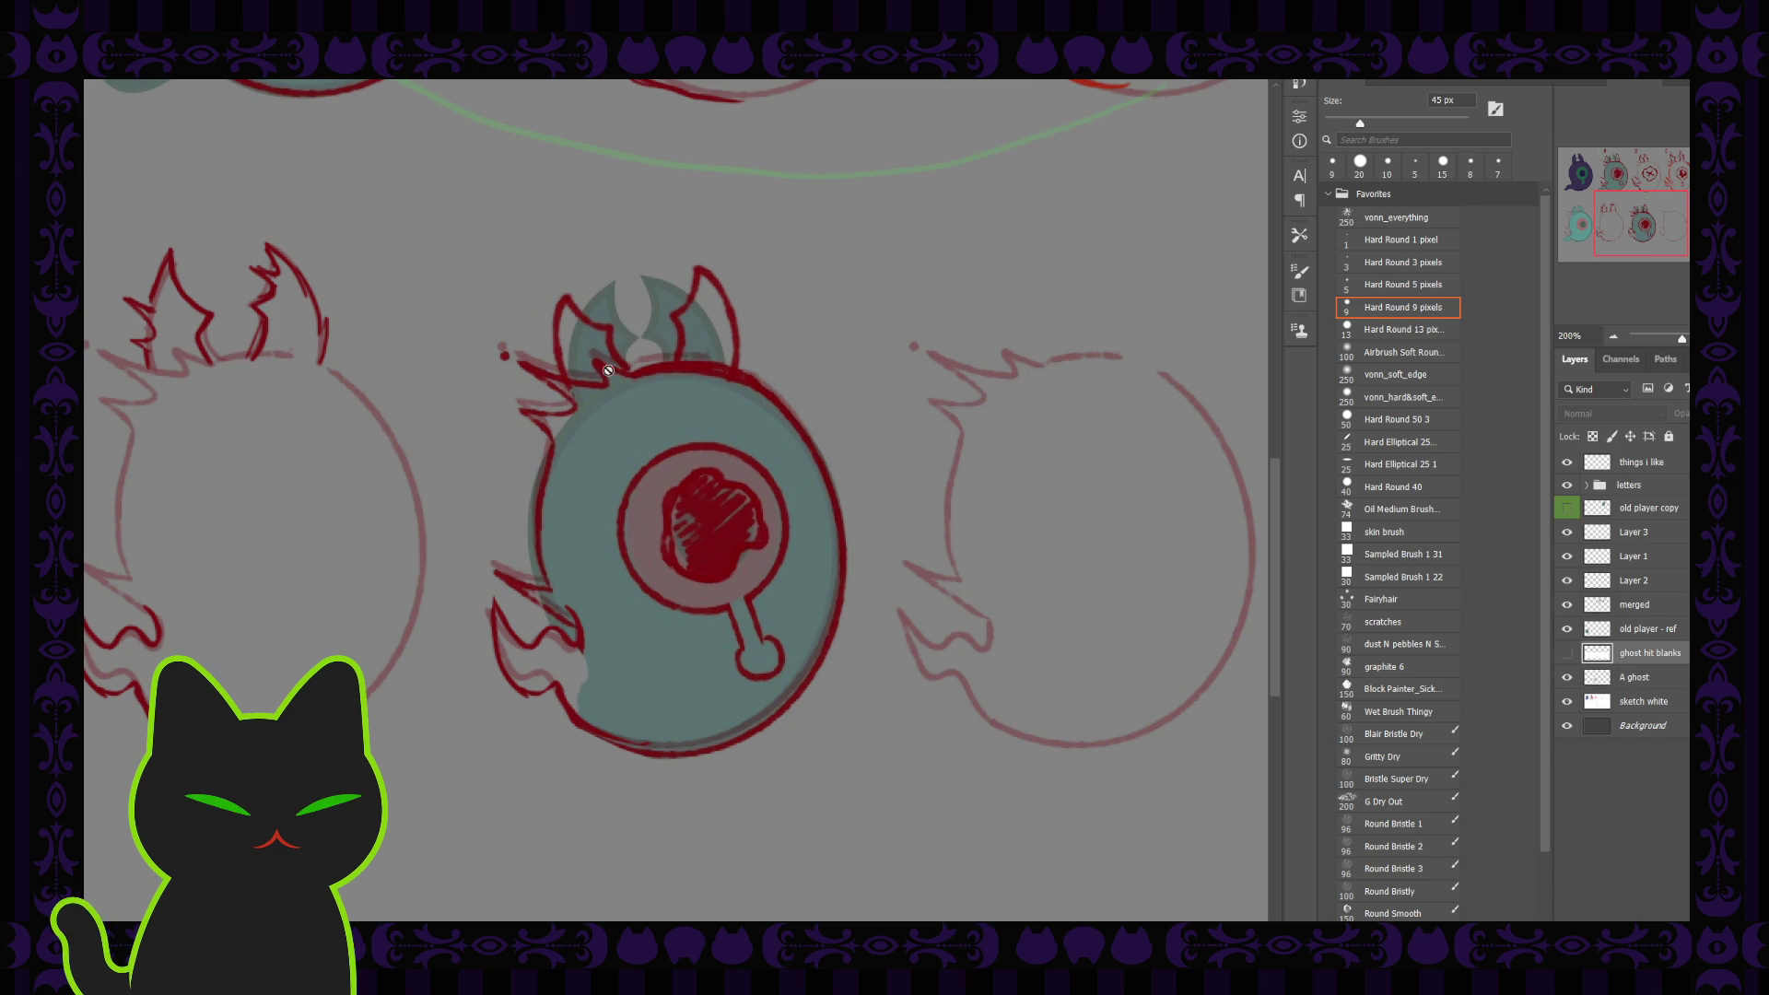
key(bracketright)
key(bracketright)
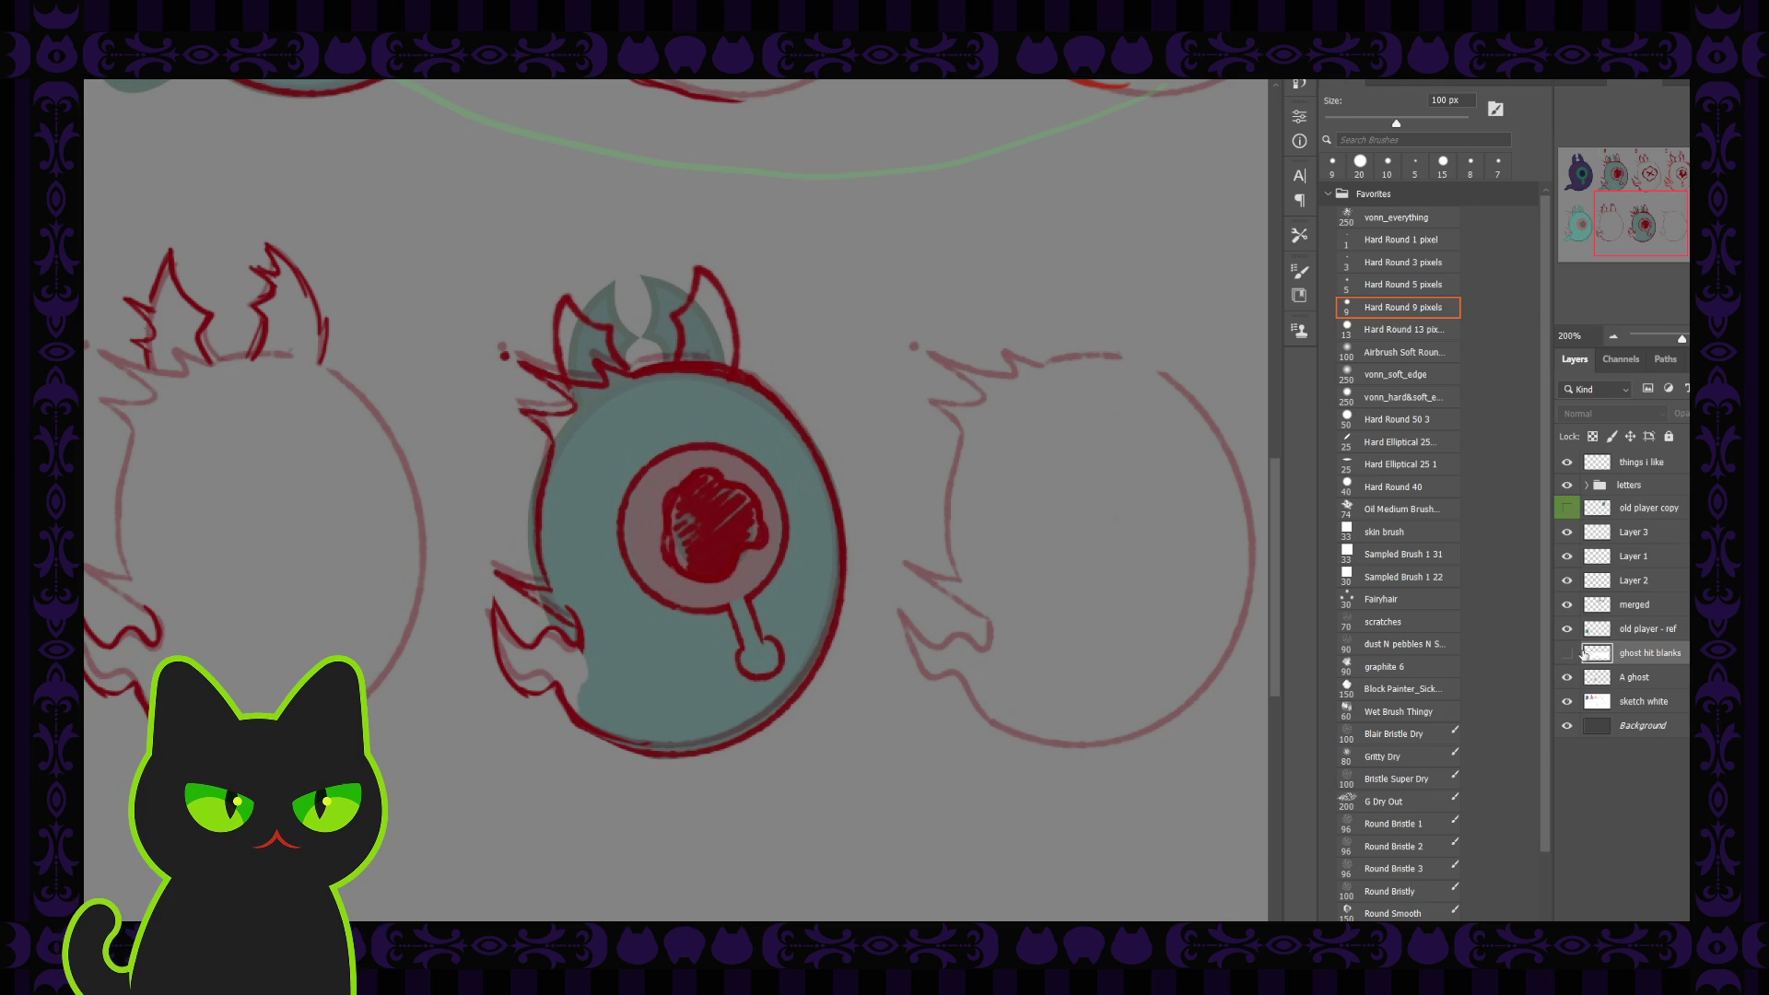
click(1634, 613)
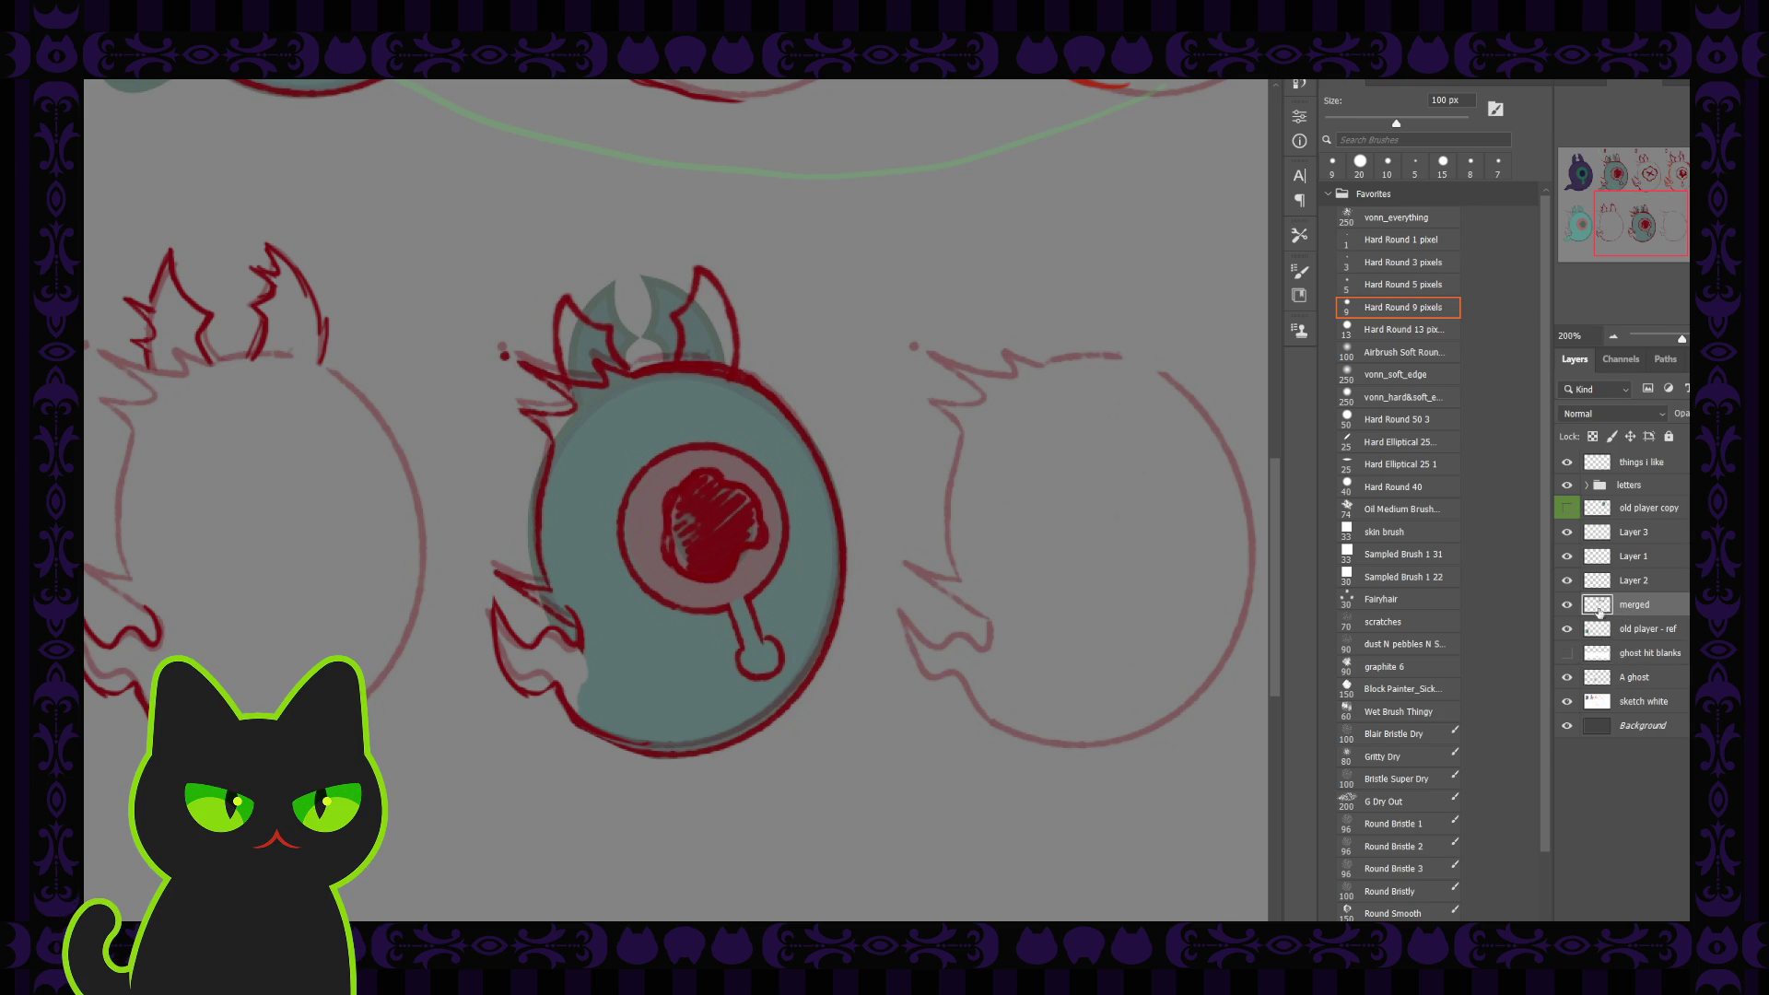
click(1605, 700)
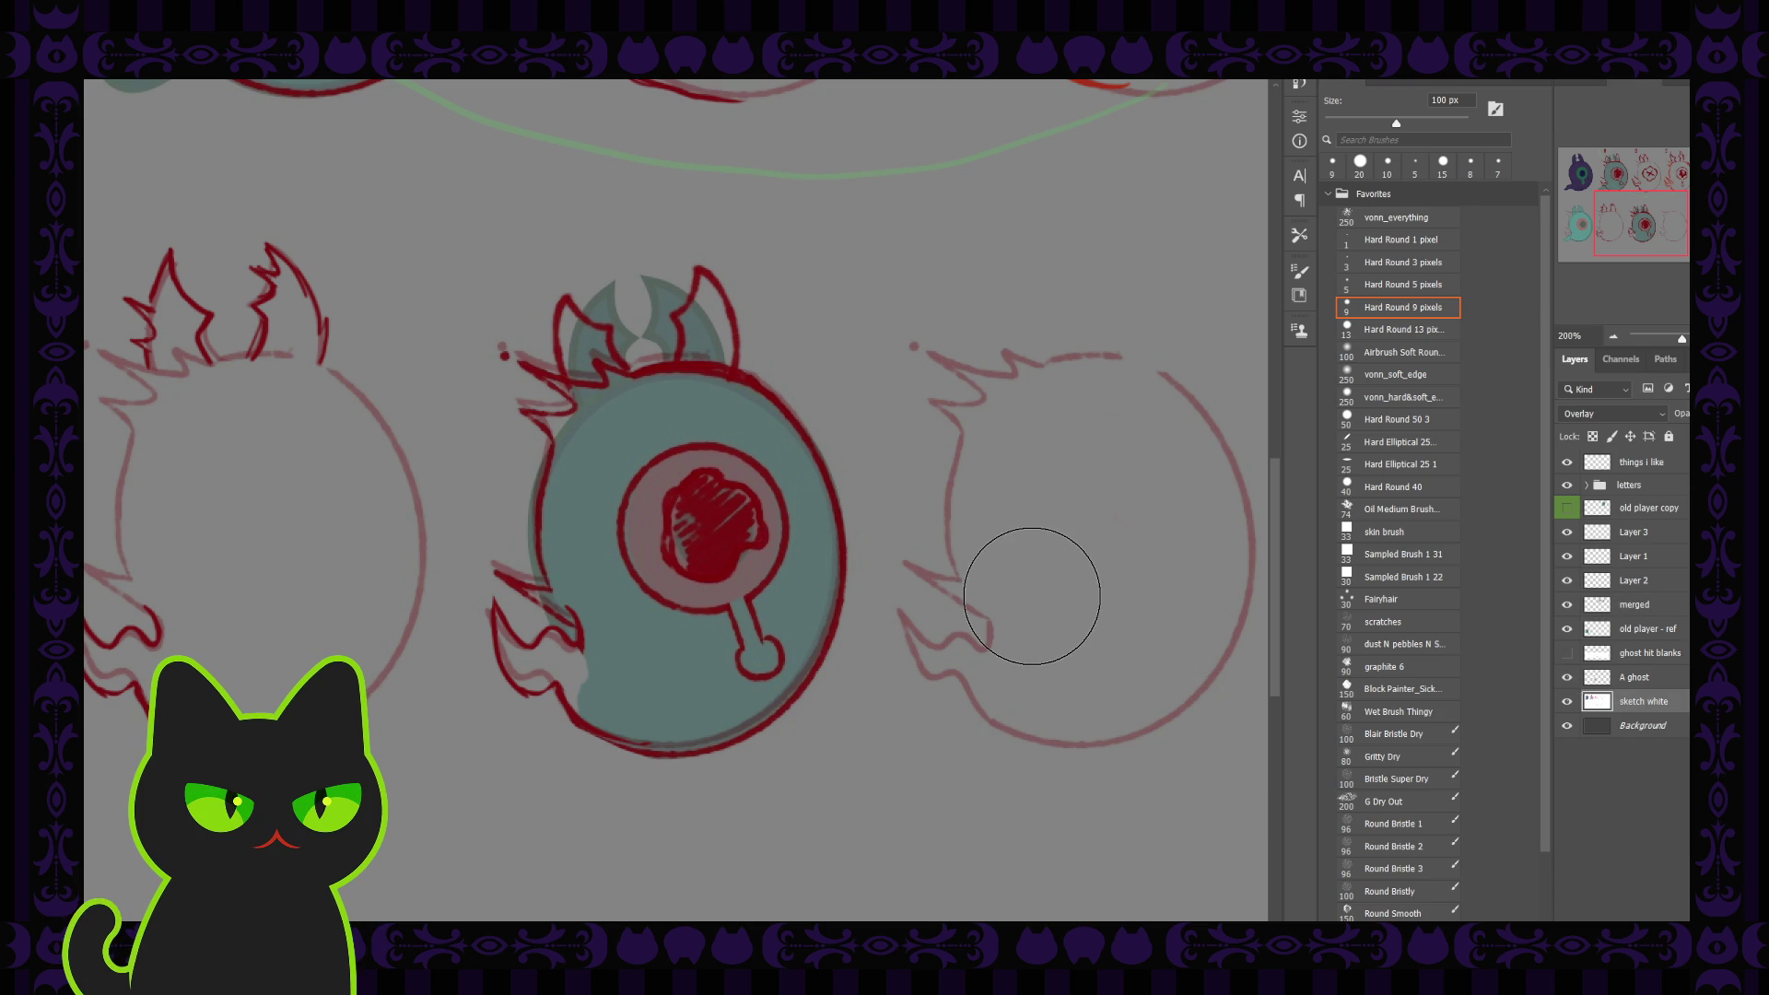
key(ctrl+minus)
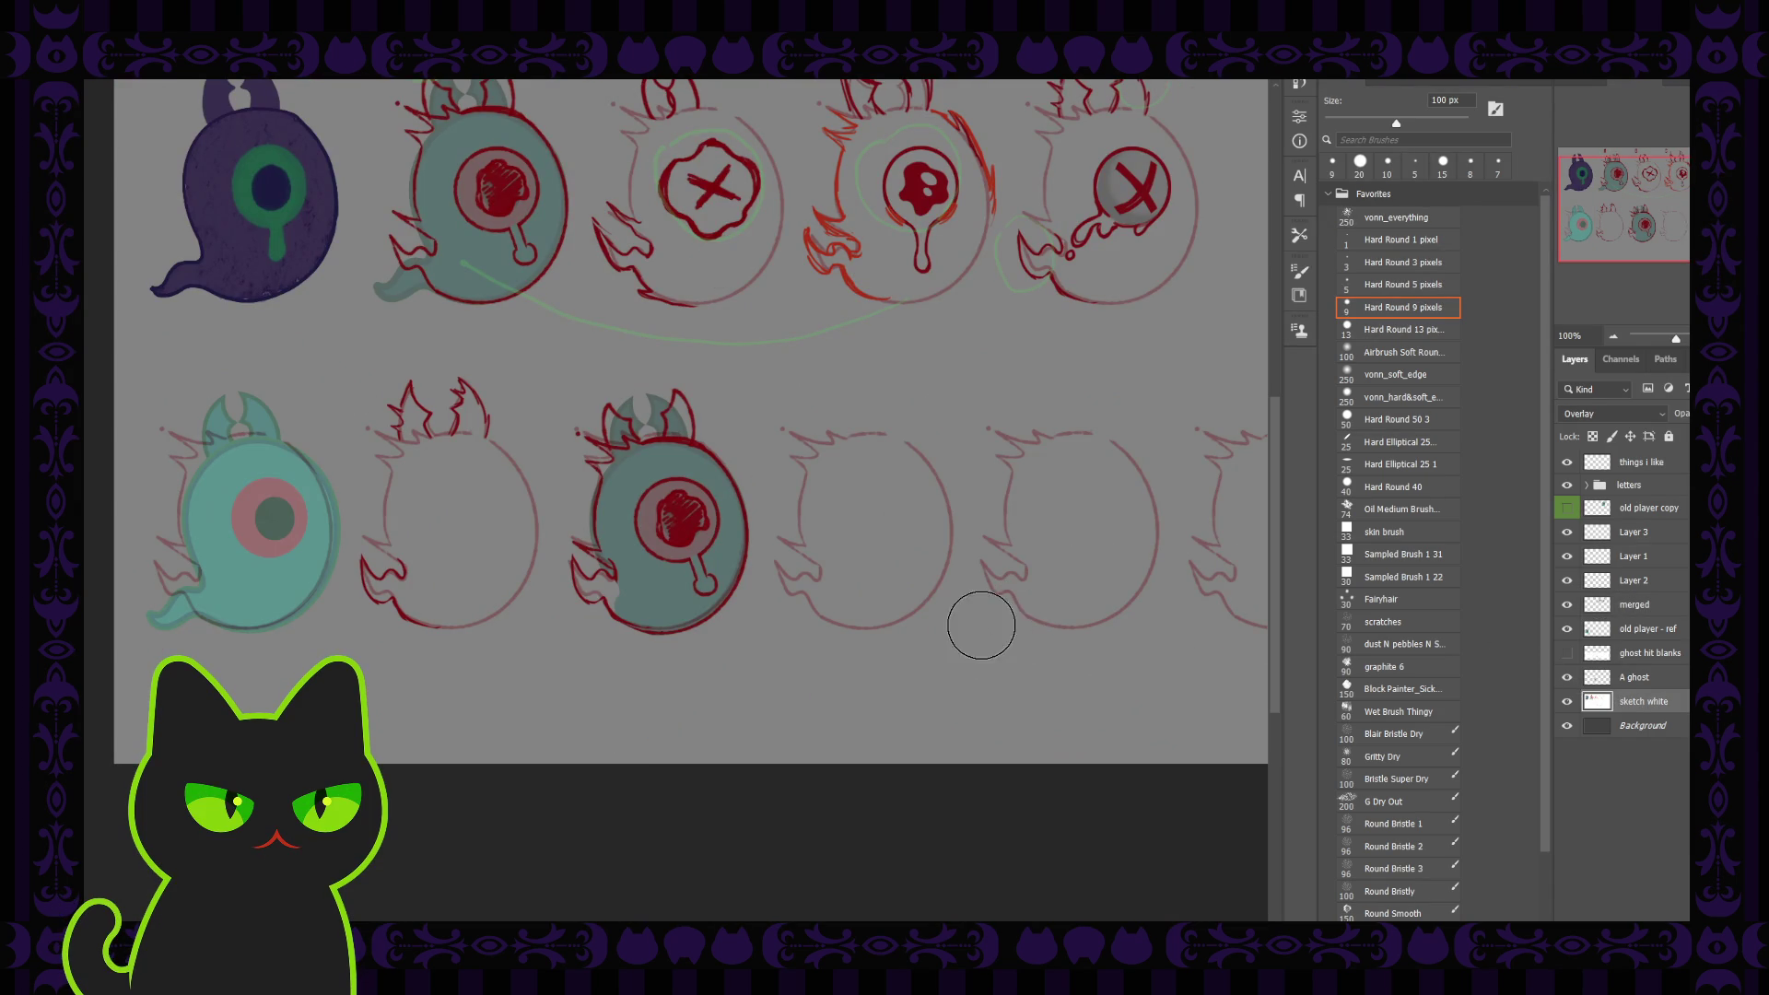
Drag Layer 3 down above A ghost, select A ghost, and set the brush to 15 px
mouse_move(1633, 533)
mouse_down()
mouse_move(1628, 664)
mouse_move(1574, 657)
mouse_up()
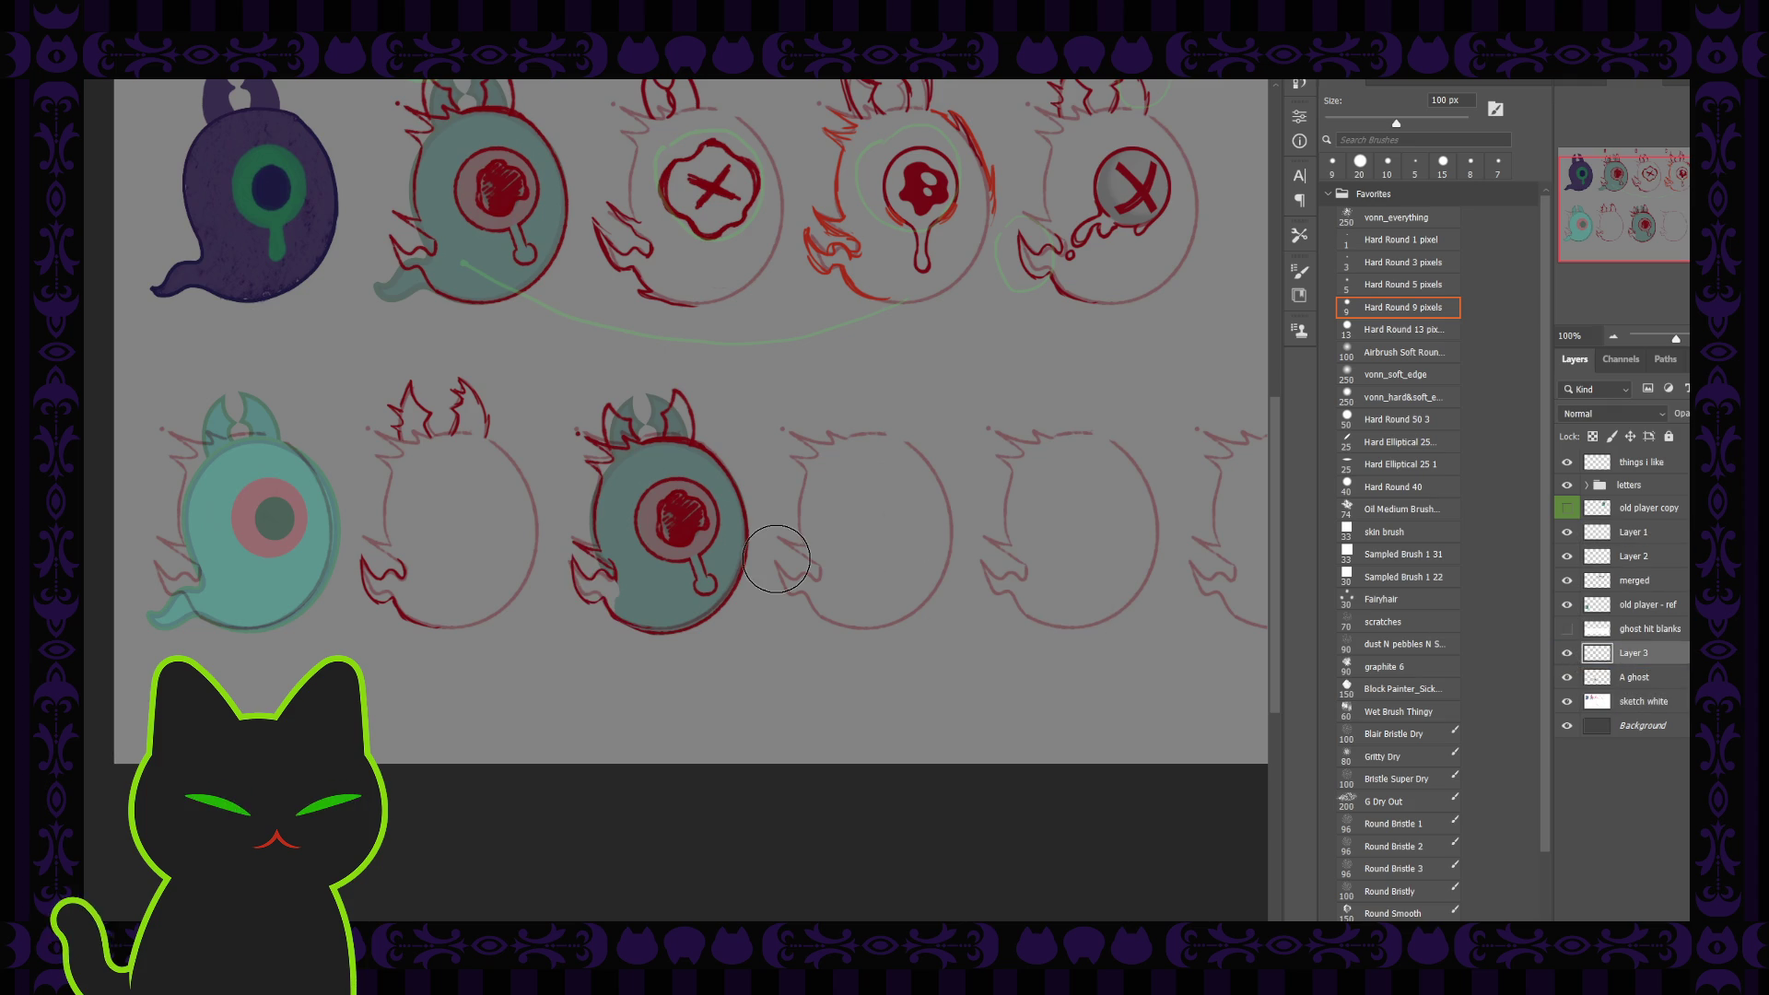
key(ctrl+plus)
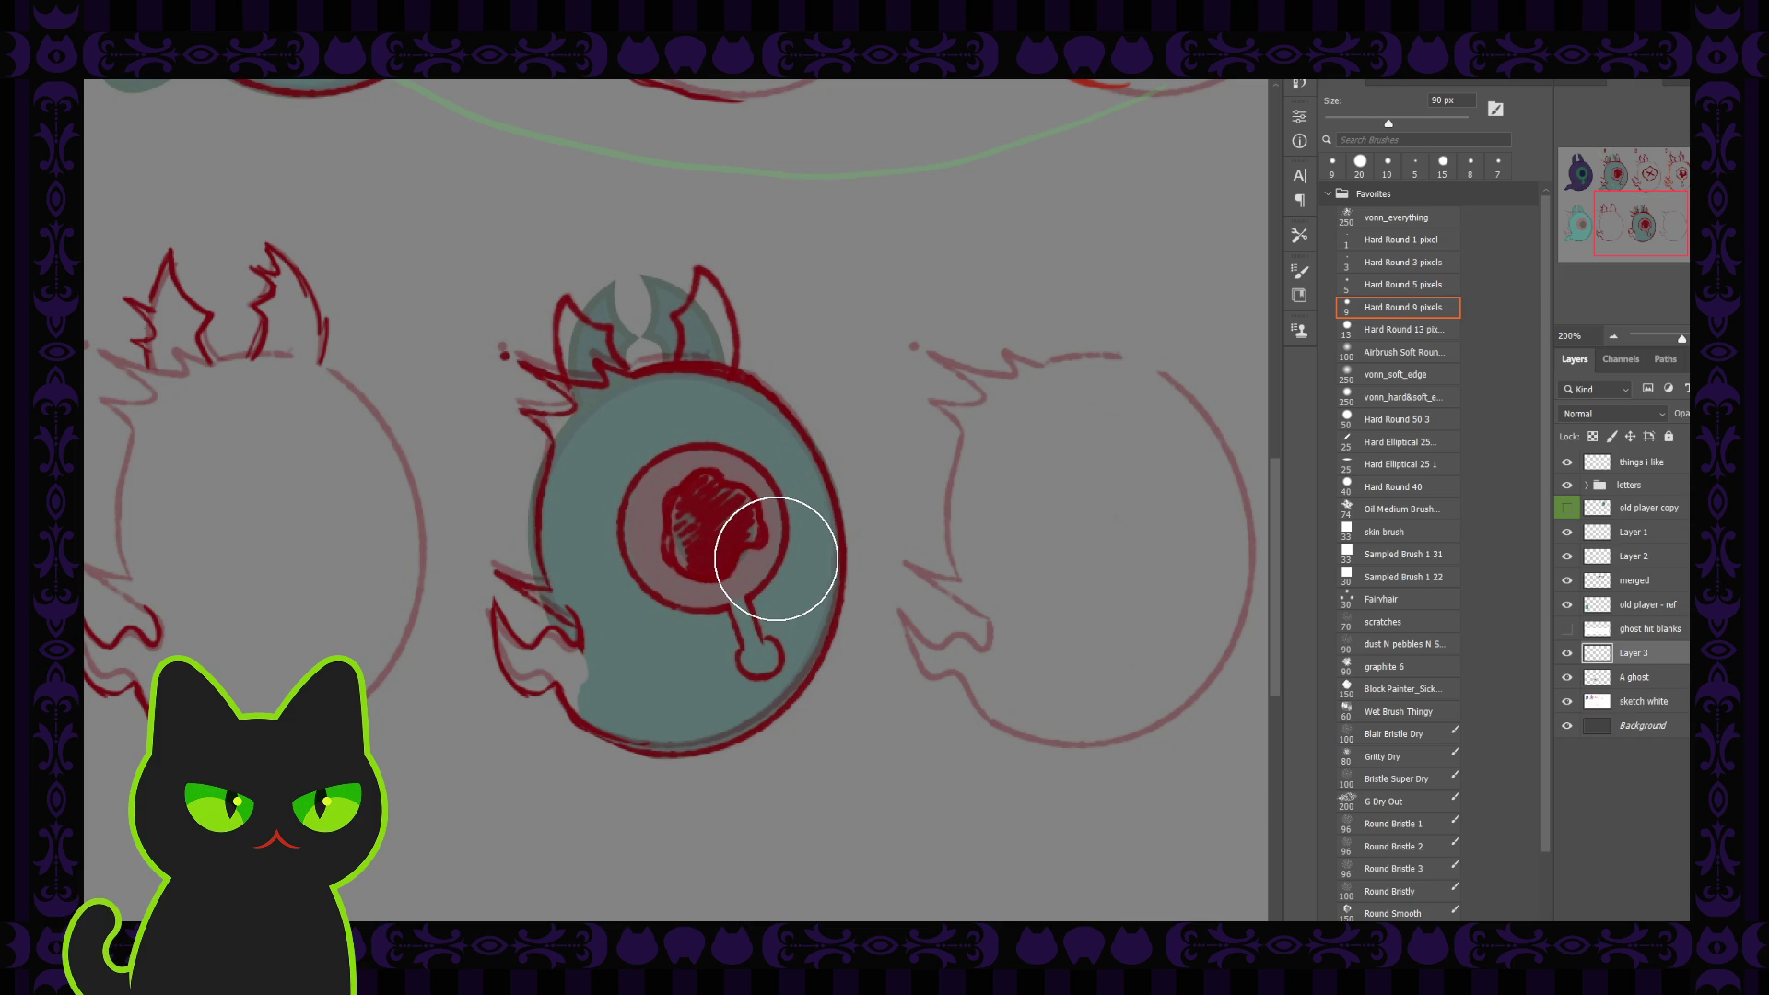
key(bracketleft)
key(bracketleft)
key(bracketleft)
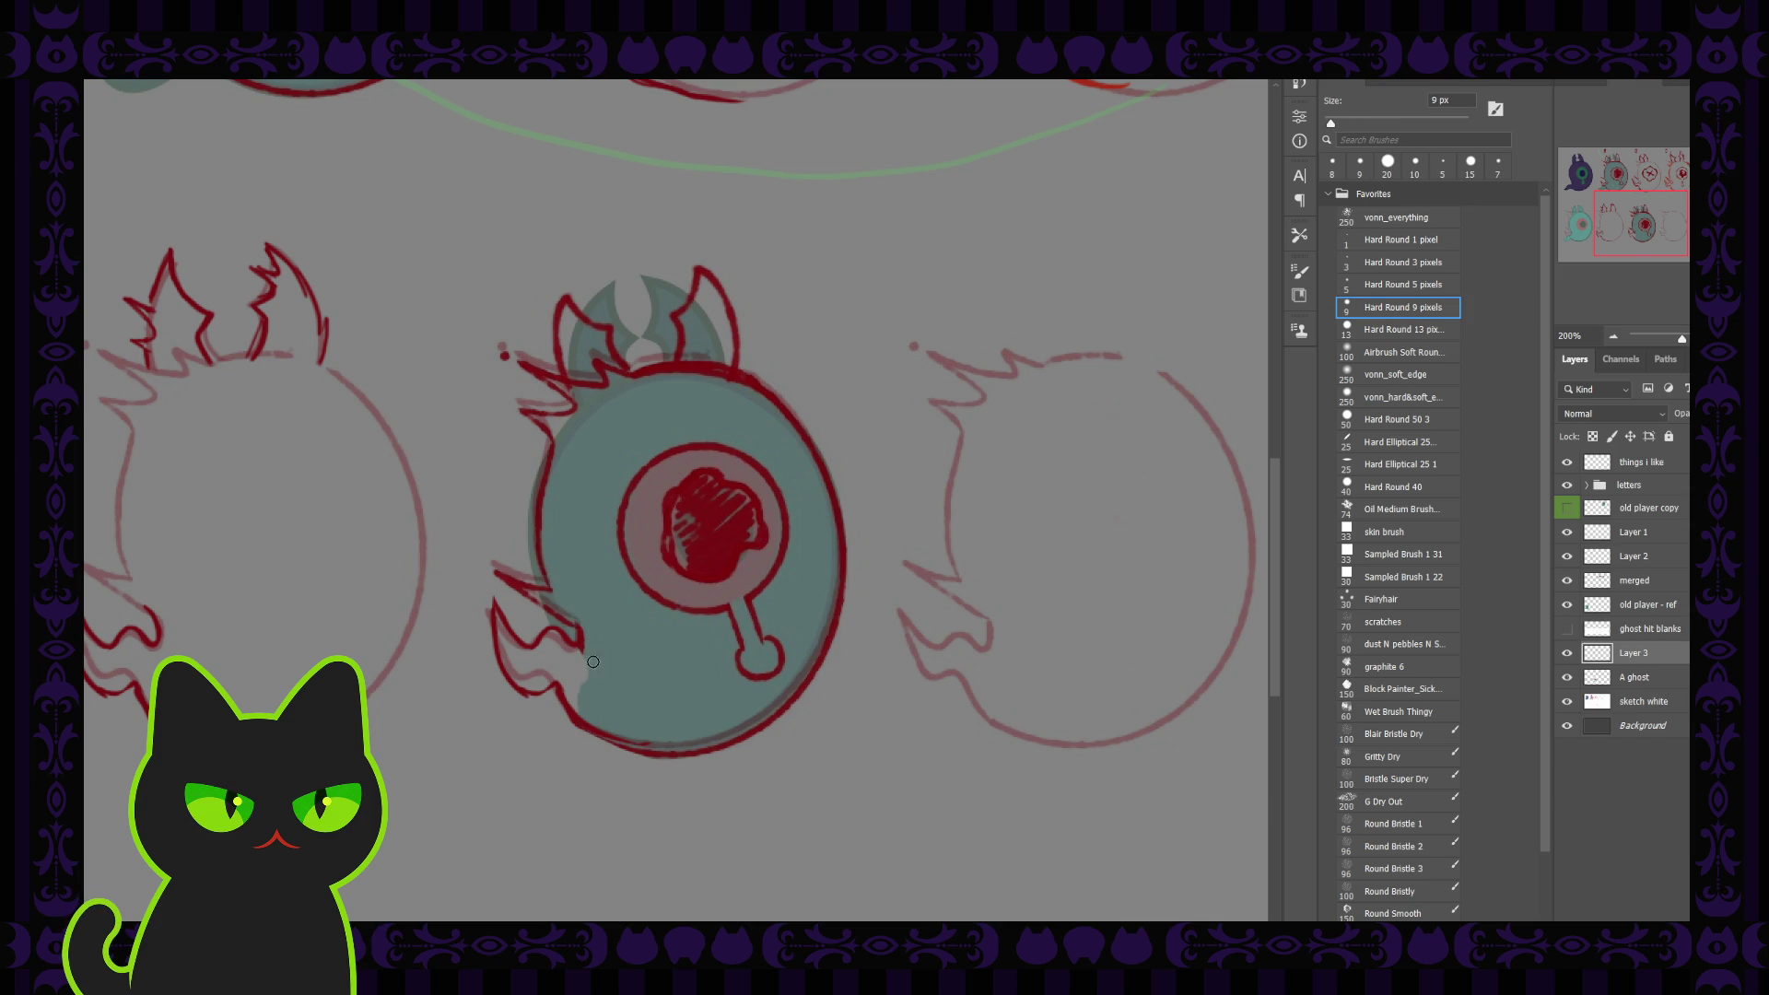
key(bracketright)
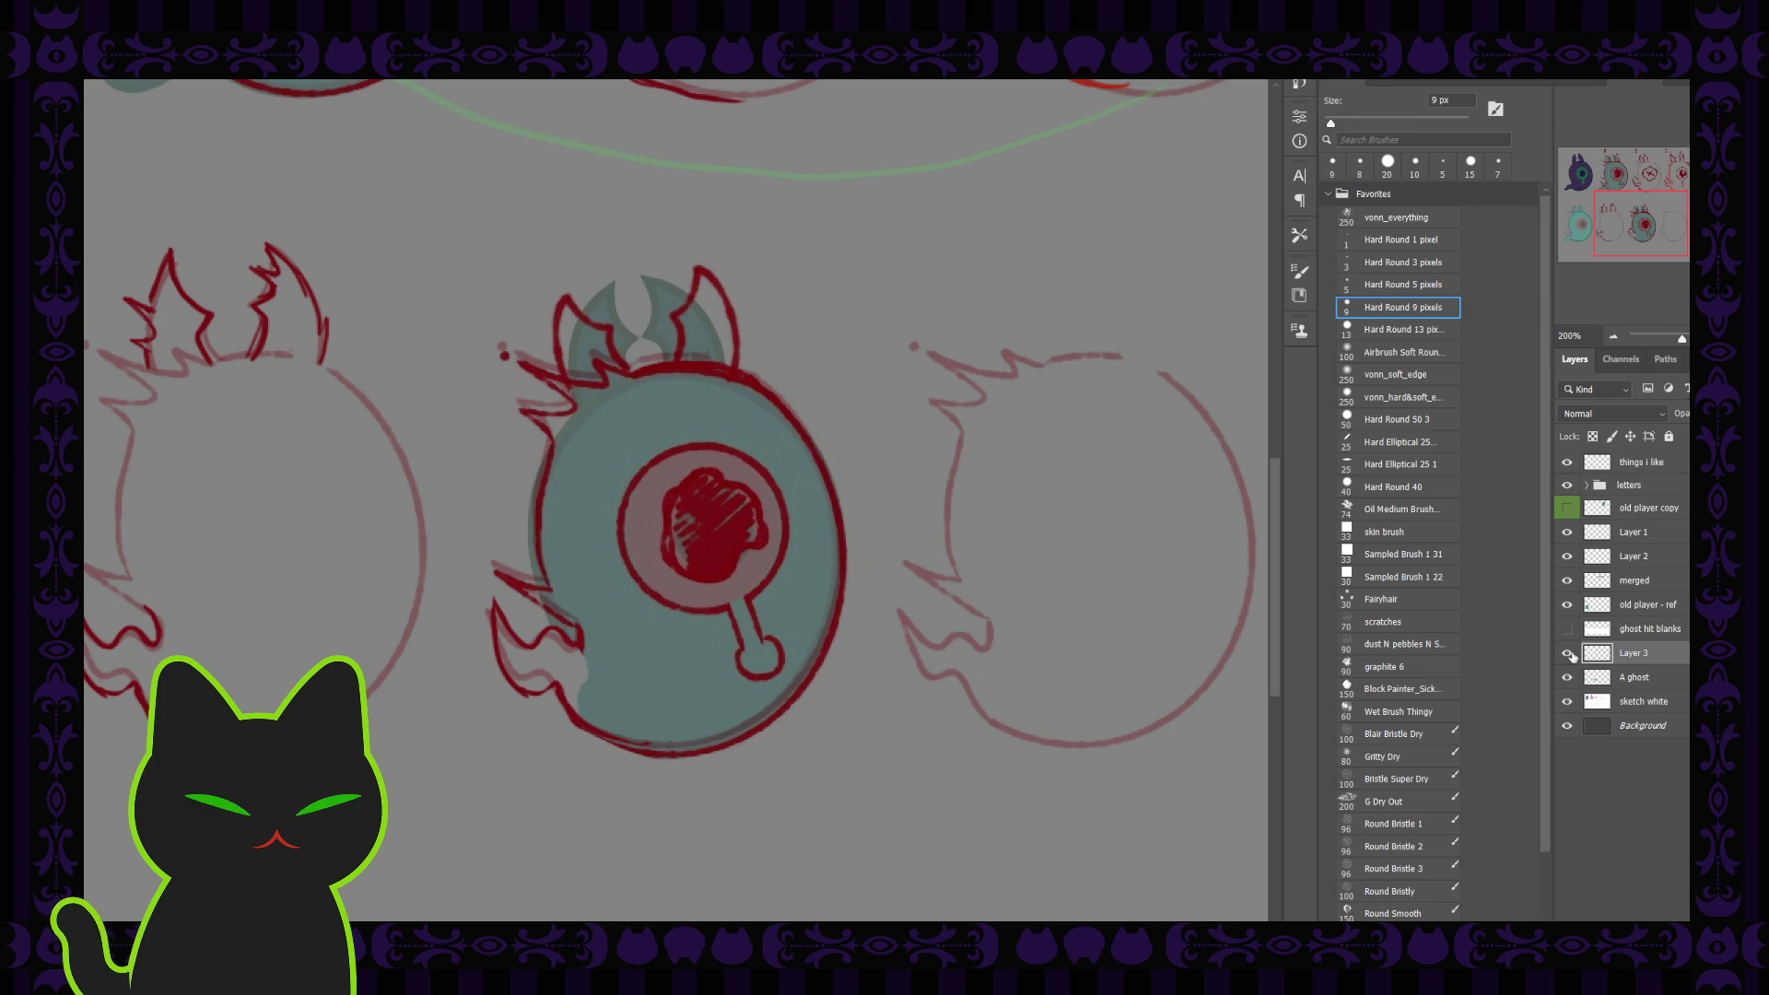
click(1604, 678)
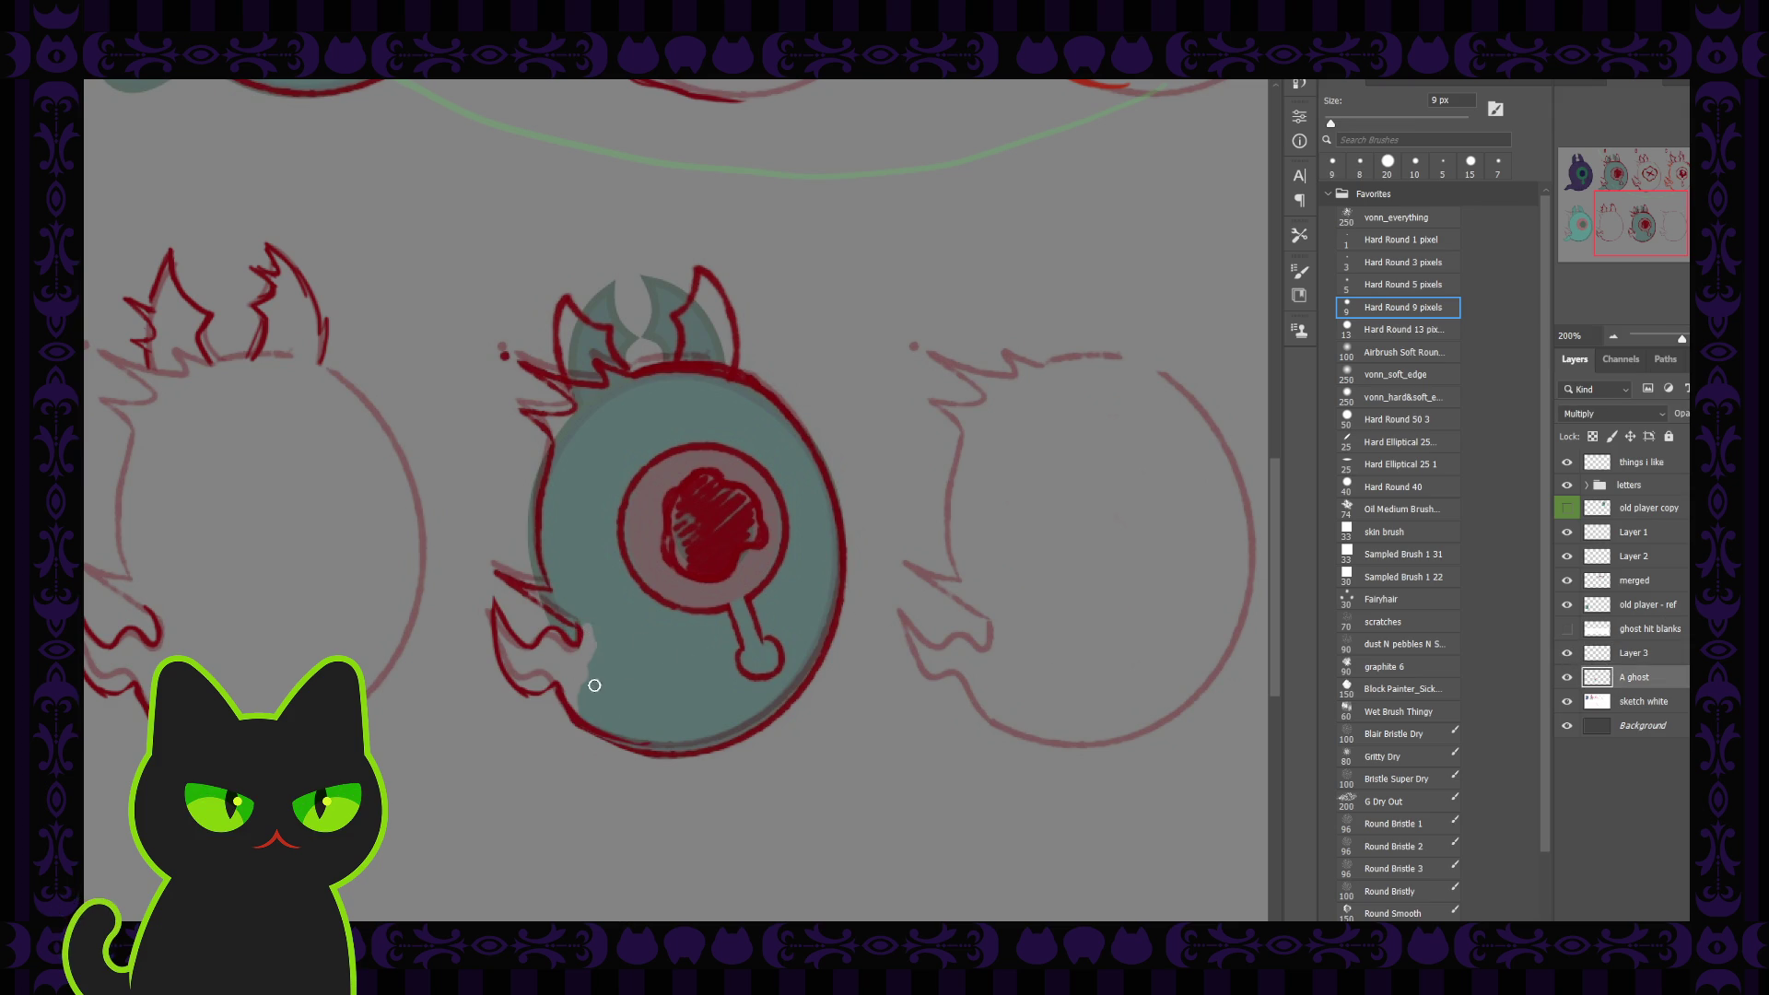
key(bracketright)
key(bracketright)
key(ctrl+minus)
key(ctrl+minus)
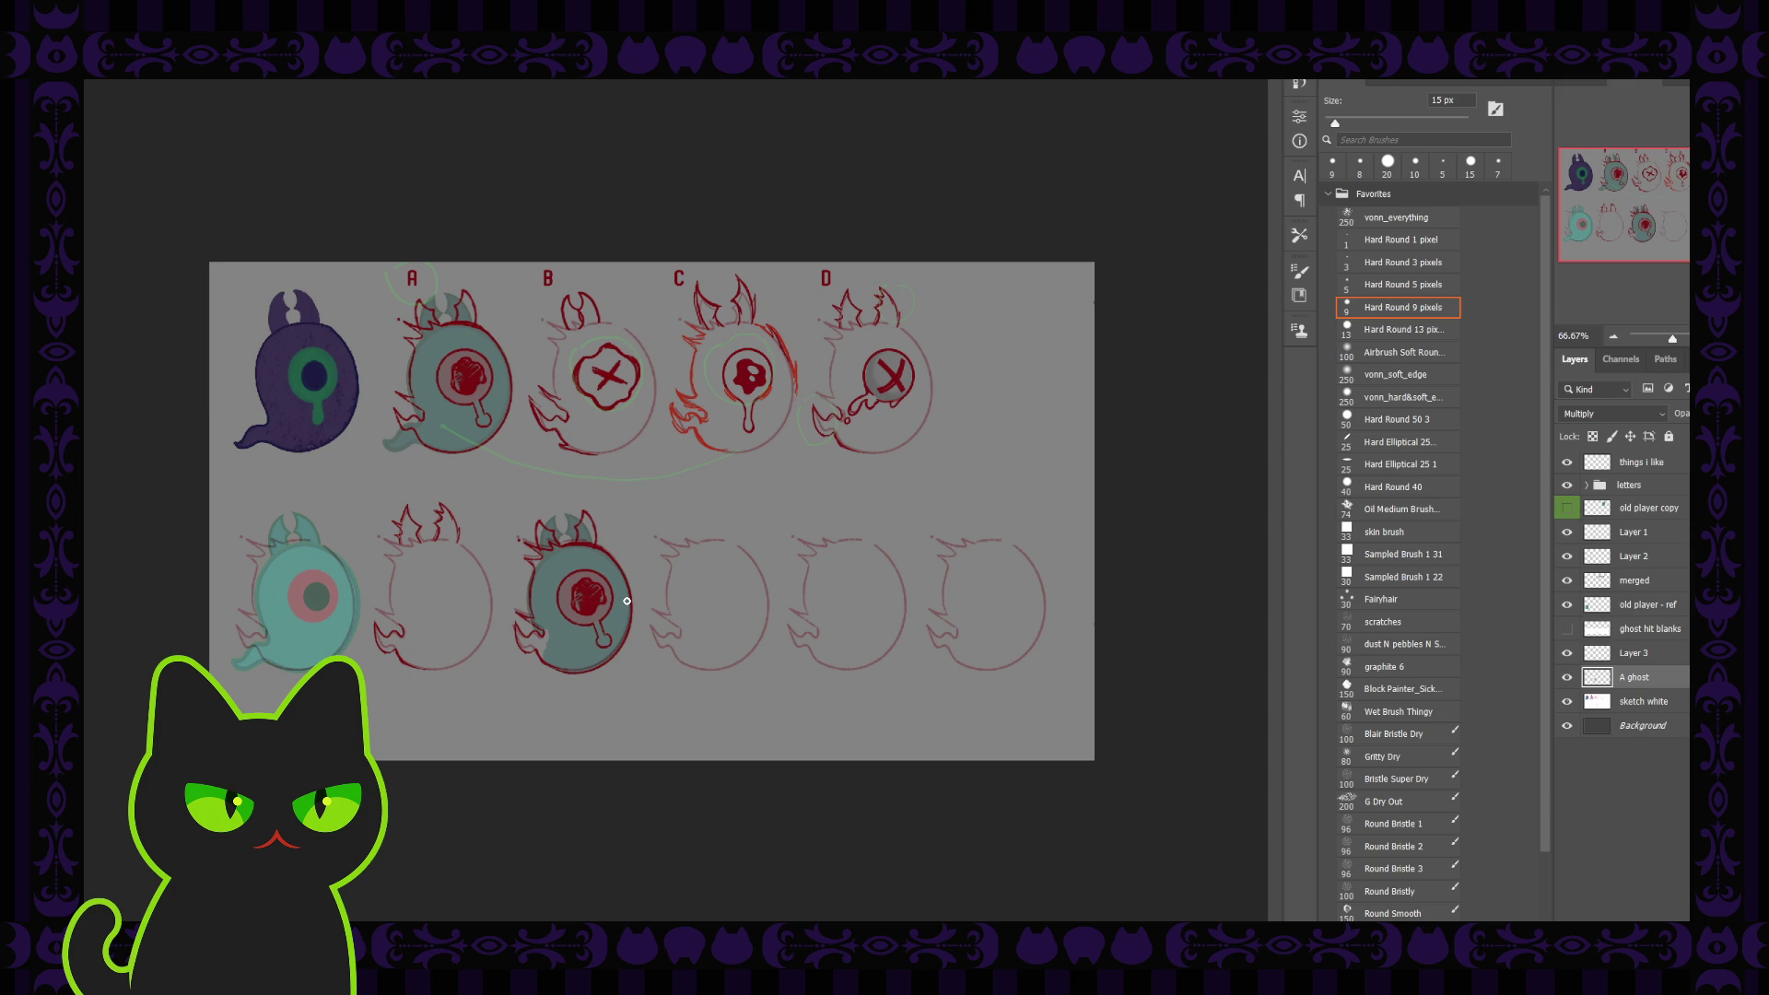
At close zoom, erase the teal fill spilling past the horn outlines, including inside the right horn
key(ctrl+plus)
key(ctrl+plus)
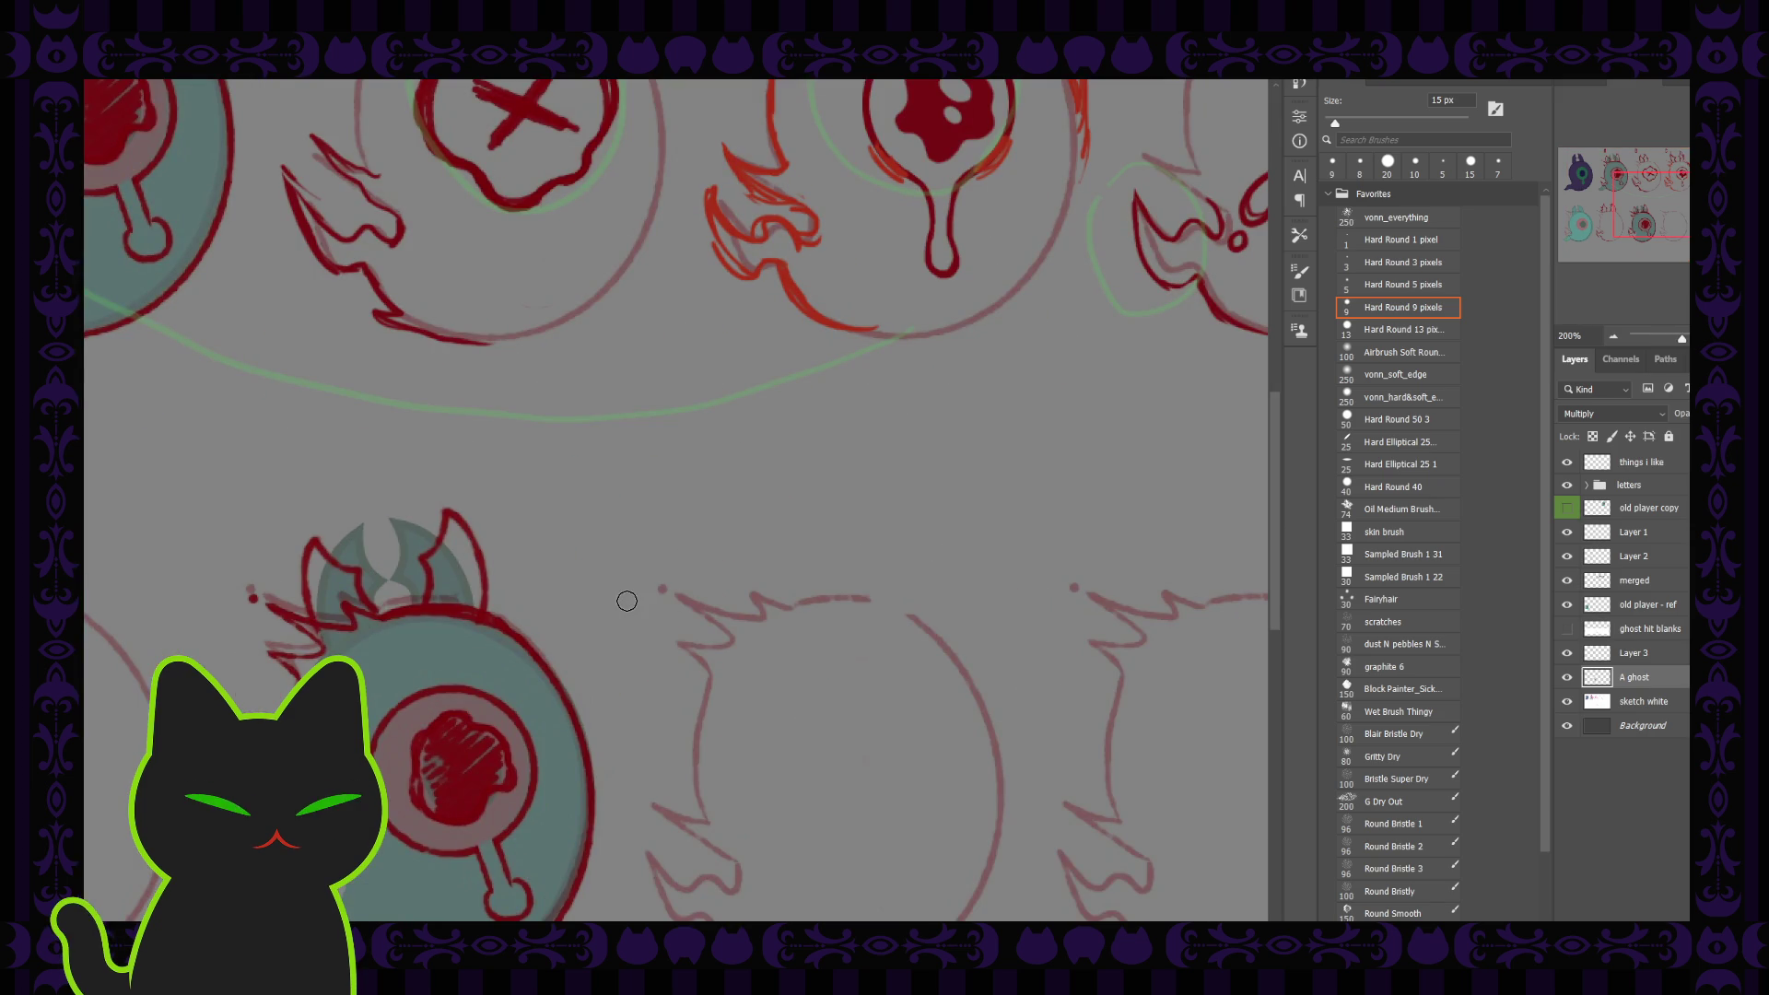
drag(627, 601, 835, 439)
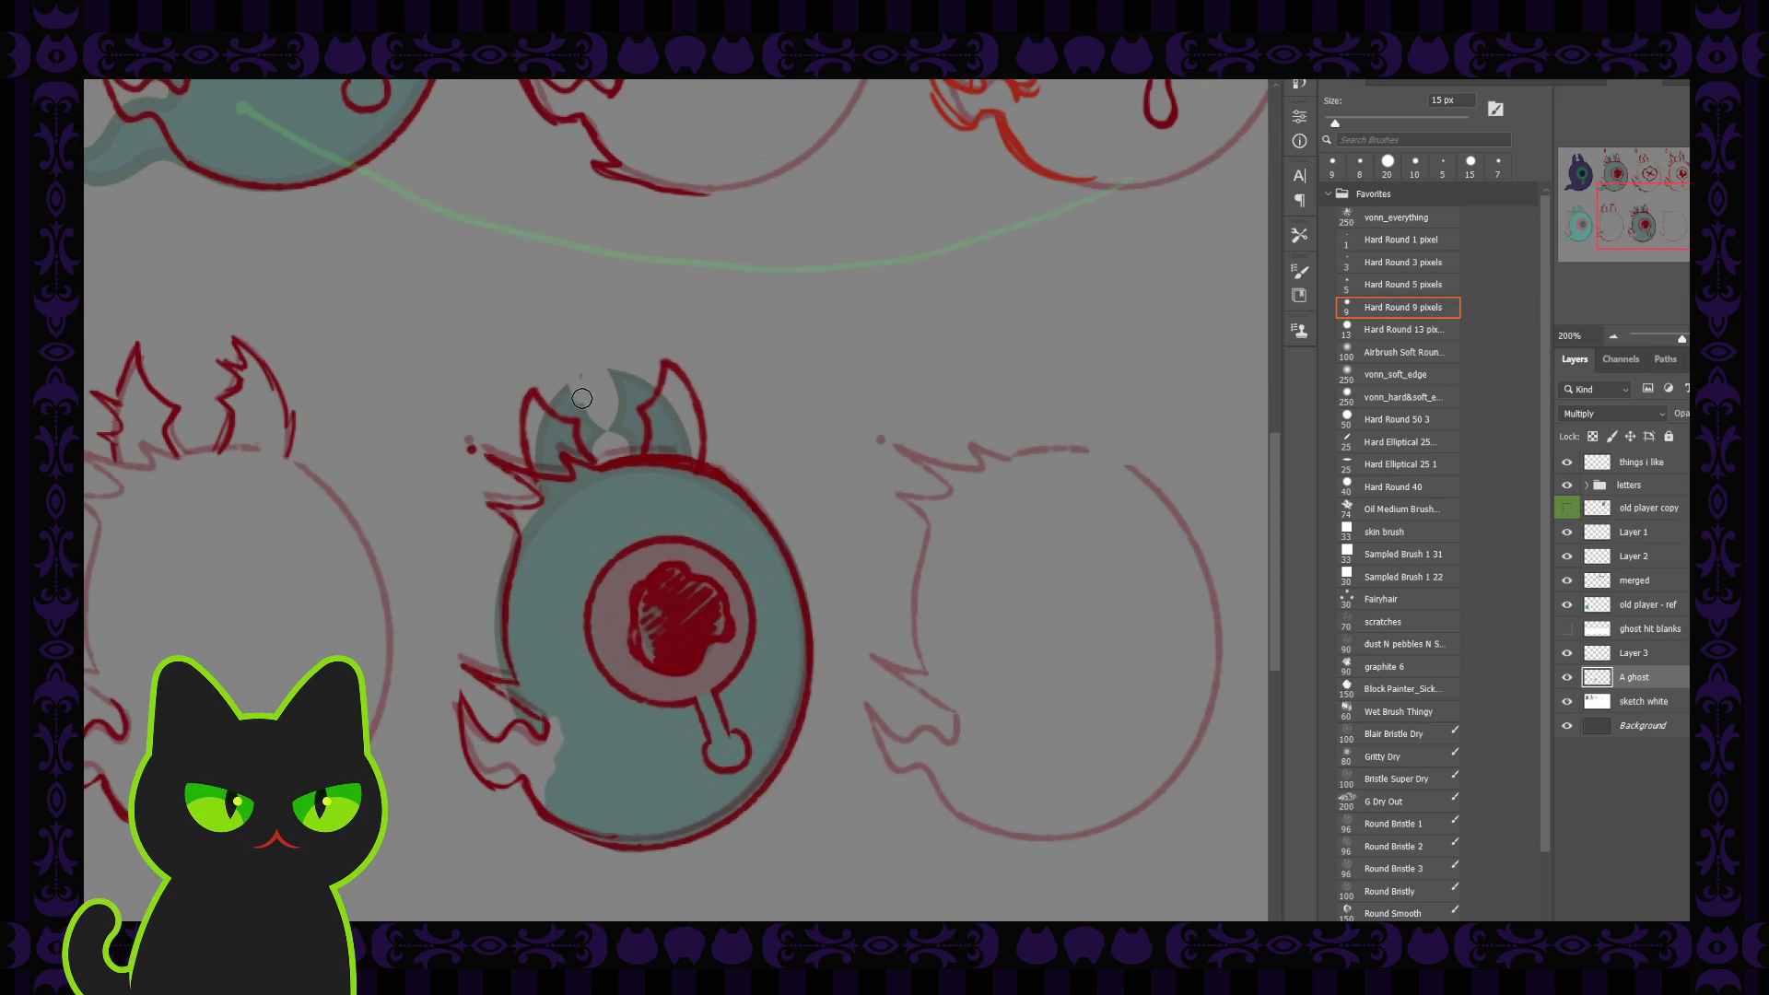
drag(585, 403, 592, 415)
key(bracketleft)
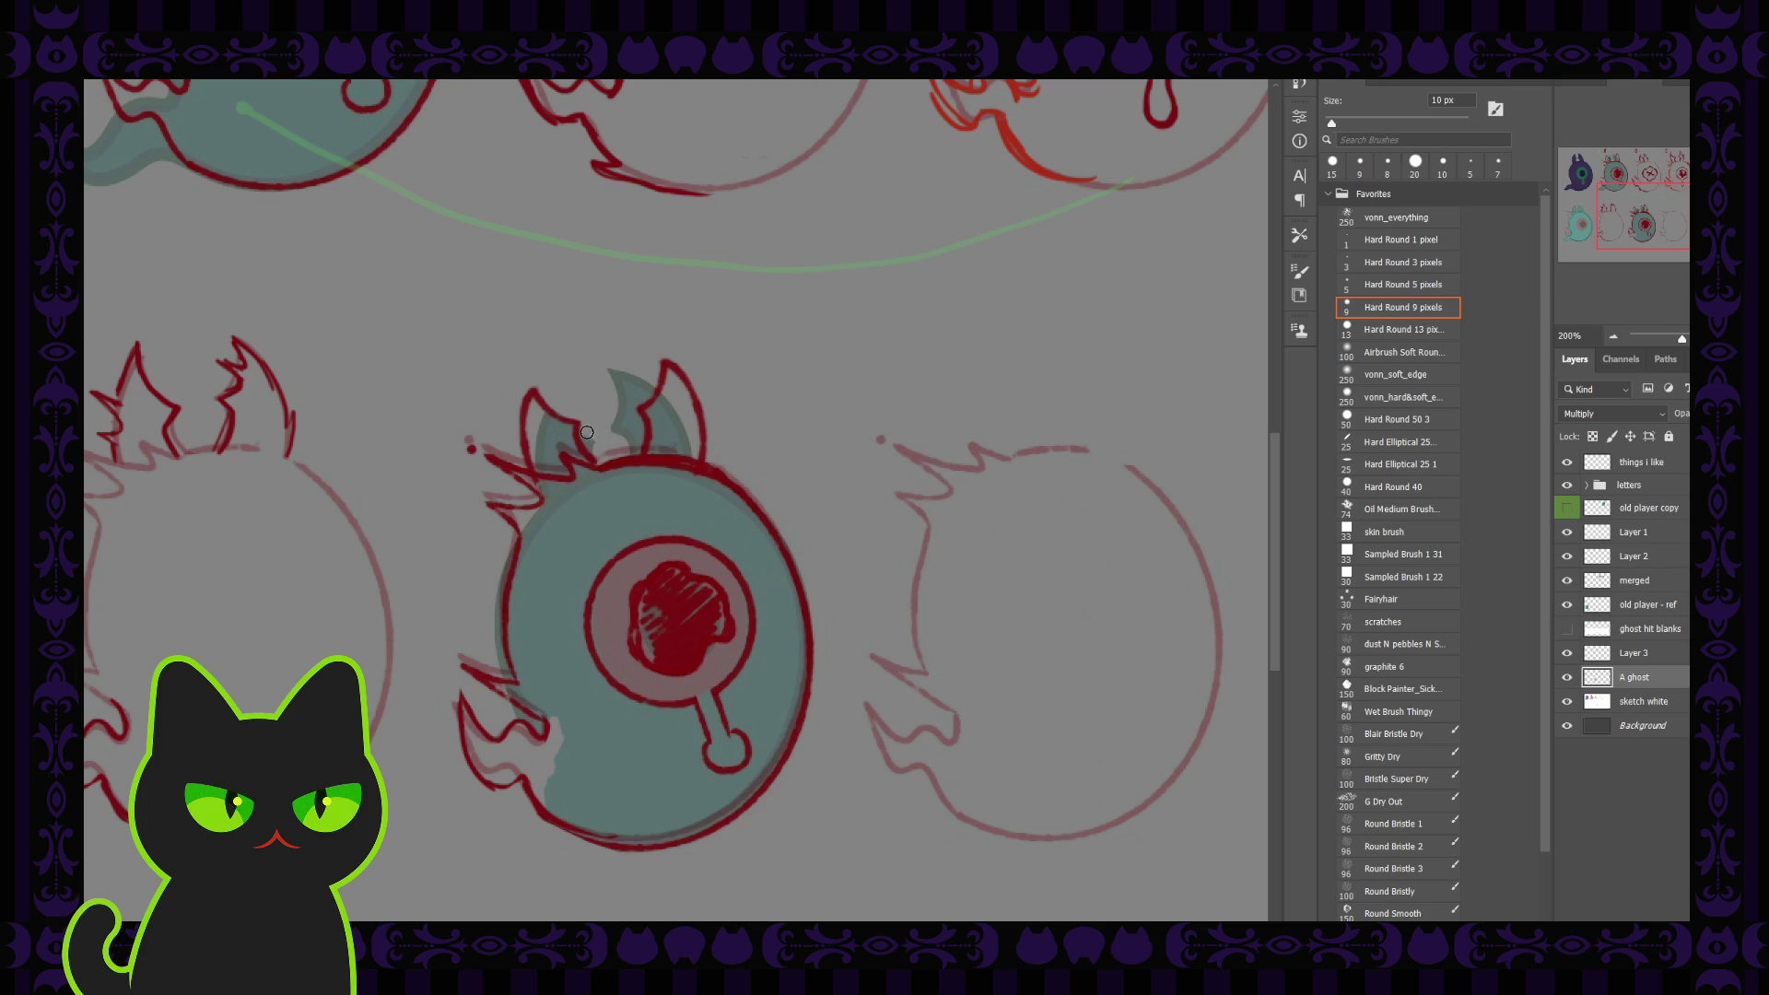
click(599, 452)
mouse_move(627, 404)
mouse_down()
mouse_move(649, 382)
mouse_move(612, 411)
mouse_up()
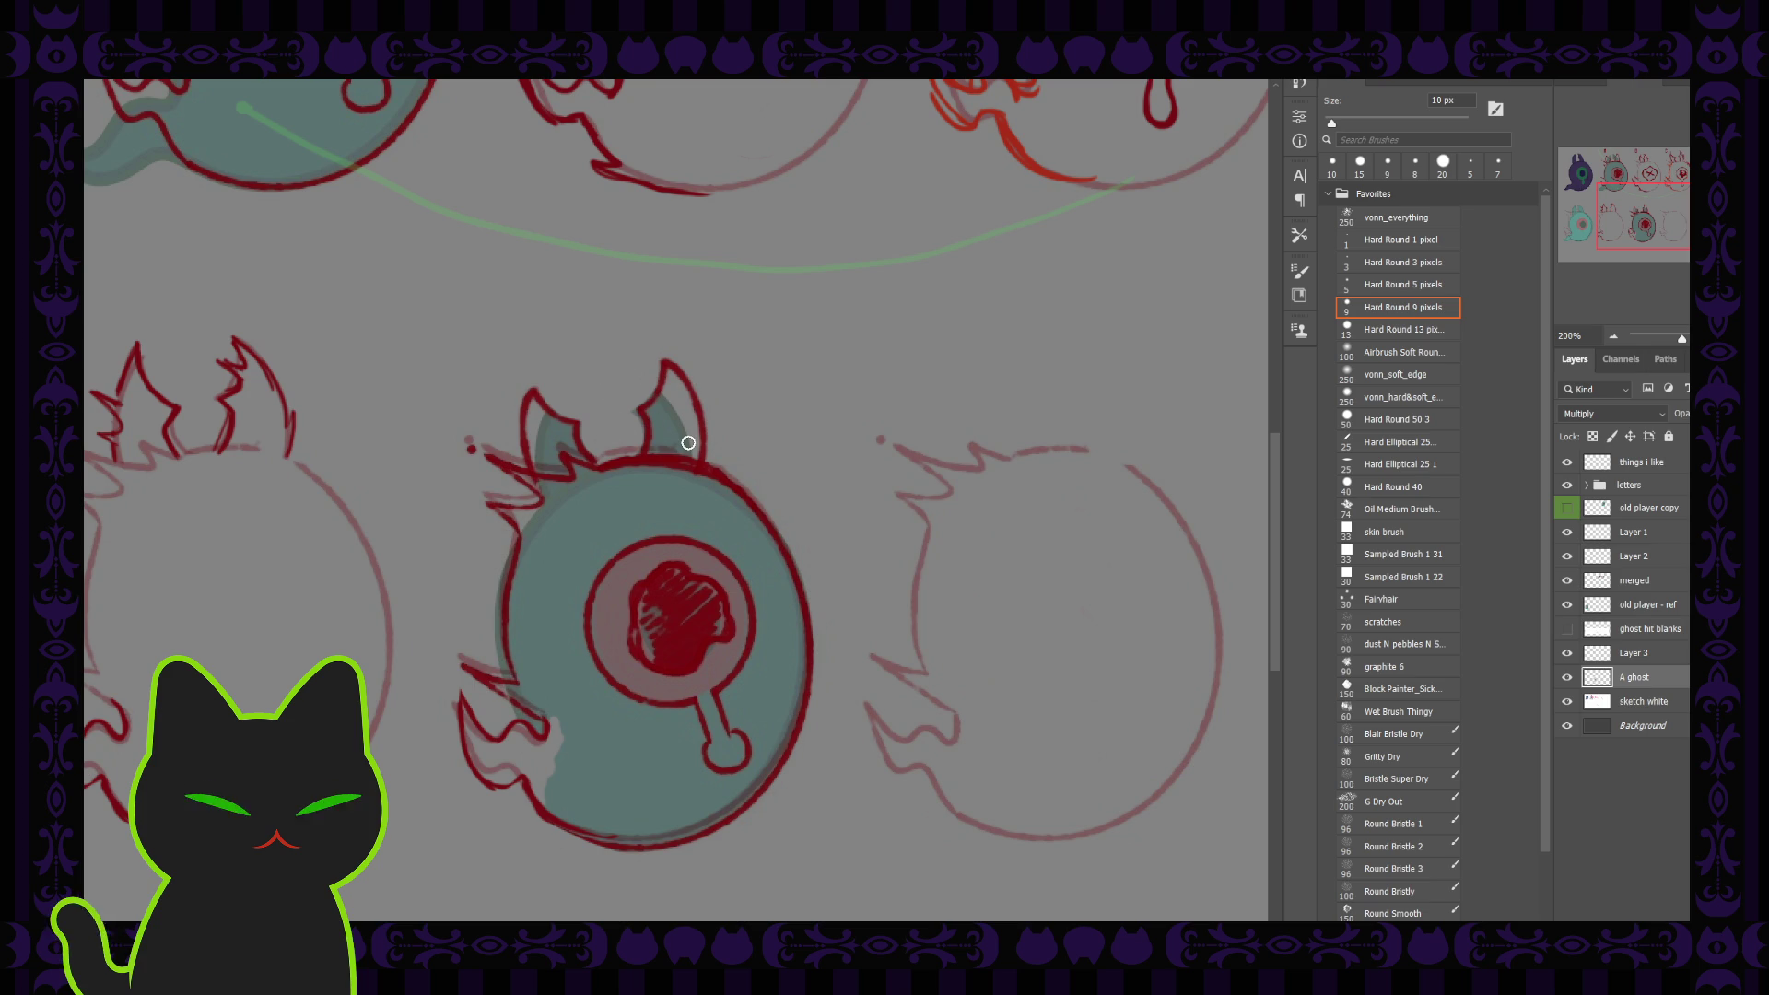
key(ctrl+minus)
key(ctrl+minus)
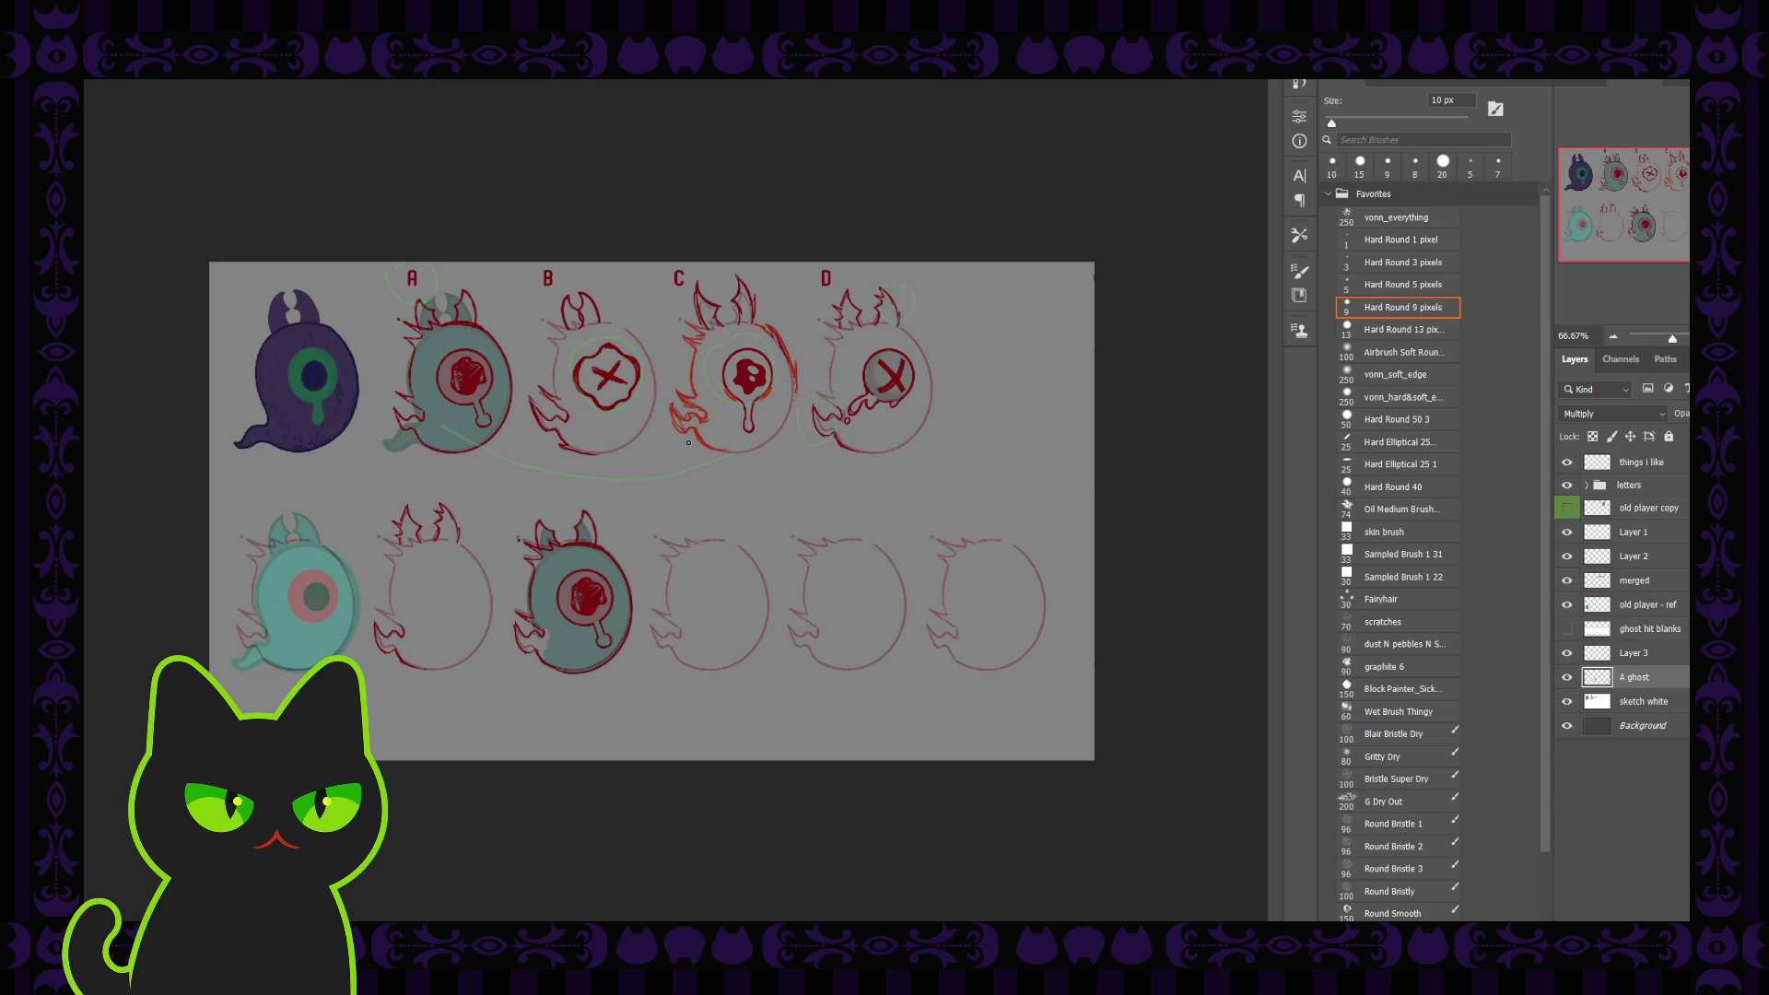
Rename Layer 3 to 'tail'
click(1628, 654)
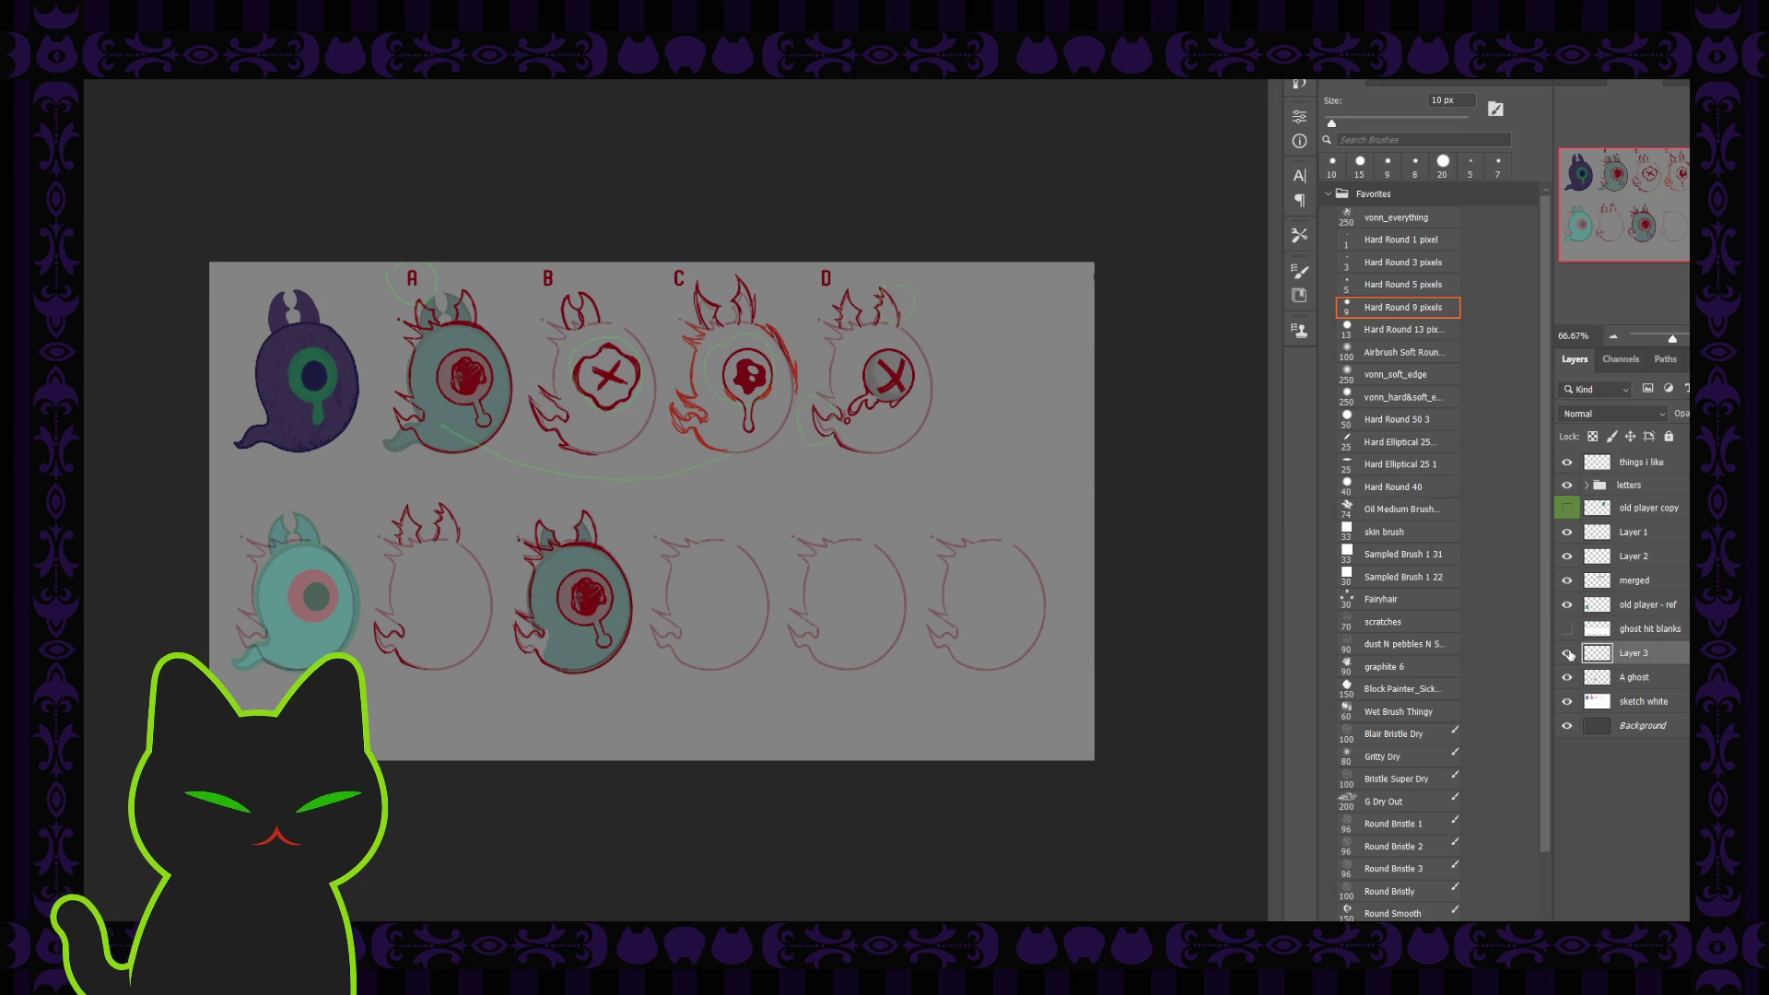
double_click(1631, 655)
text(tail)
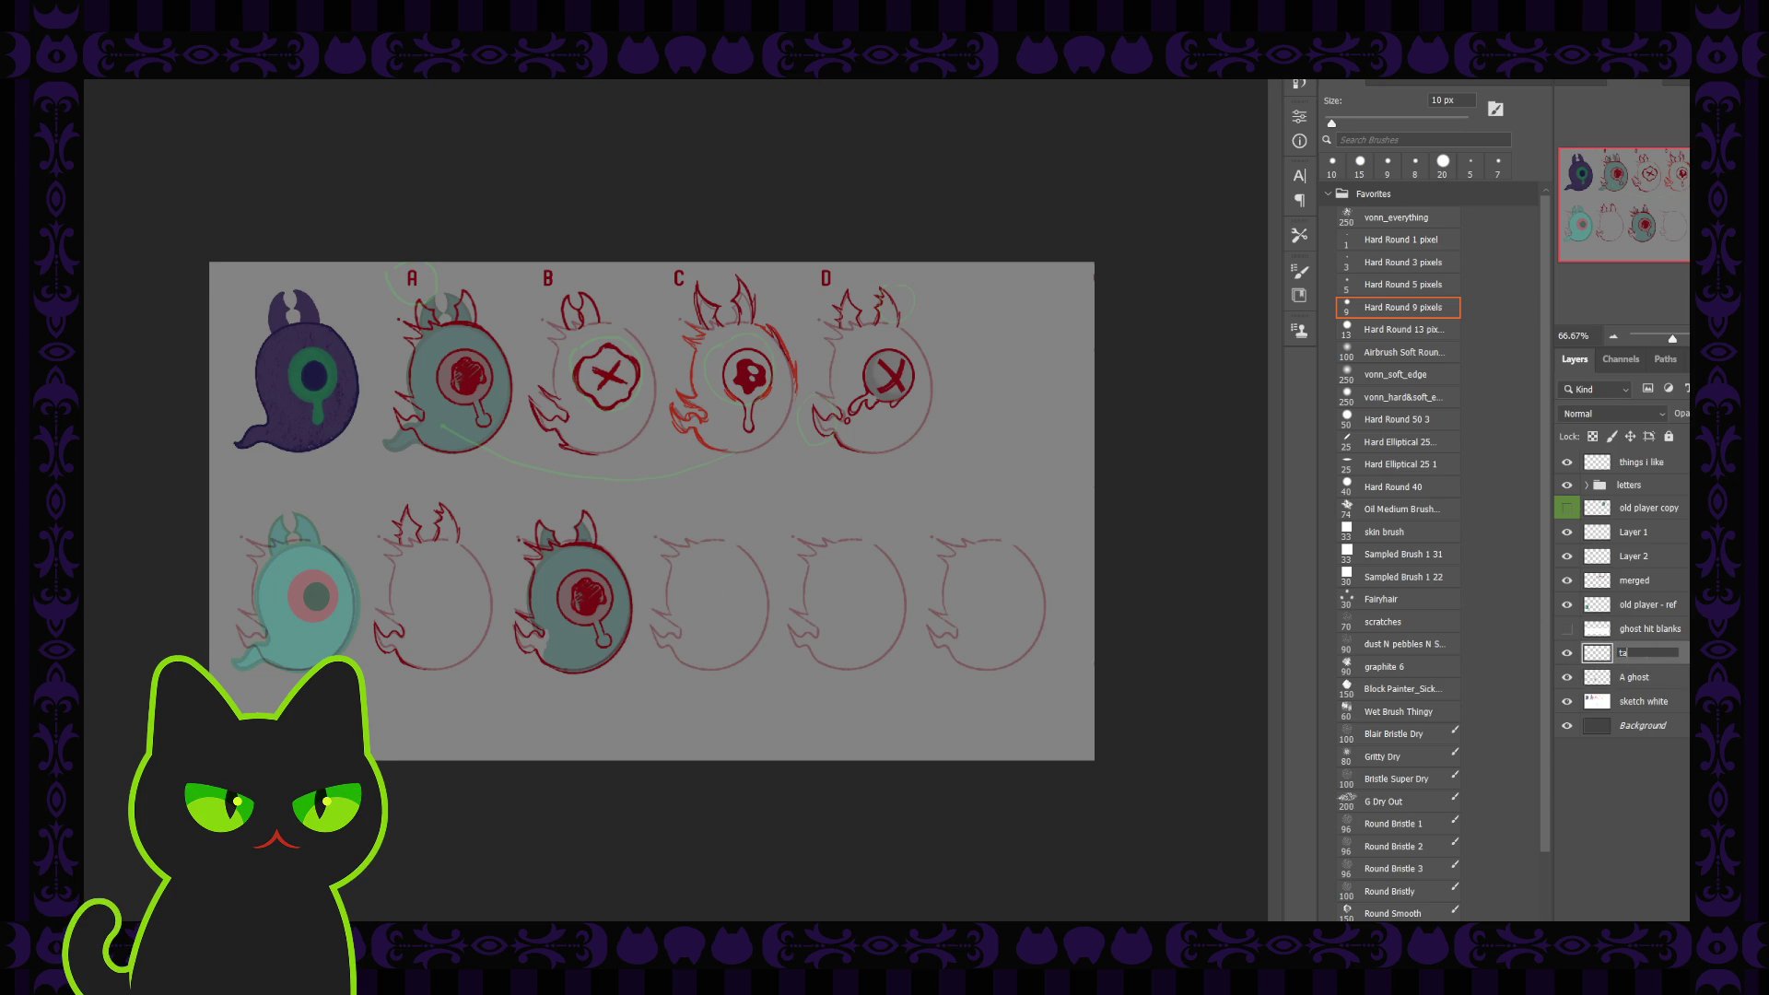
key(Return)
Remove Layer 2, select the things i like layer, and enlarge the brush to 80 px
click(1646, 540)
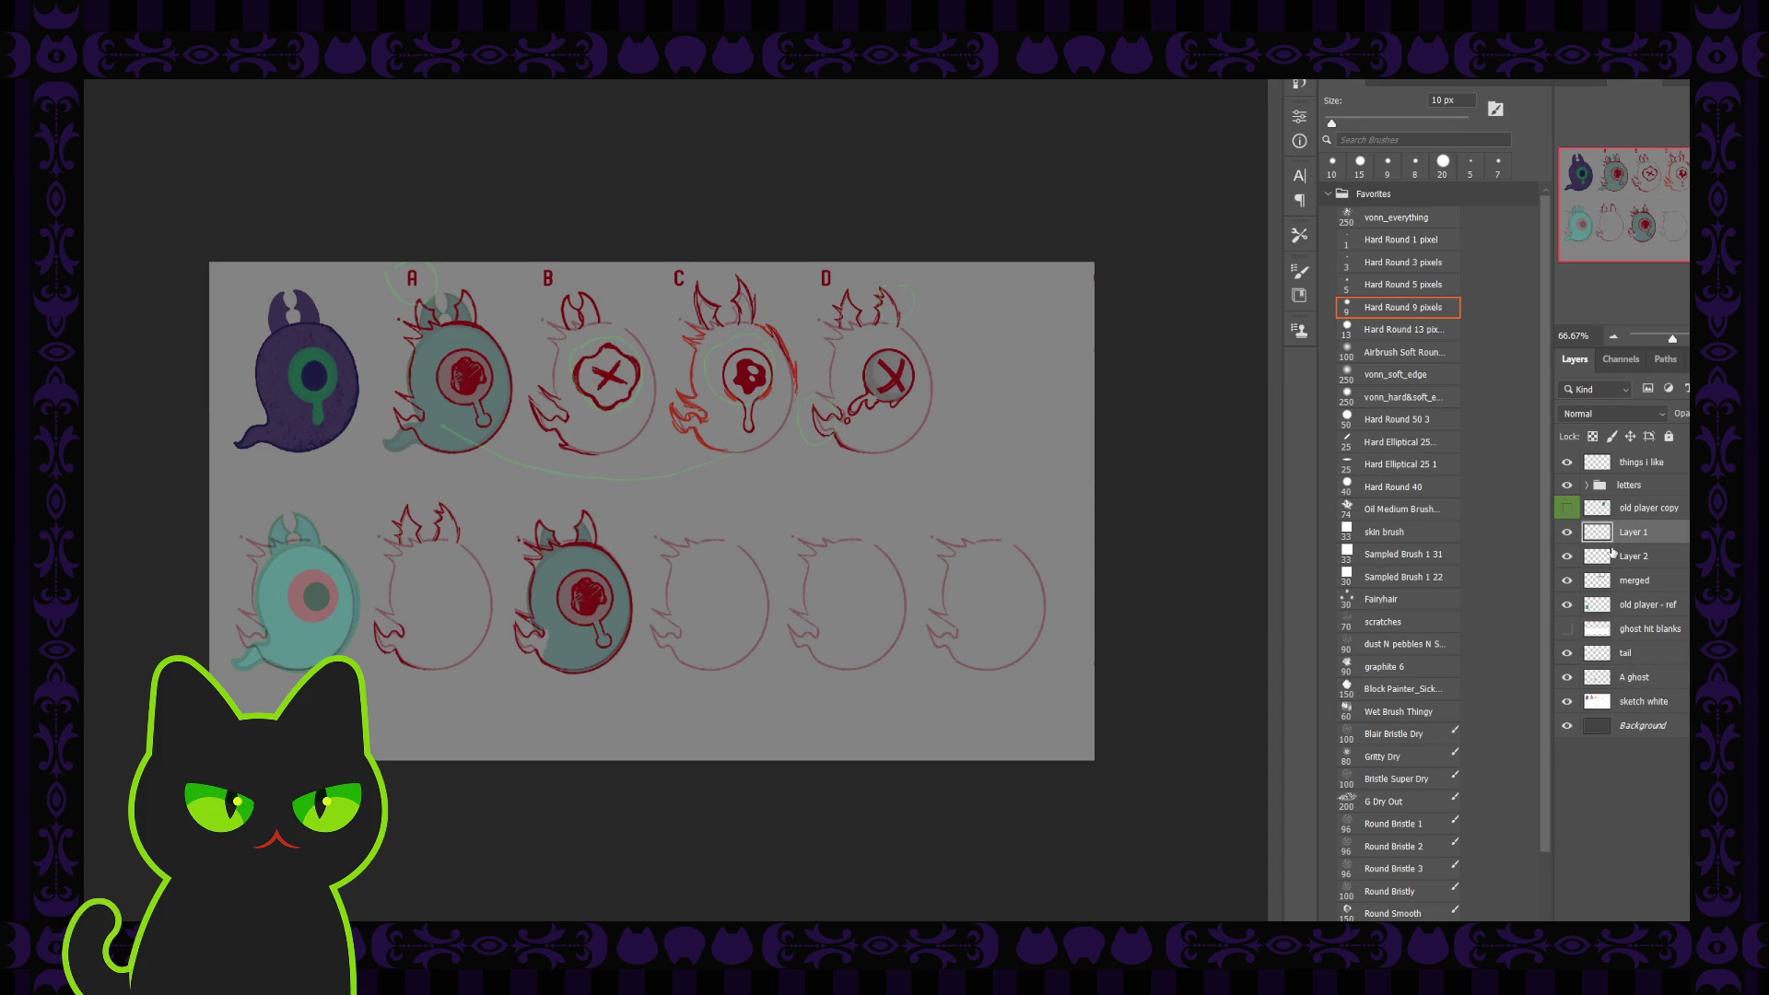
click(1613, 560)
click(1568, 557)
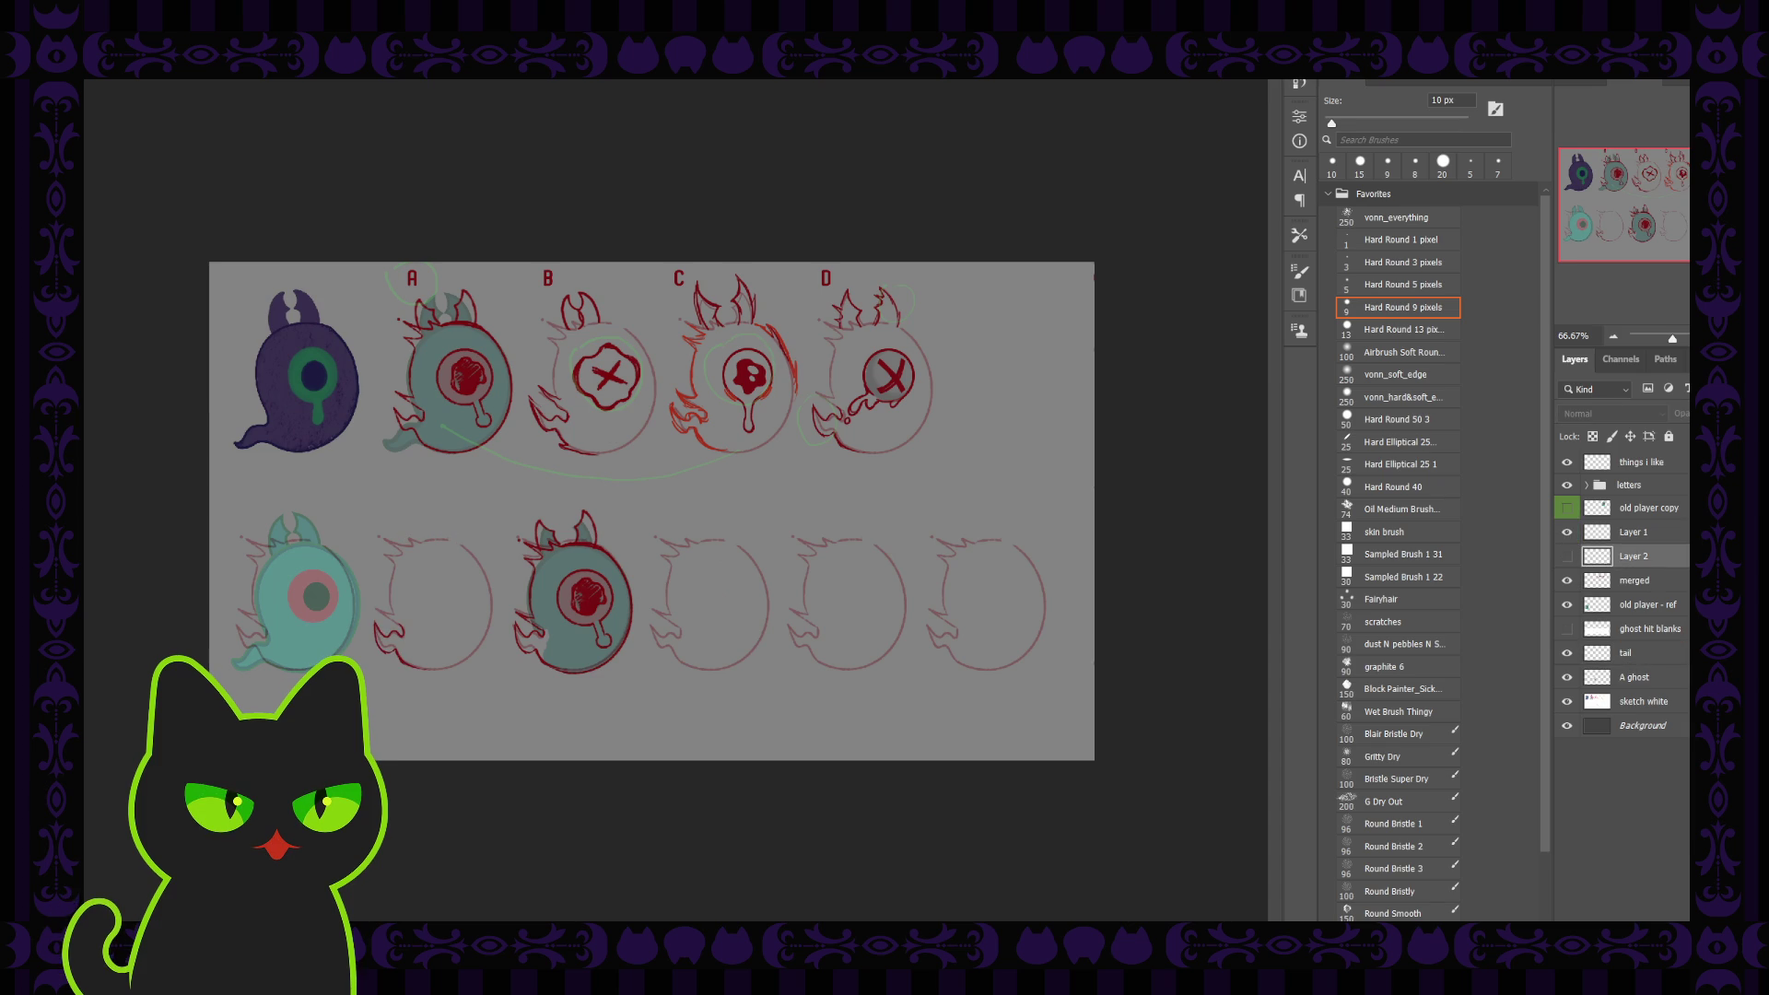
key(Delete)
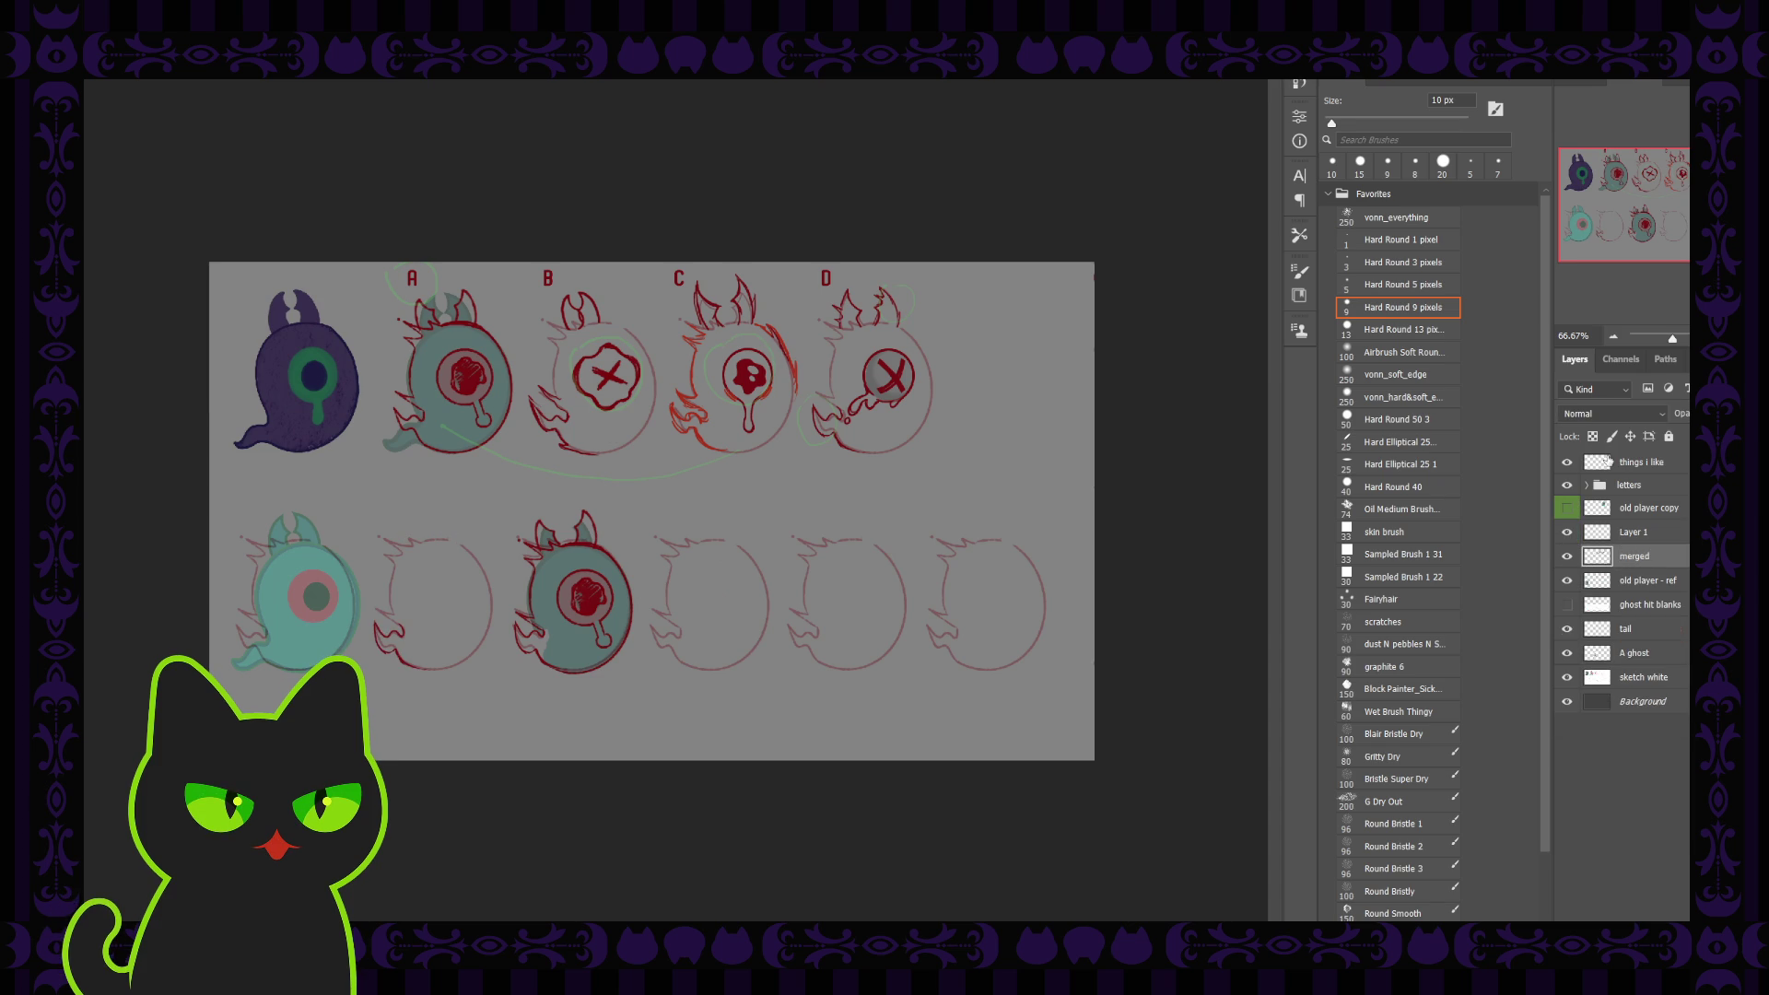
click(1608, 461)
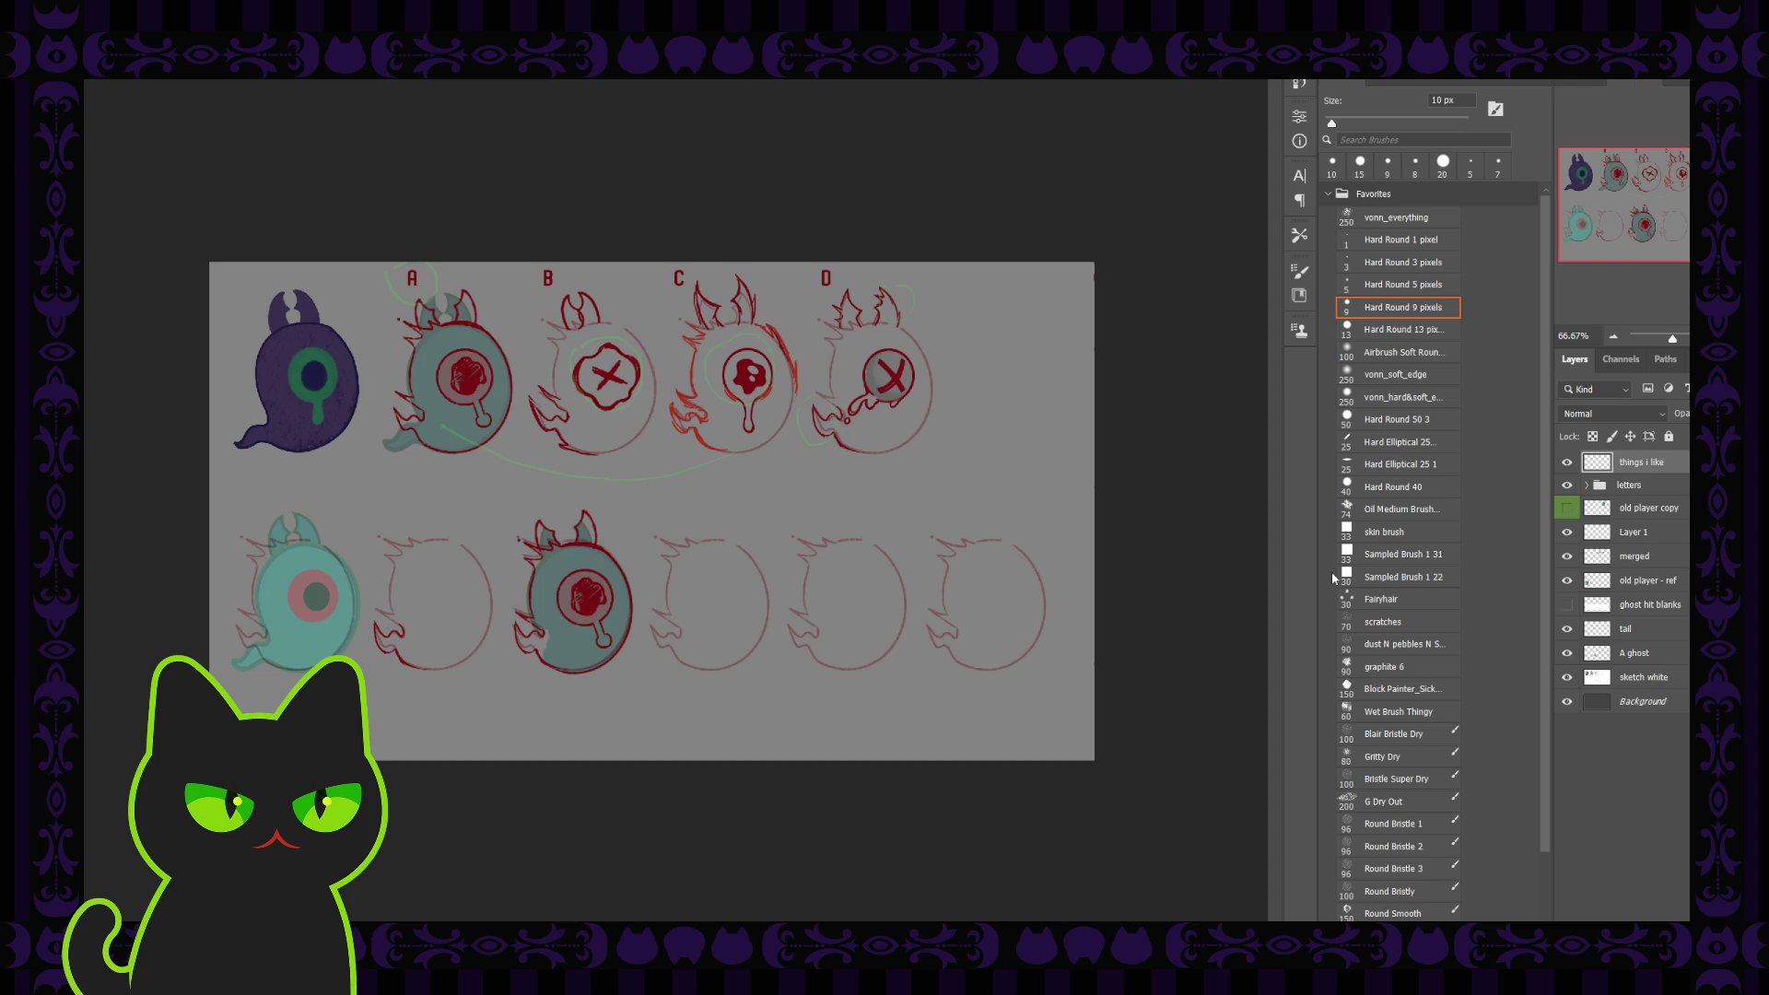
key(bracketright)
key(bracketright)
key(bracketright)
Rename Layer 1, which holds the copied horns and fang, to 'new tail'
click(1645, 632)
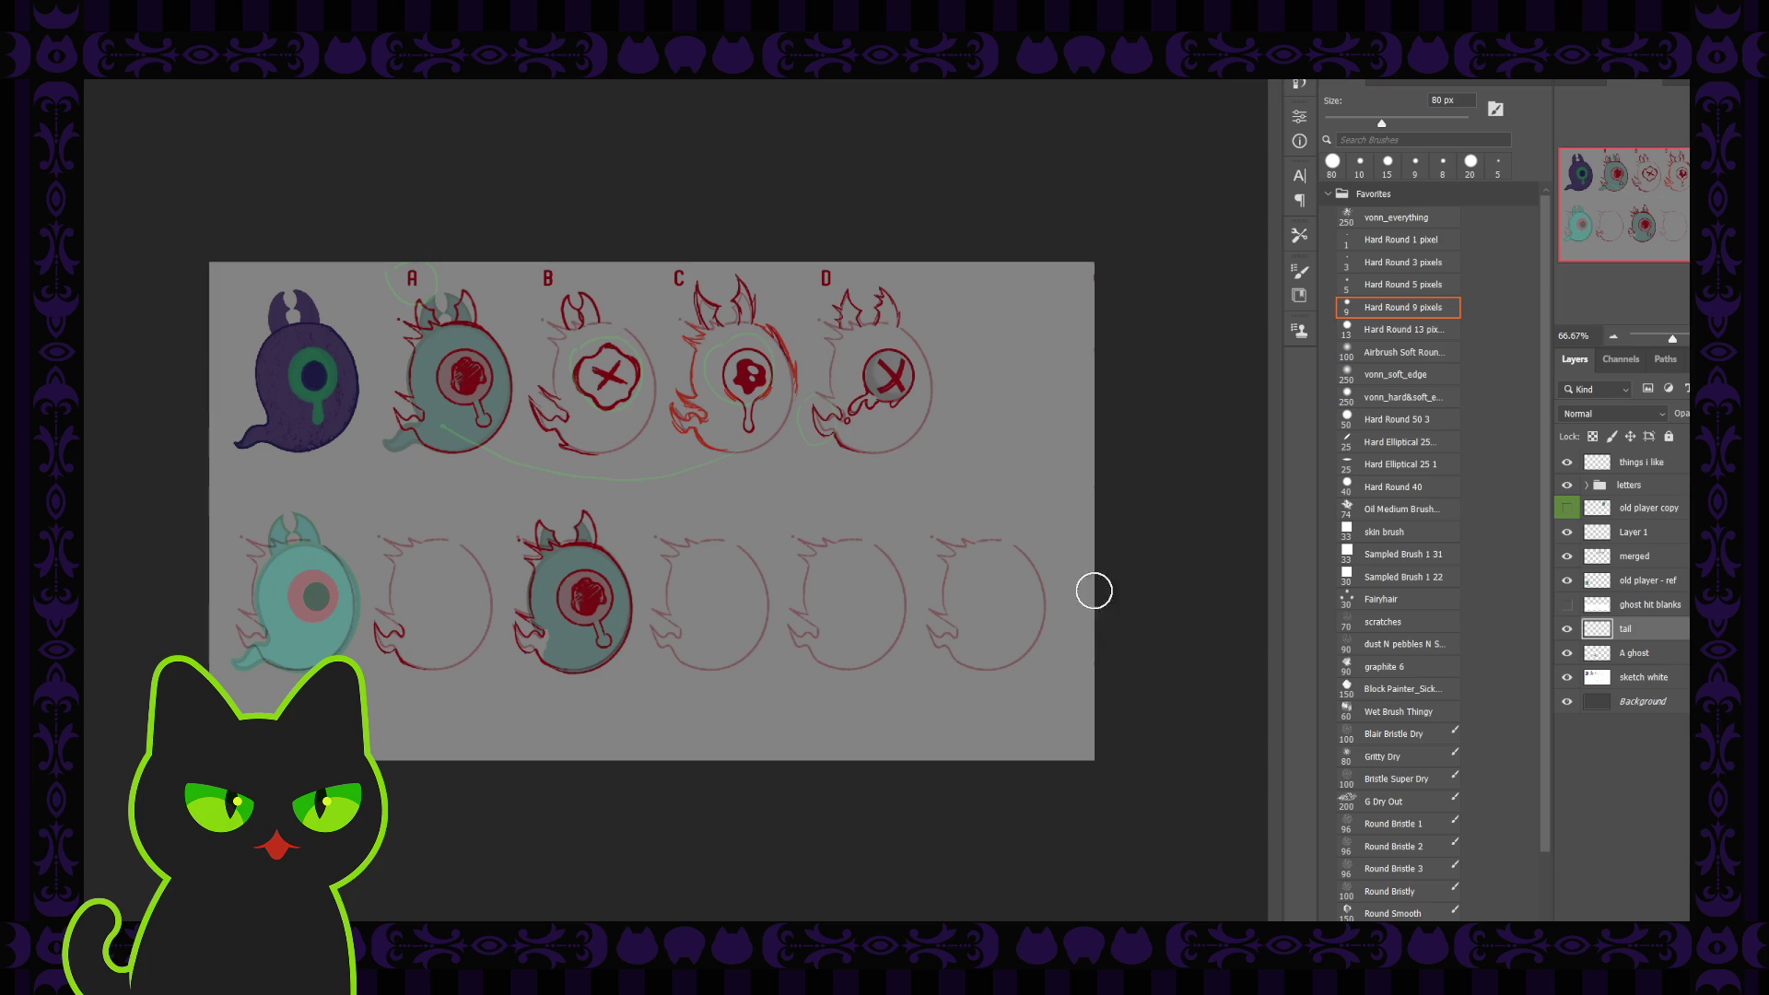
key(ctrl+plus)
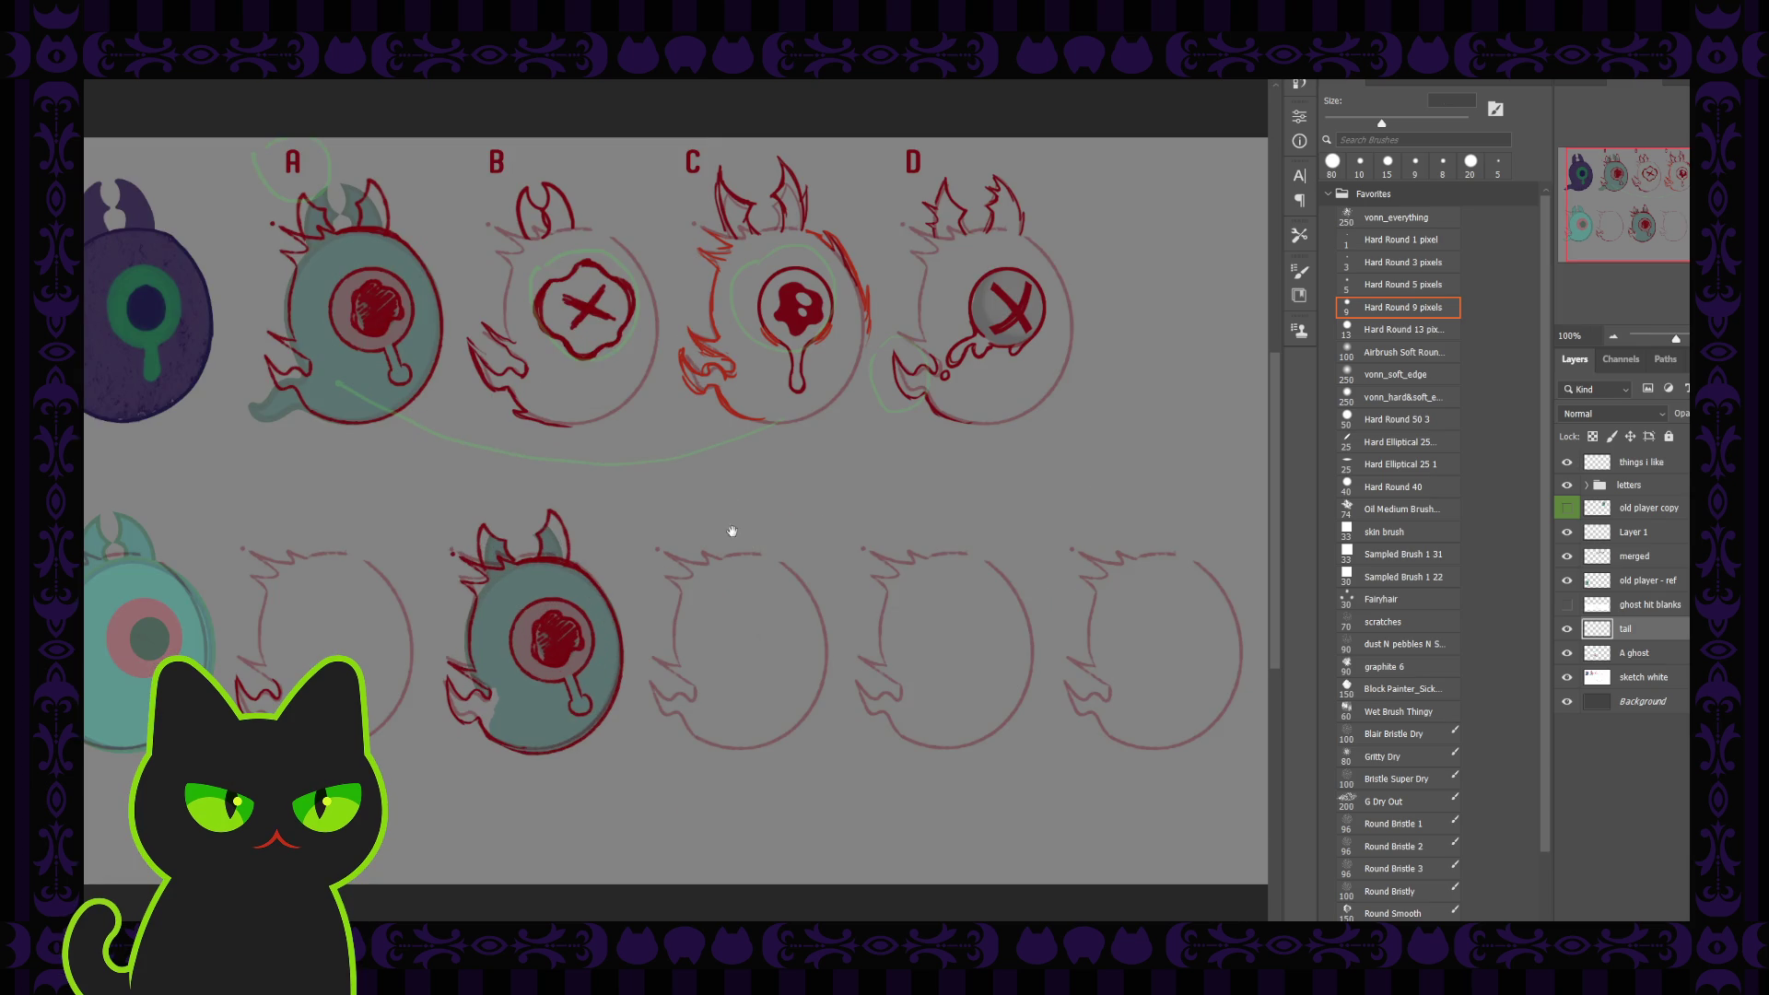
drag(367, 513, 469, 494)
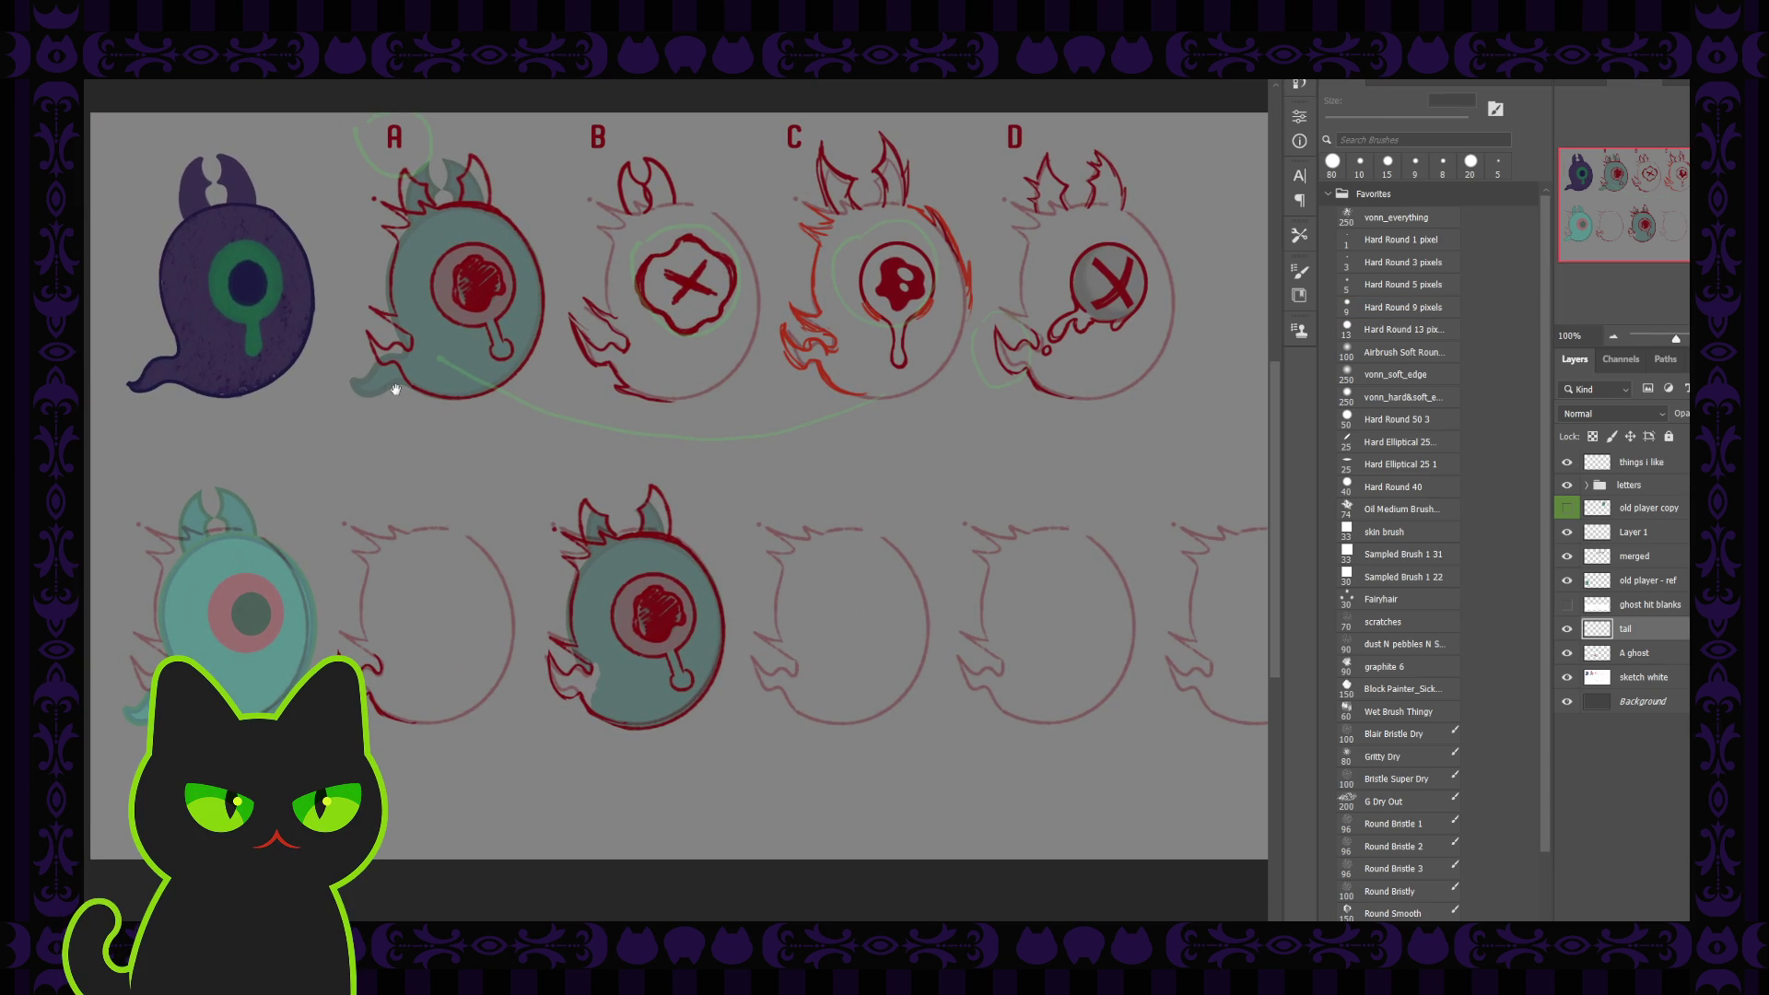
click(1633, 539)
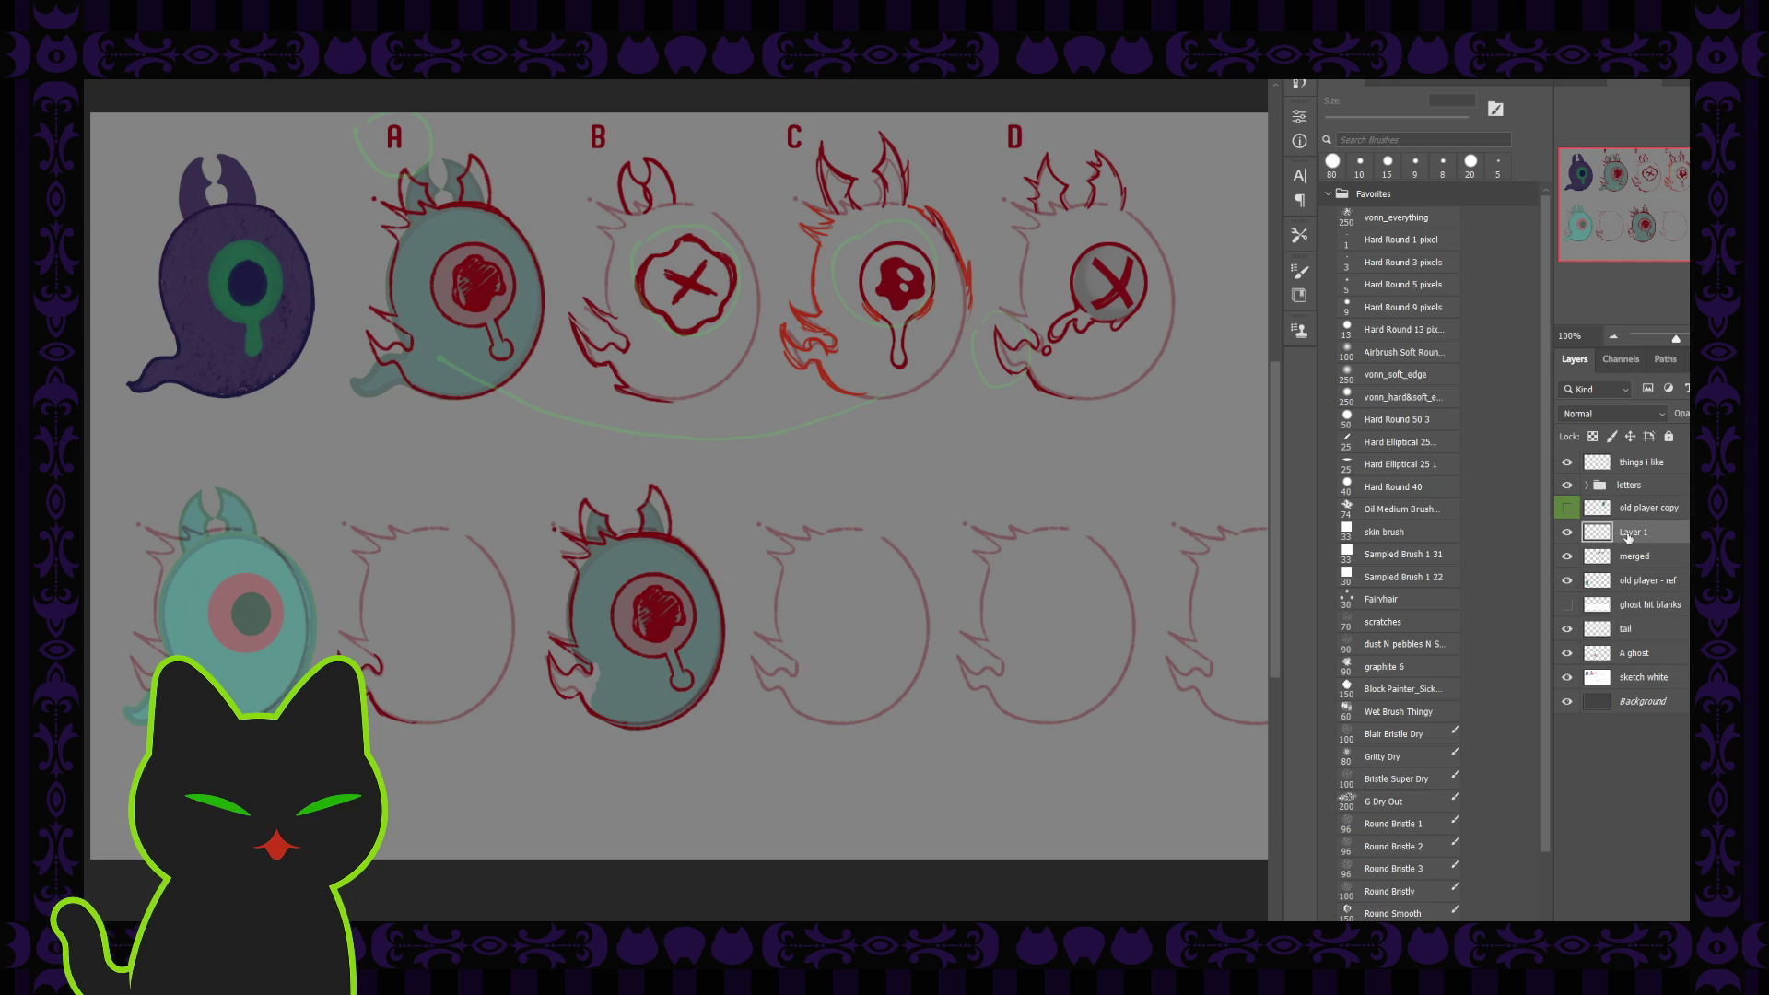
double_click(1630, 532)
text(new )
text(tail)
key(Return)
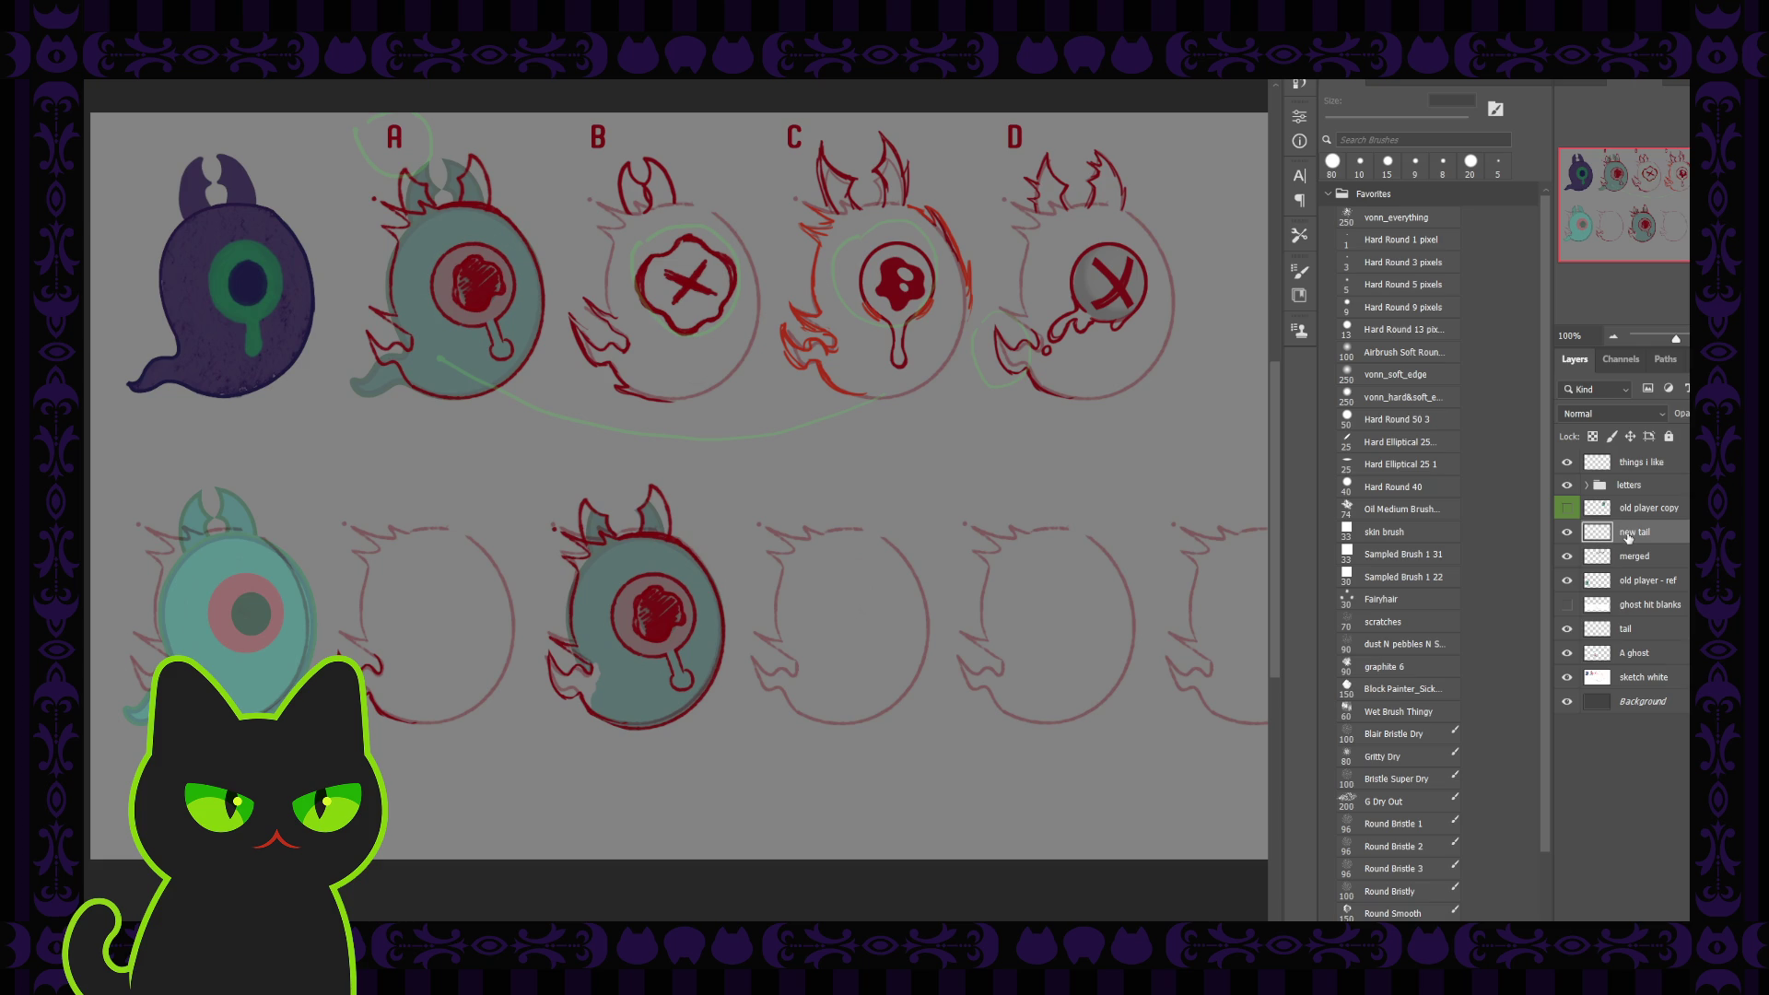
Lower the A ghost layer's opacity and add a new empty layer above new tail
click(1636, 653)
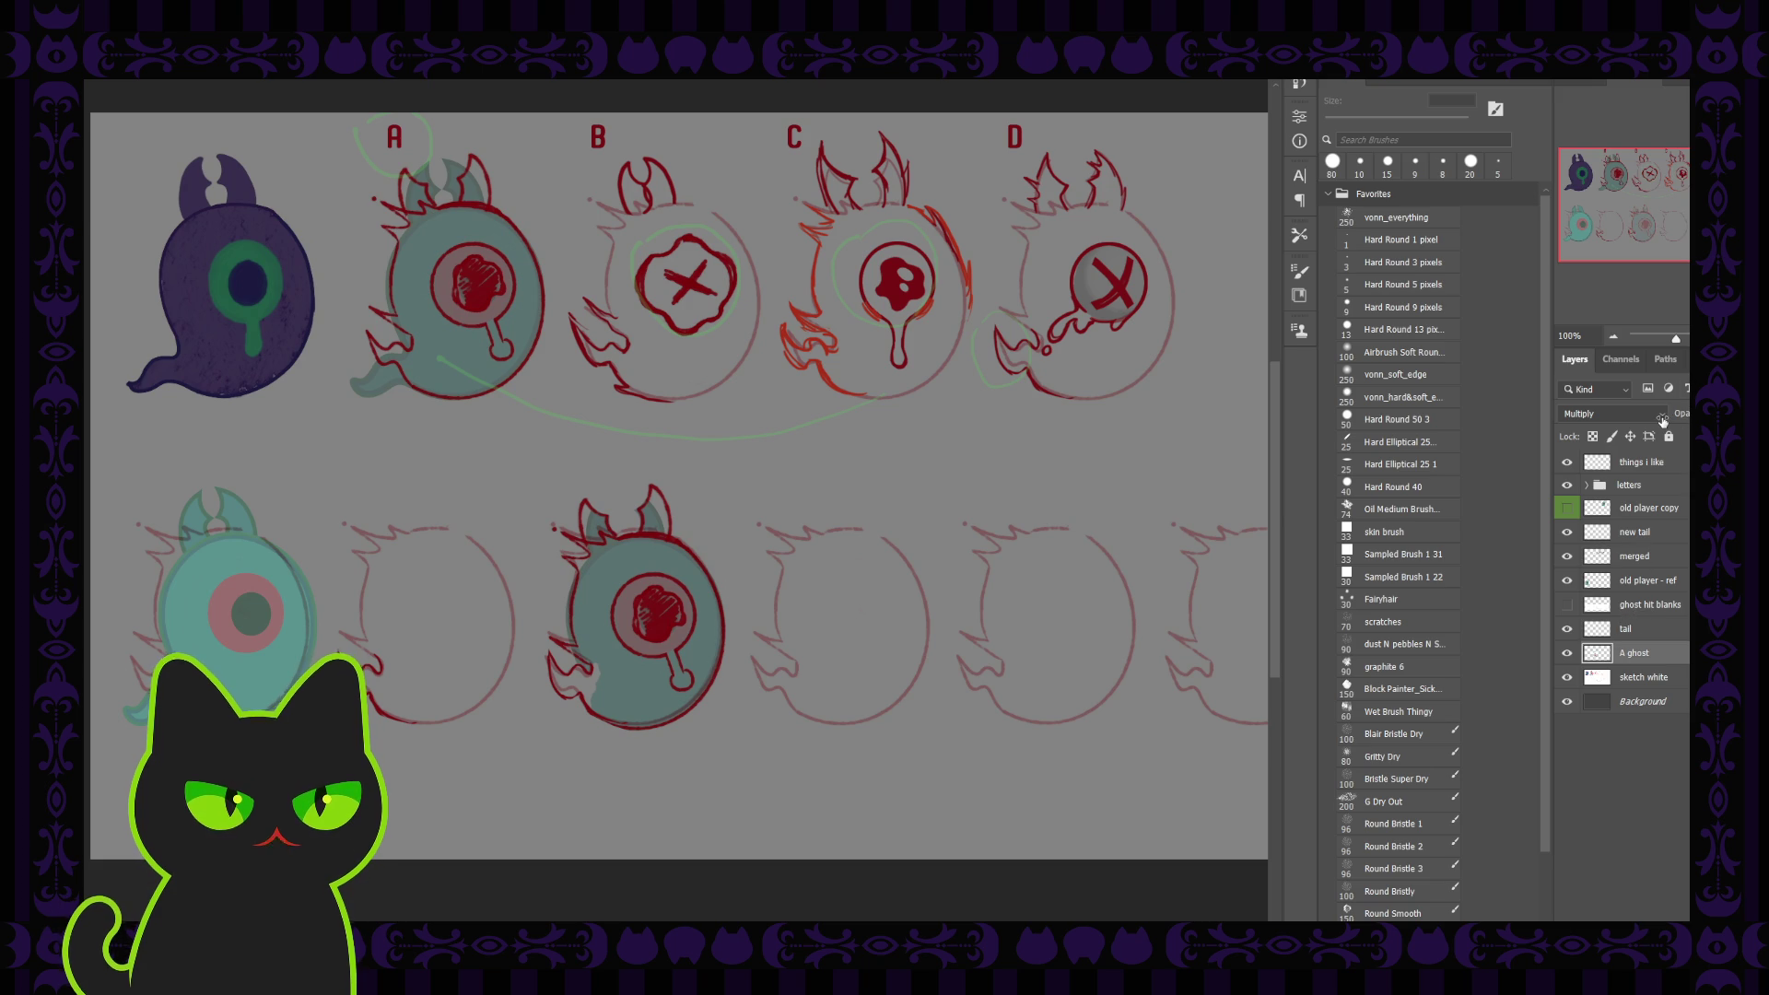
drag(1679, 414, 1668, 421)
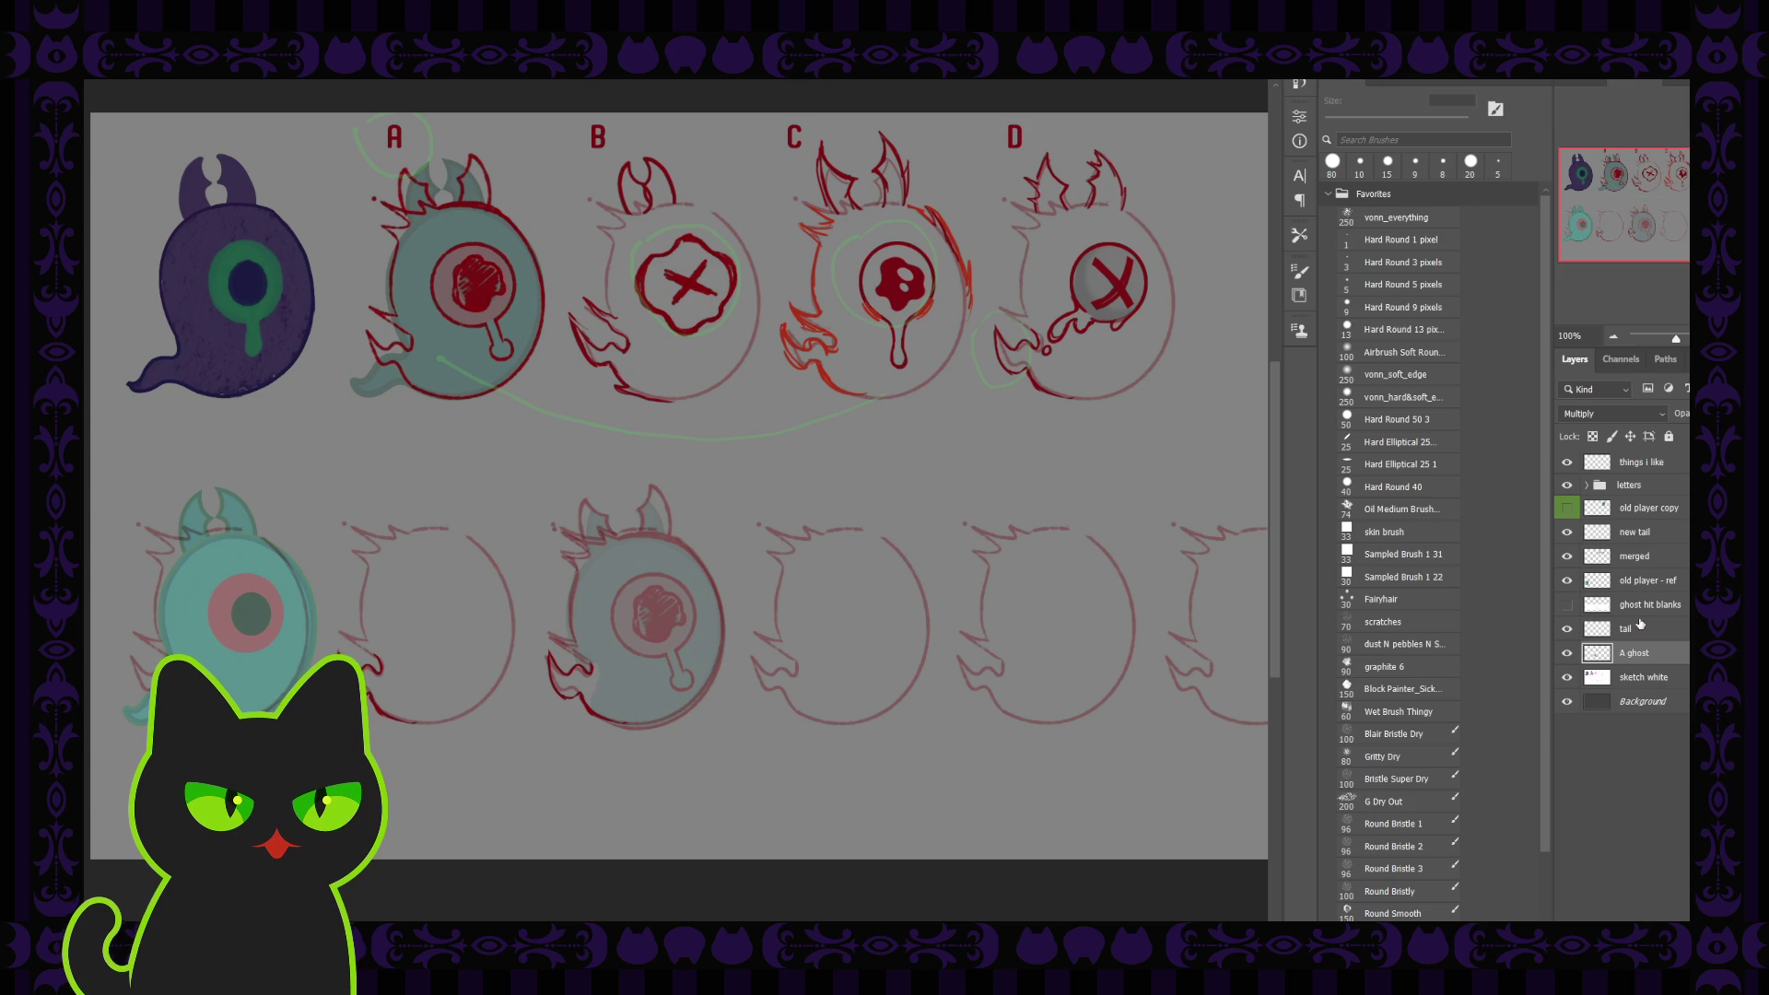
click(1643, 538)
key(ctrl+shift+alt+n)
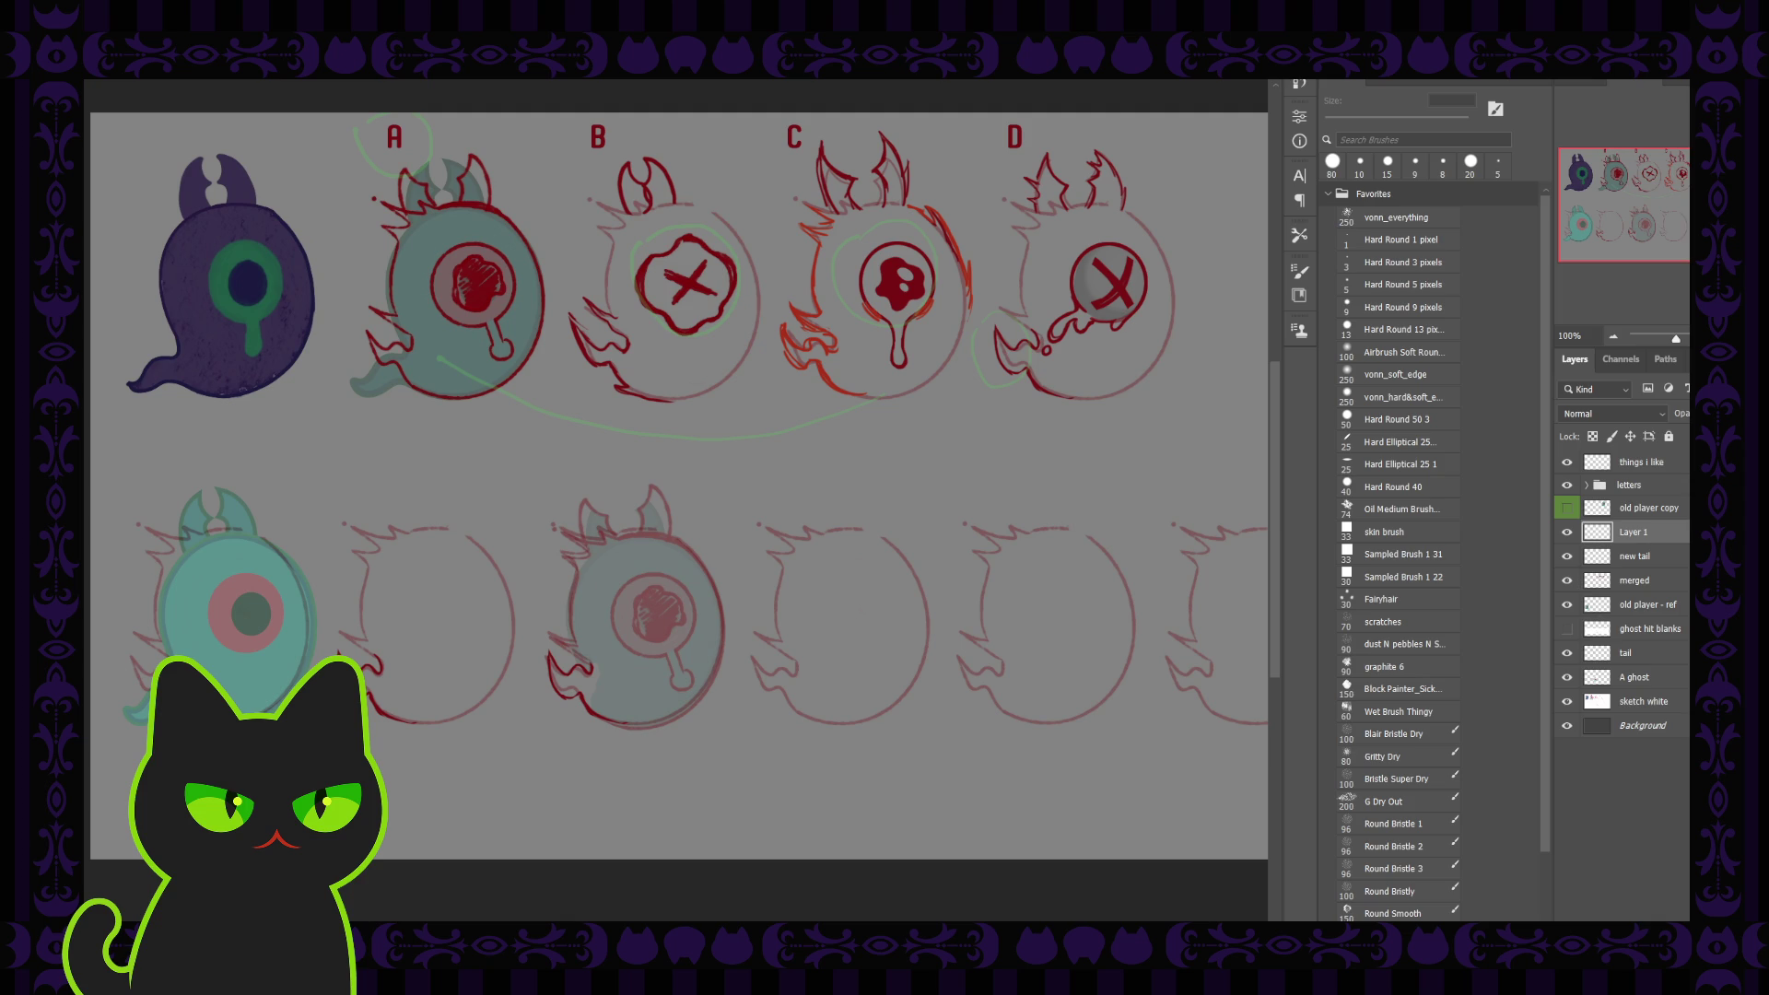
scroll(611, 747, up, 3)
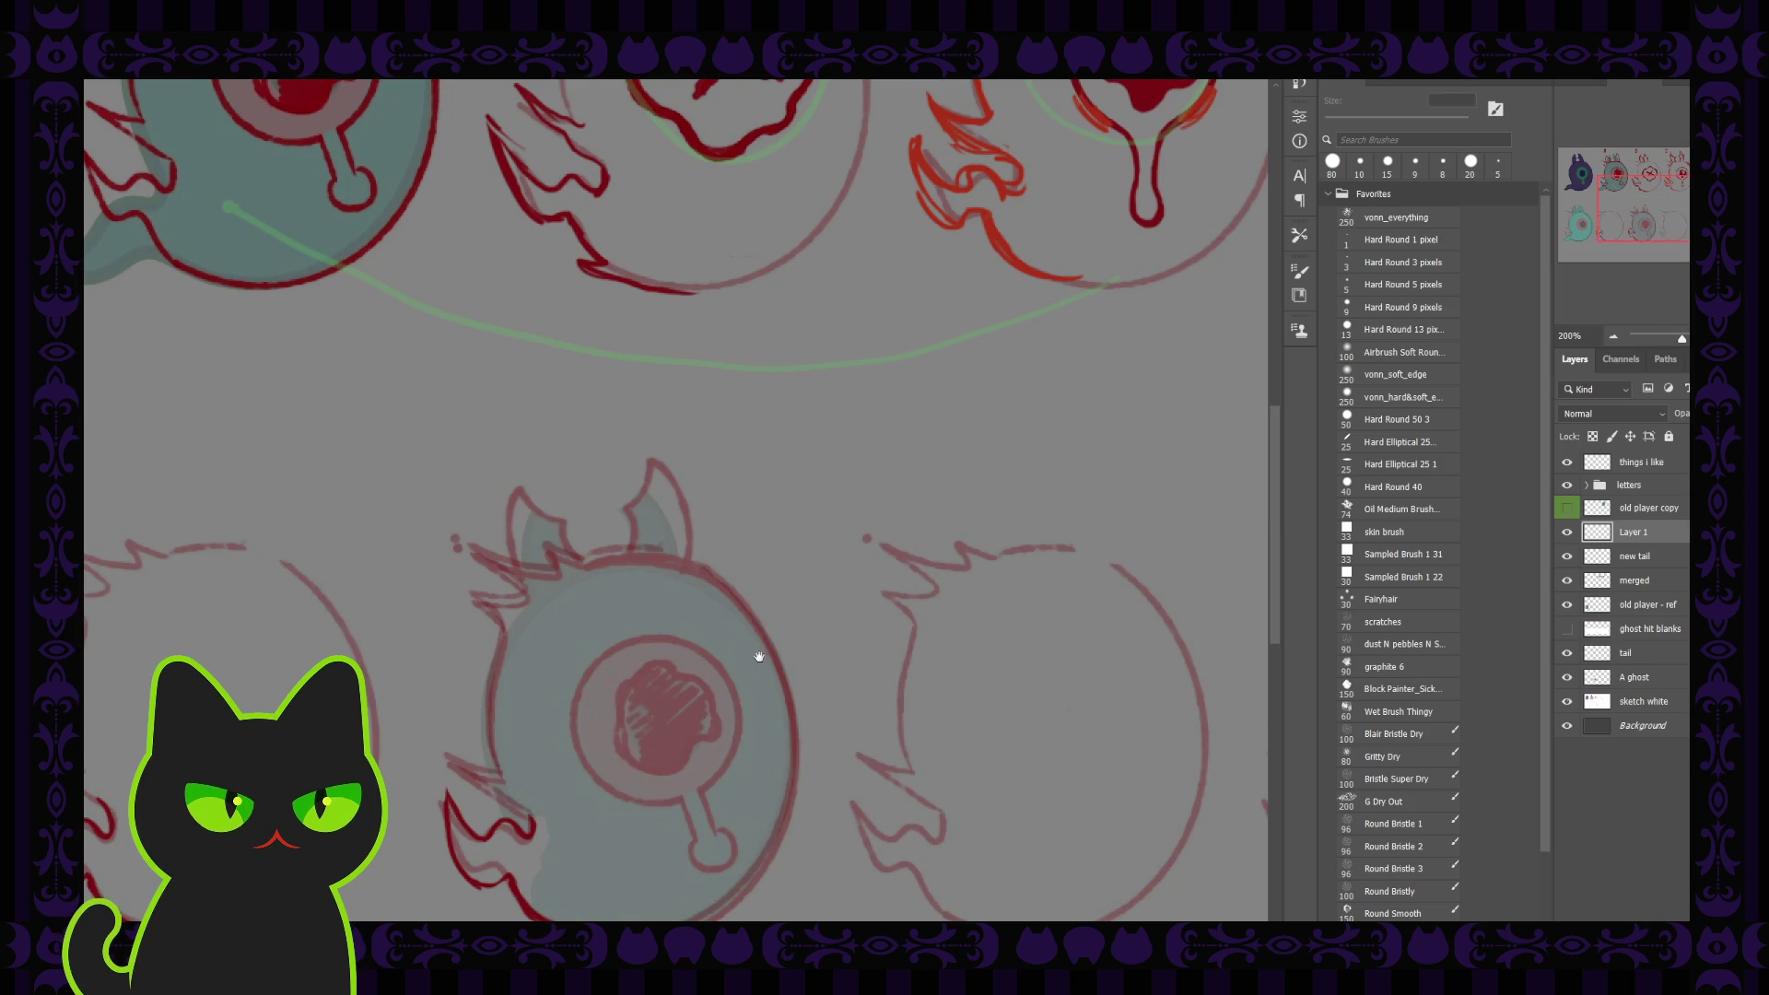
drag(750, 652, 774, 553)
With a 7 px brush, trace the right horn's outer and inner edges in dark red
key(bracketleft)
key(bracketleft)
key(bracketleft)
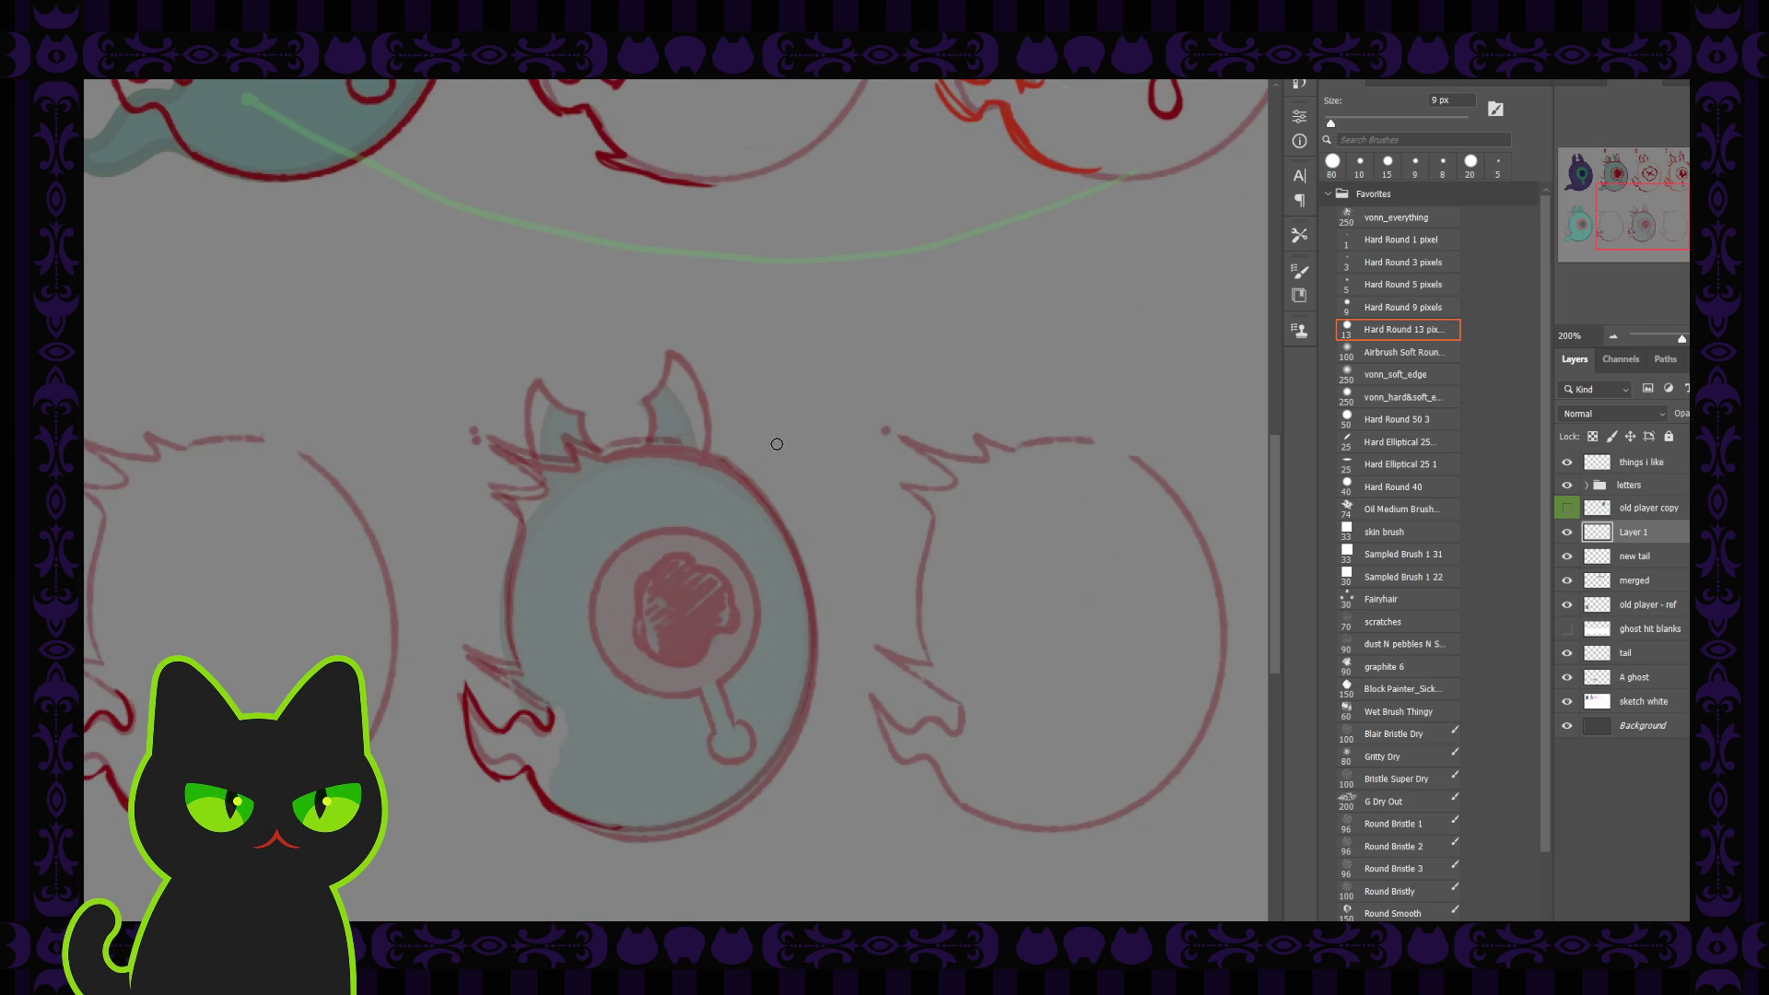
drag(669, 354, 711, 434)
key(i)
key(b)
drag(666, 351, 713, 458)
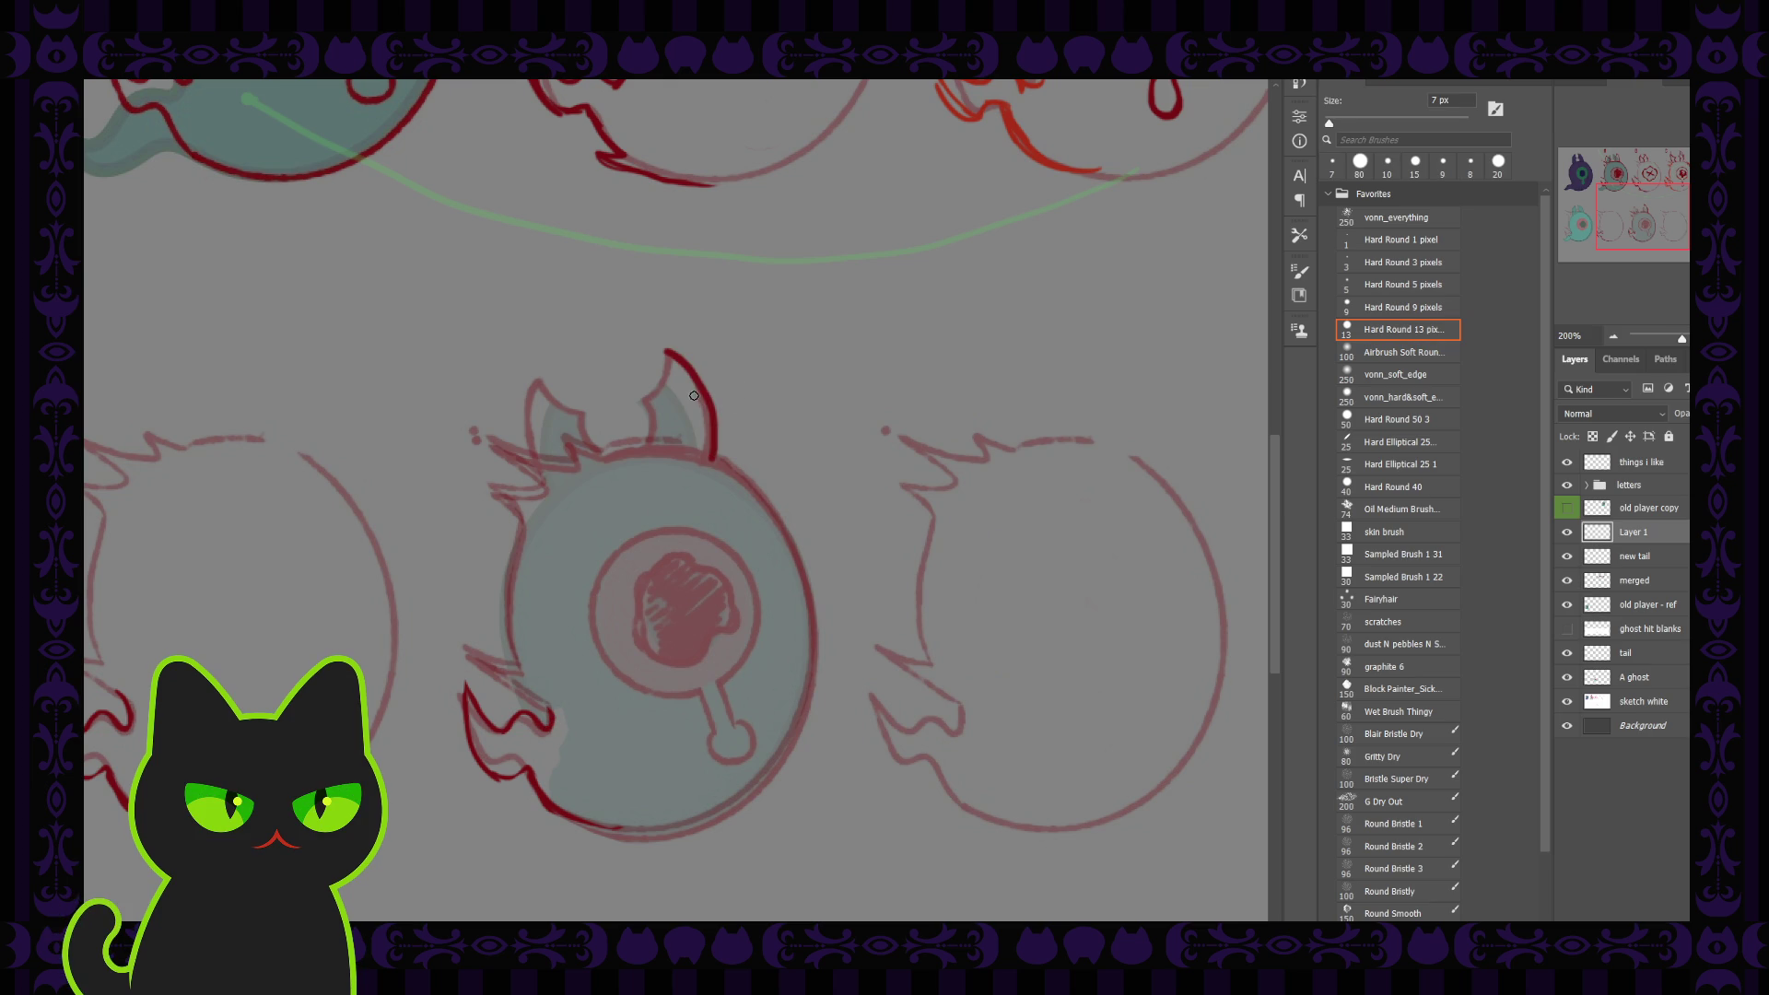
key(ctrl+z)
drag(668, 351, 708, 449)
drag(669, 351, 649, 452)
Trace the left horn's inner and outer edges down to the head, then set the brush to 15 px
mouse_move(541, 386)
mouse_down()
mouse_move(586, 407)
mouse_move(613, 461)
mouse_up()
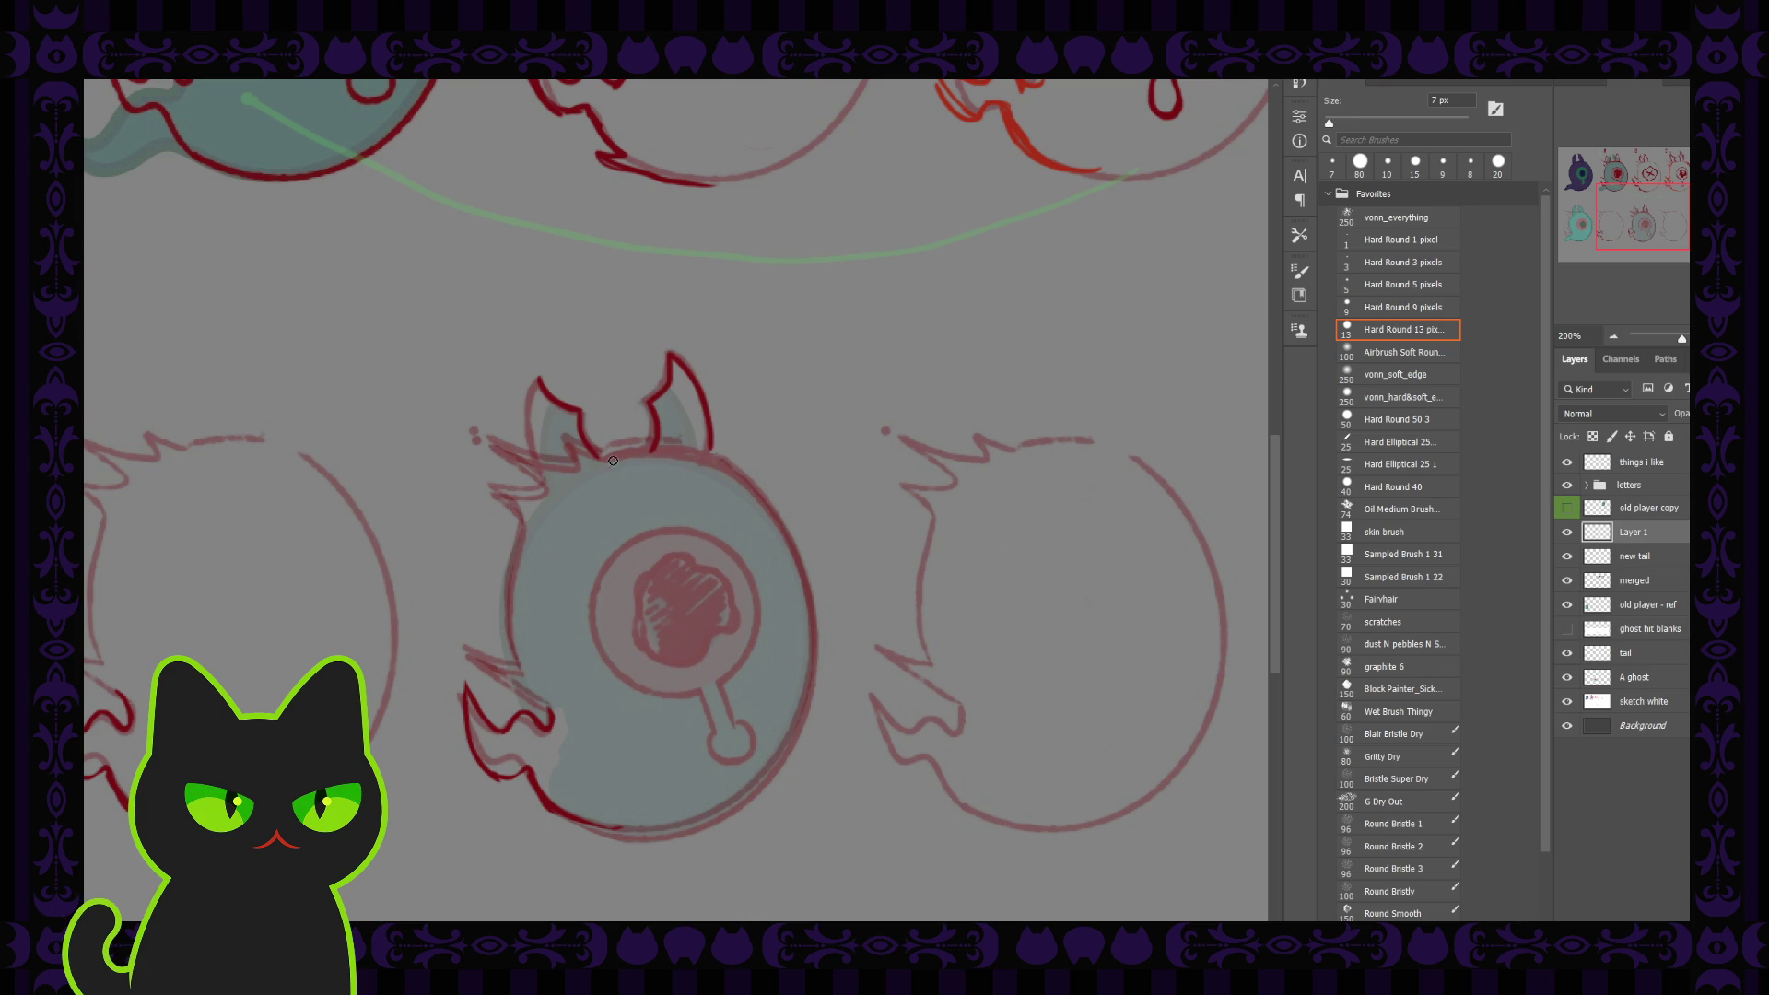
drag(541, 394, 554, 479)
drag(538, 382, 559, 505)
key(comma)
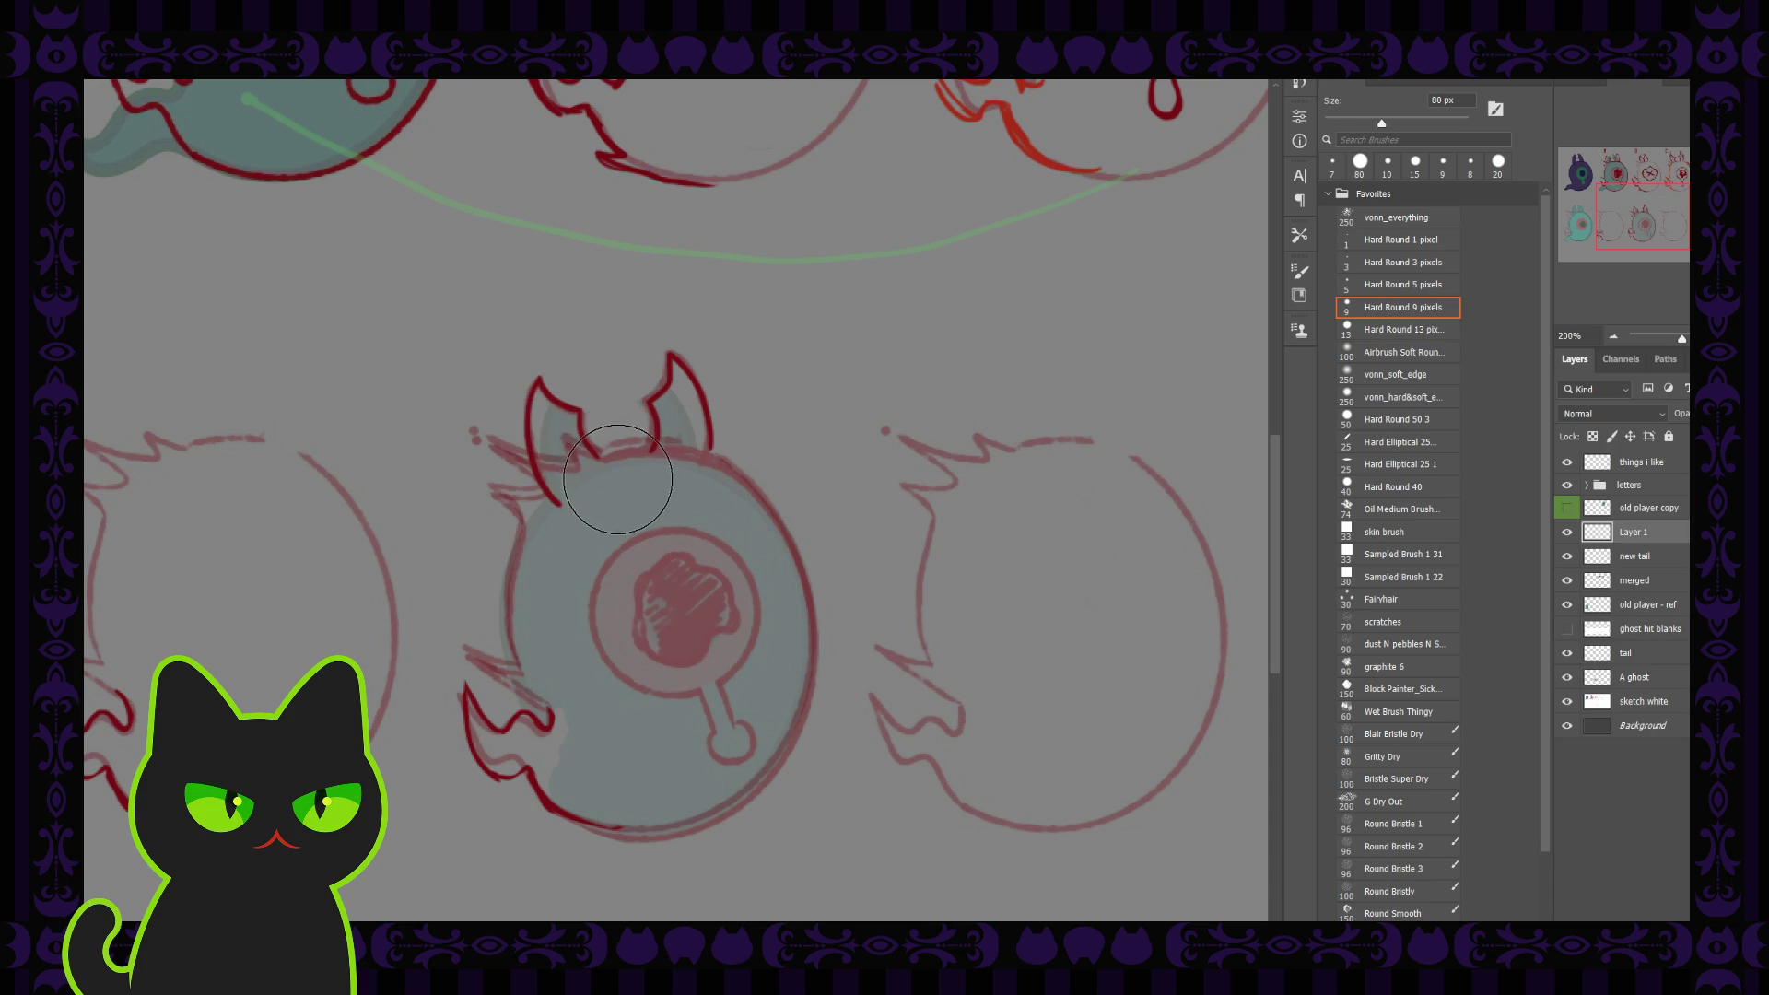
key(bracketright)
key(bracketright)
key(bracketleft)
scroll(676, 482, down, 1)
Move the new horns onto the second bottom-row ghost, centred on the head
key(v)
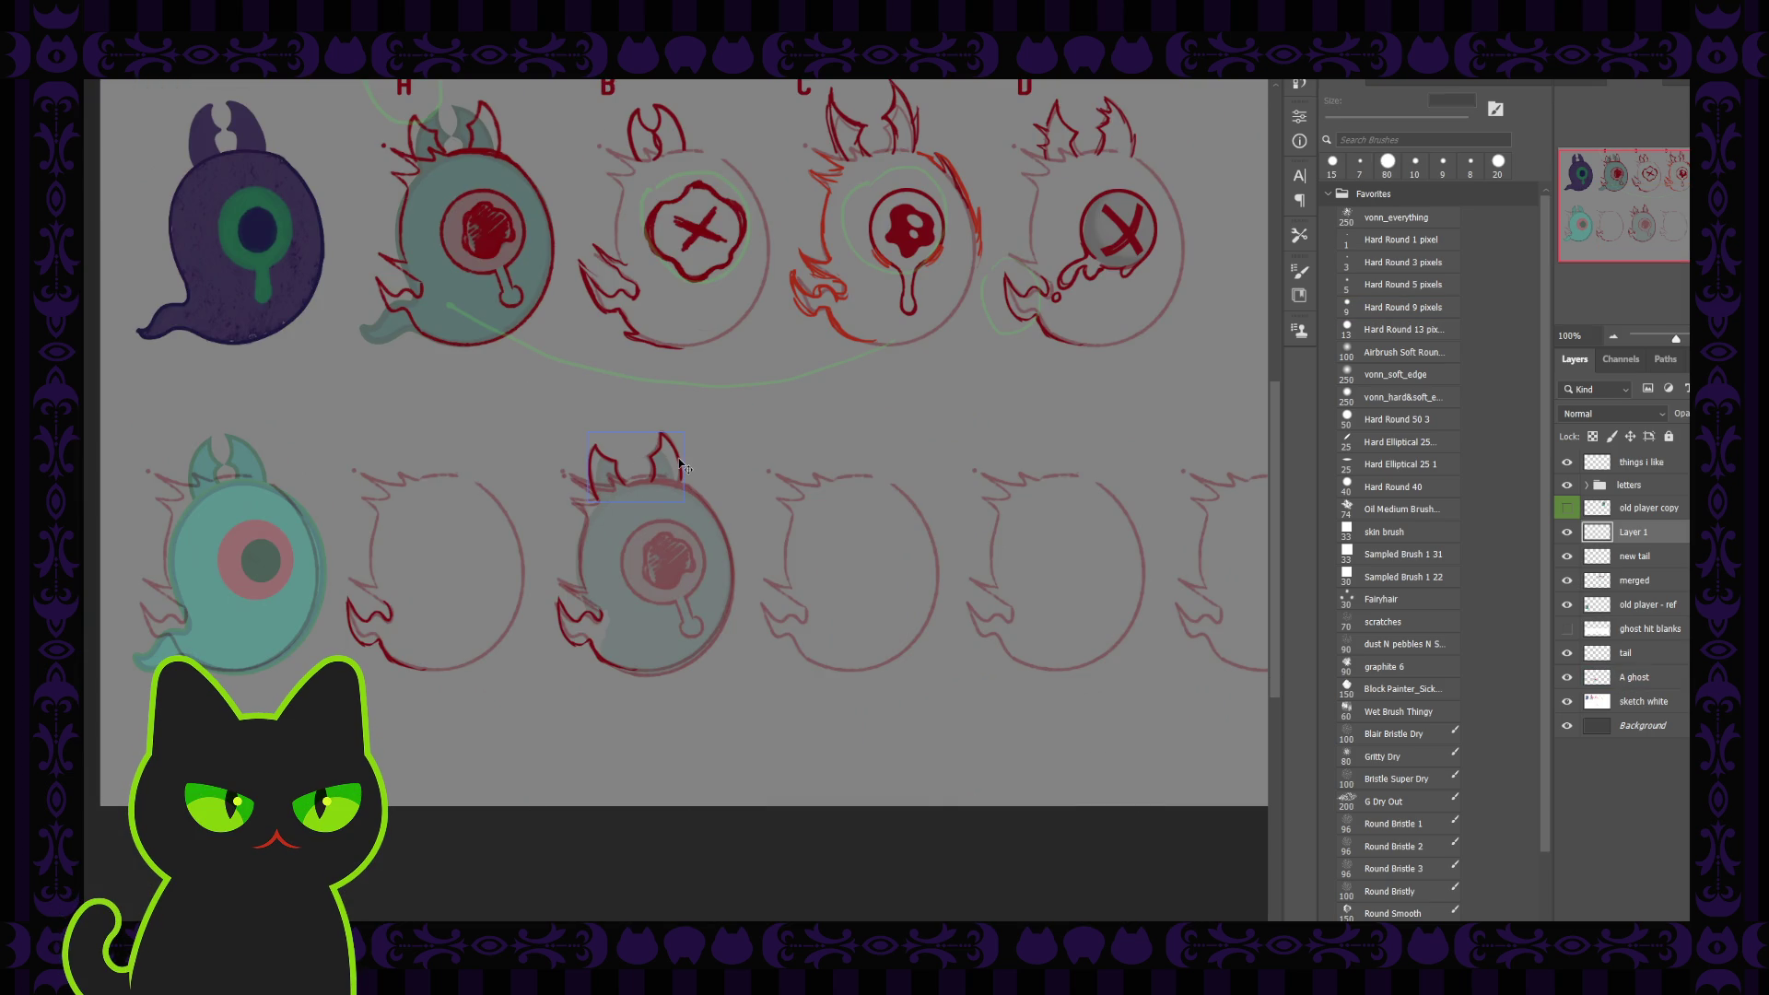
drag(680, 467, 466, 460)
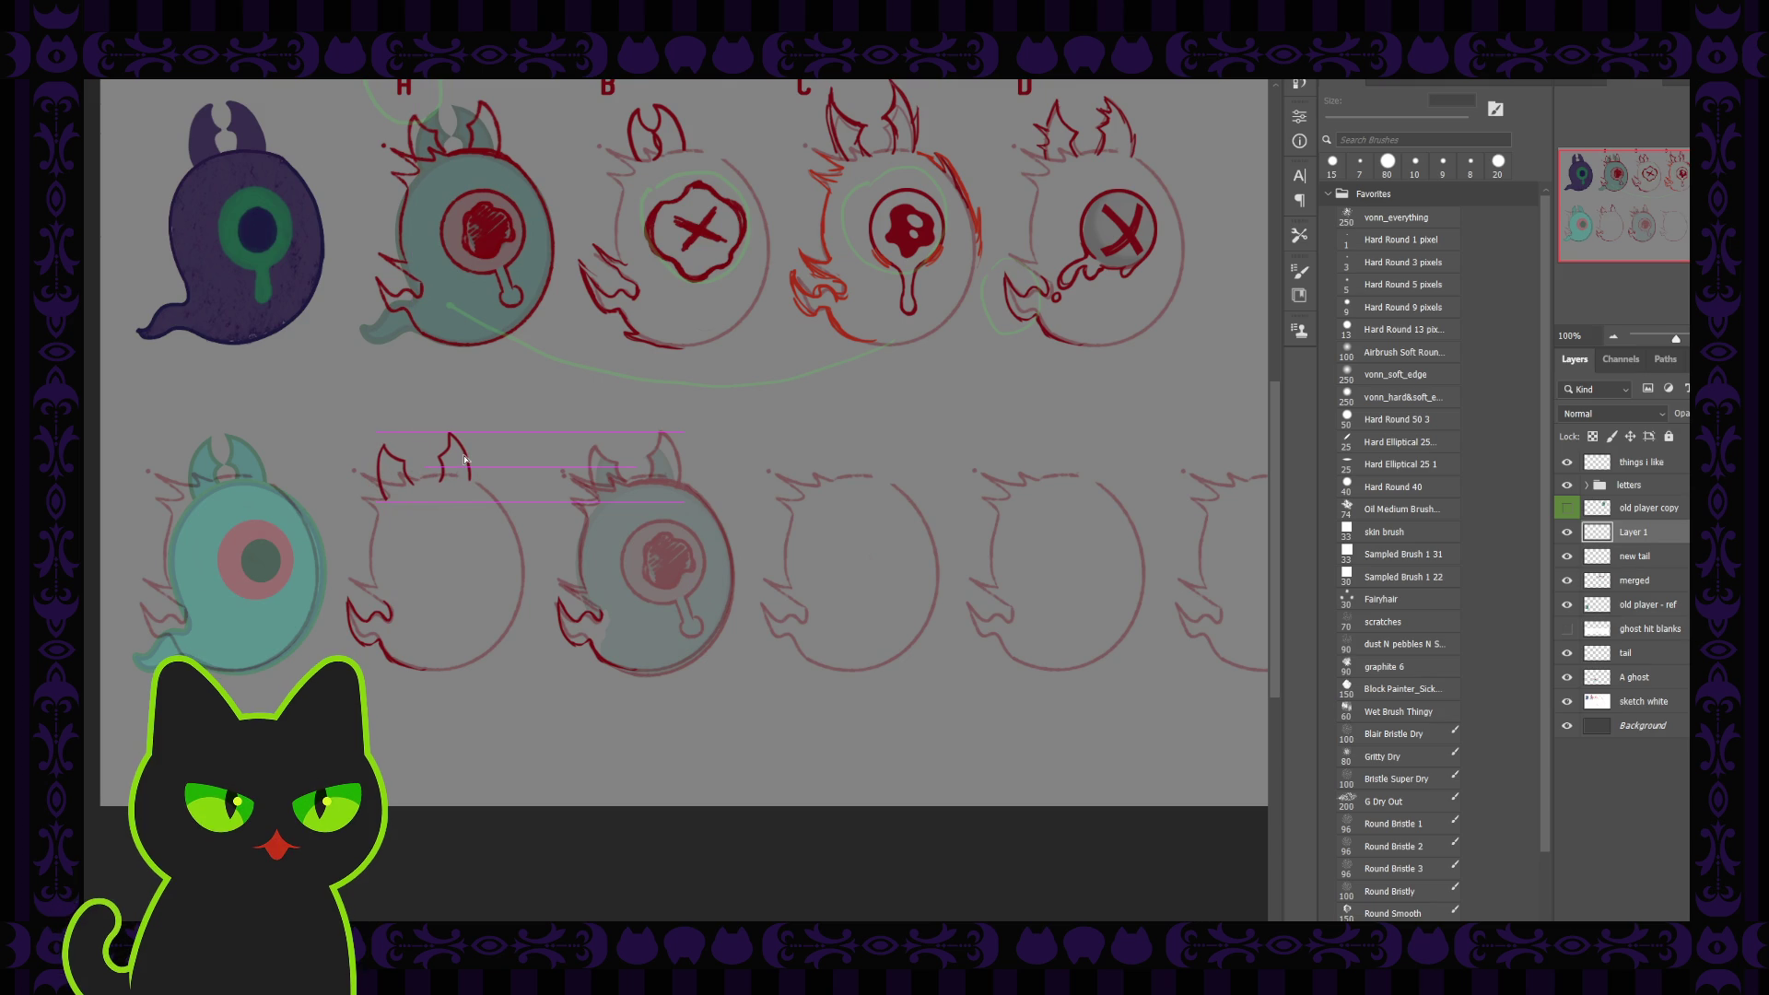
drag(466, 460, 471, 459)
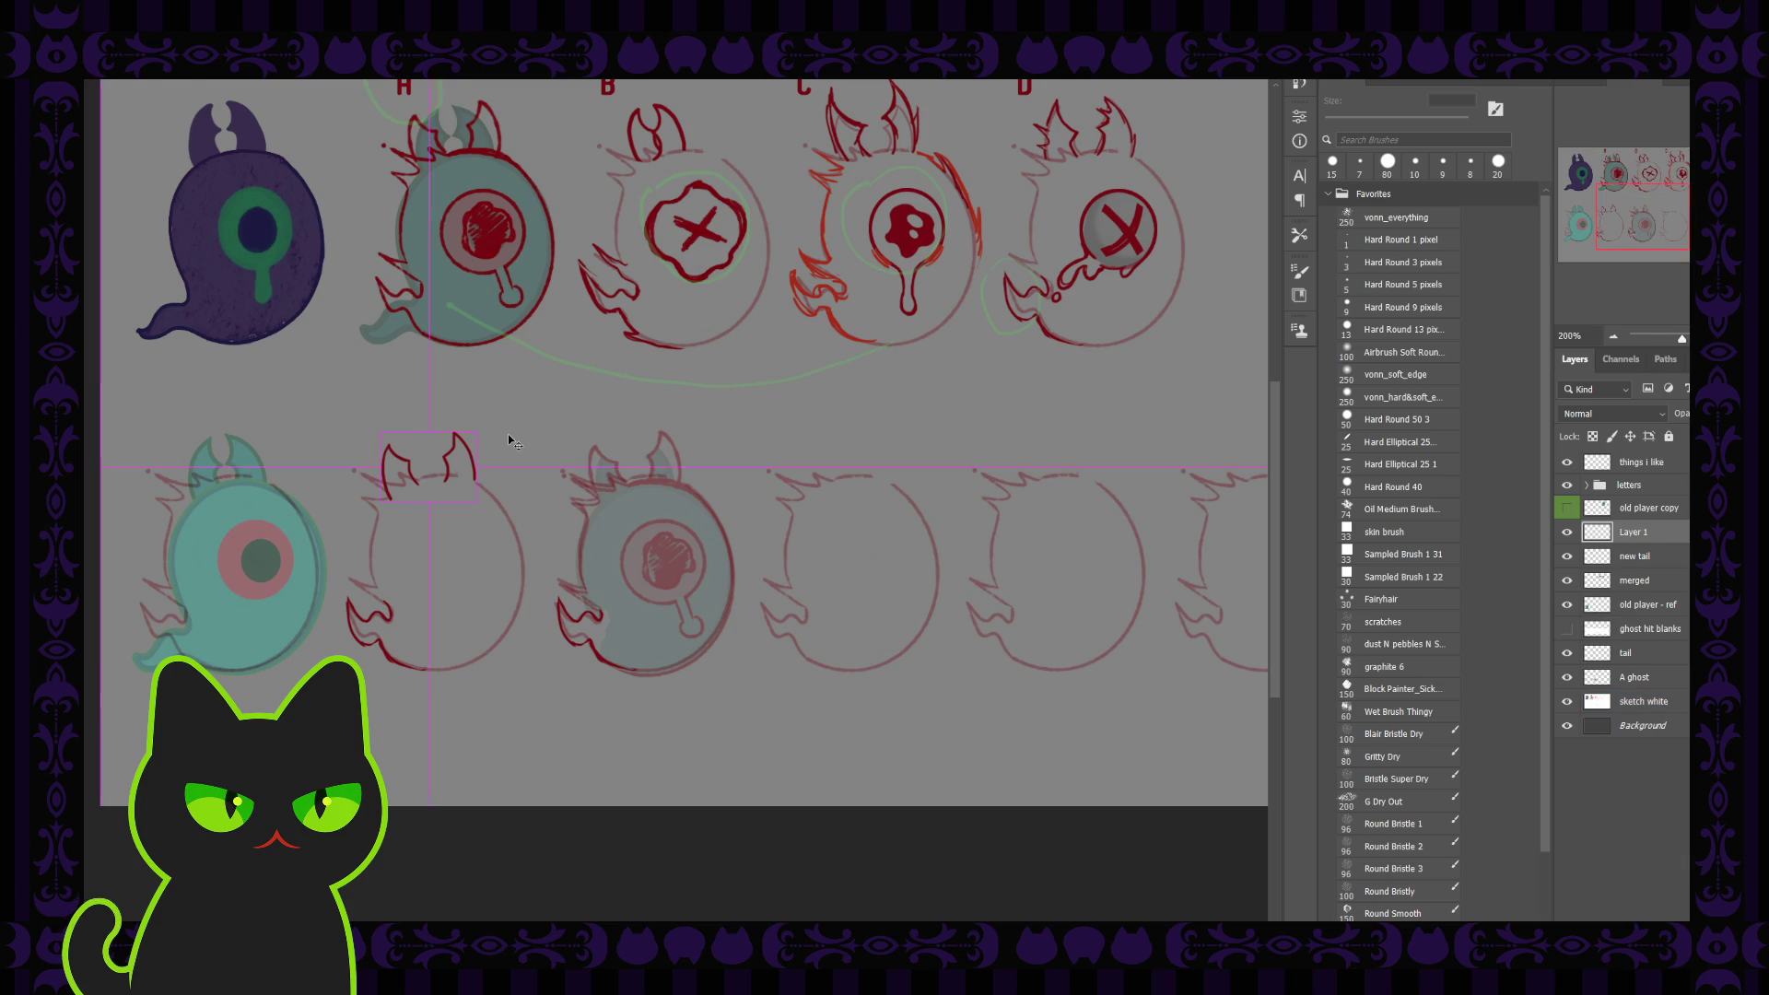
With a 9 px brush, redraw the left horn's base and the right horn's inner edge
key(ctrl+plus)
key(ctrl+plus)
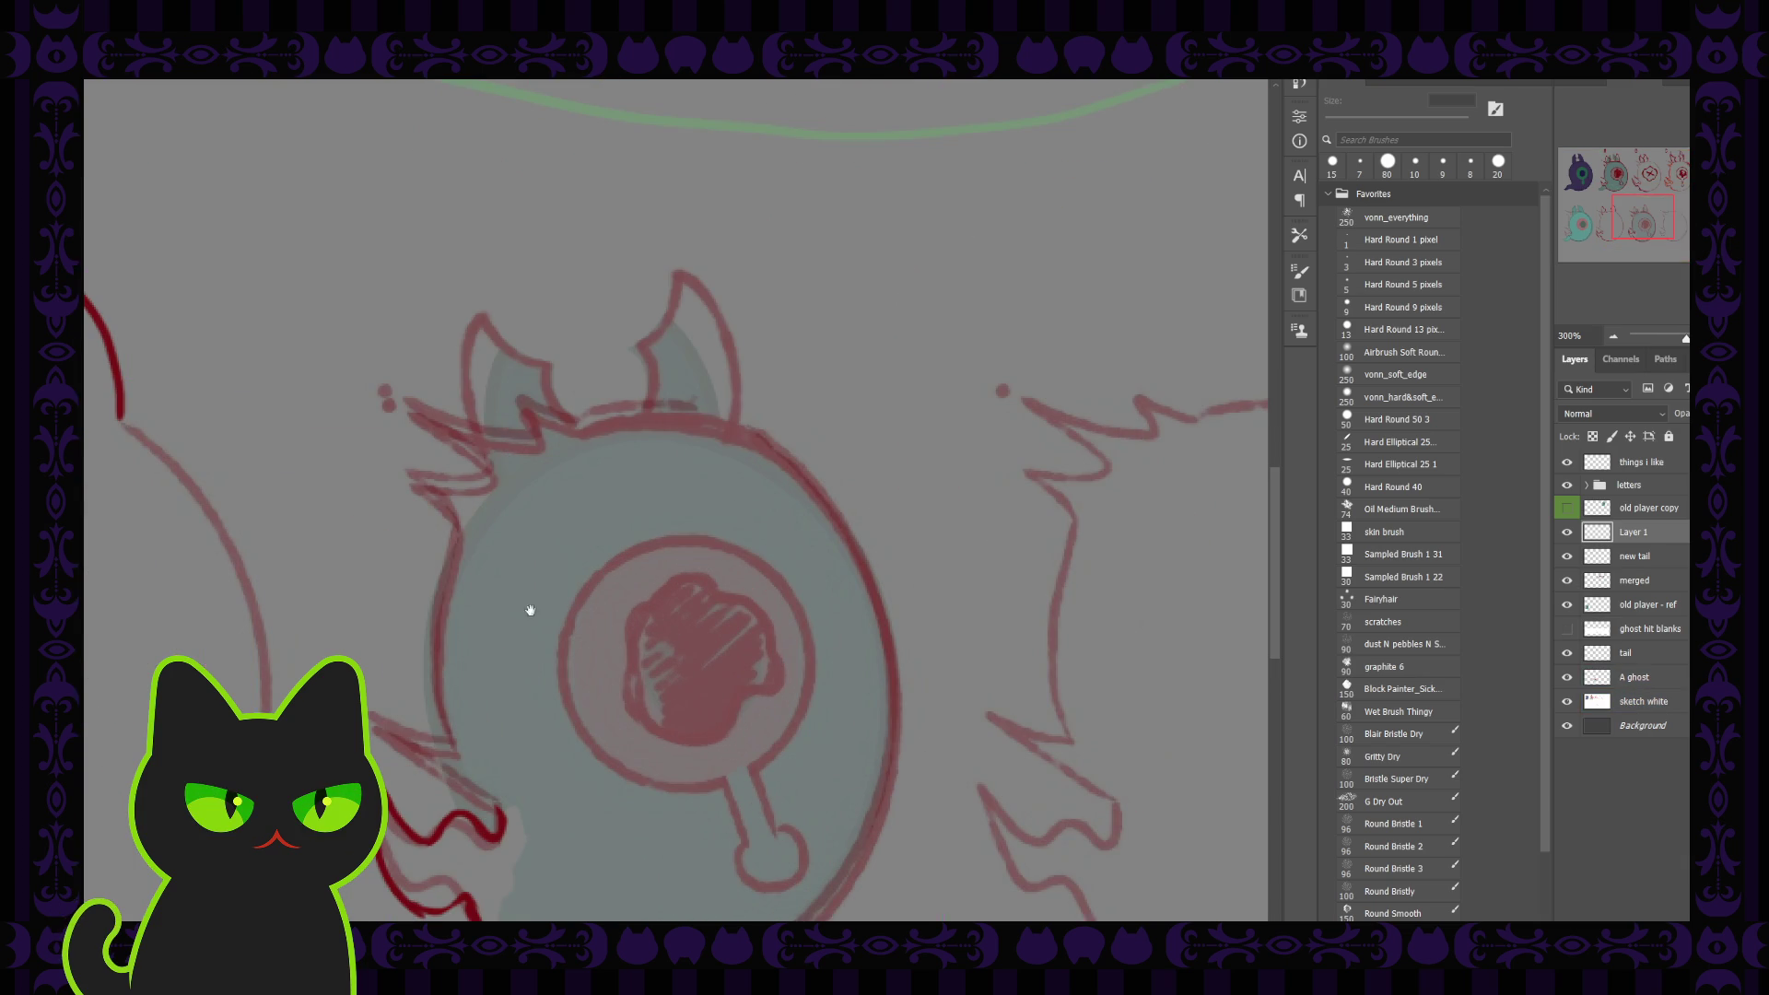
drag(525, 604, 953, 485)
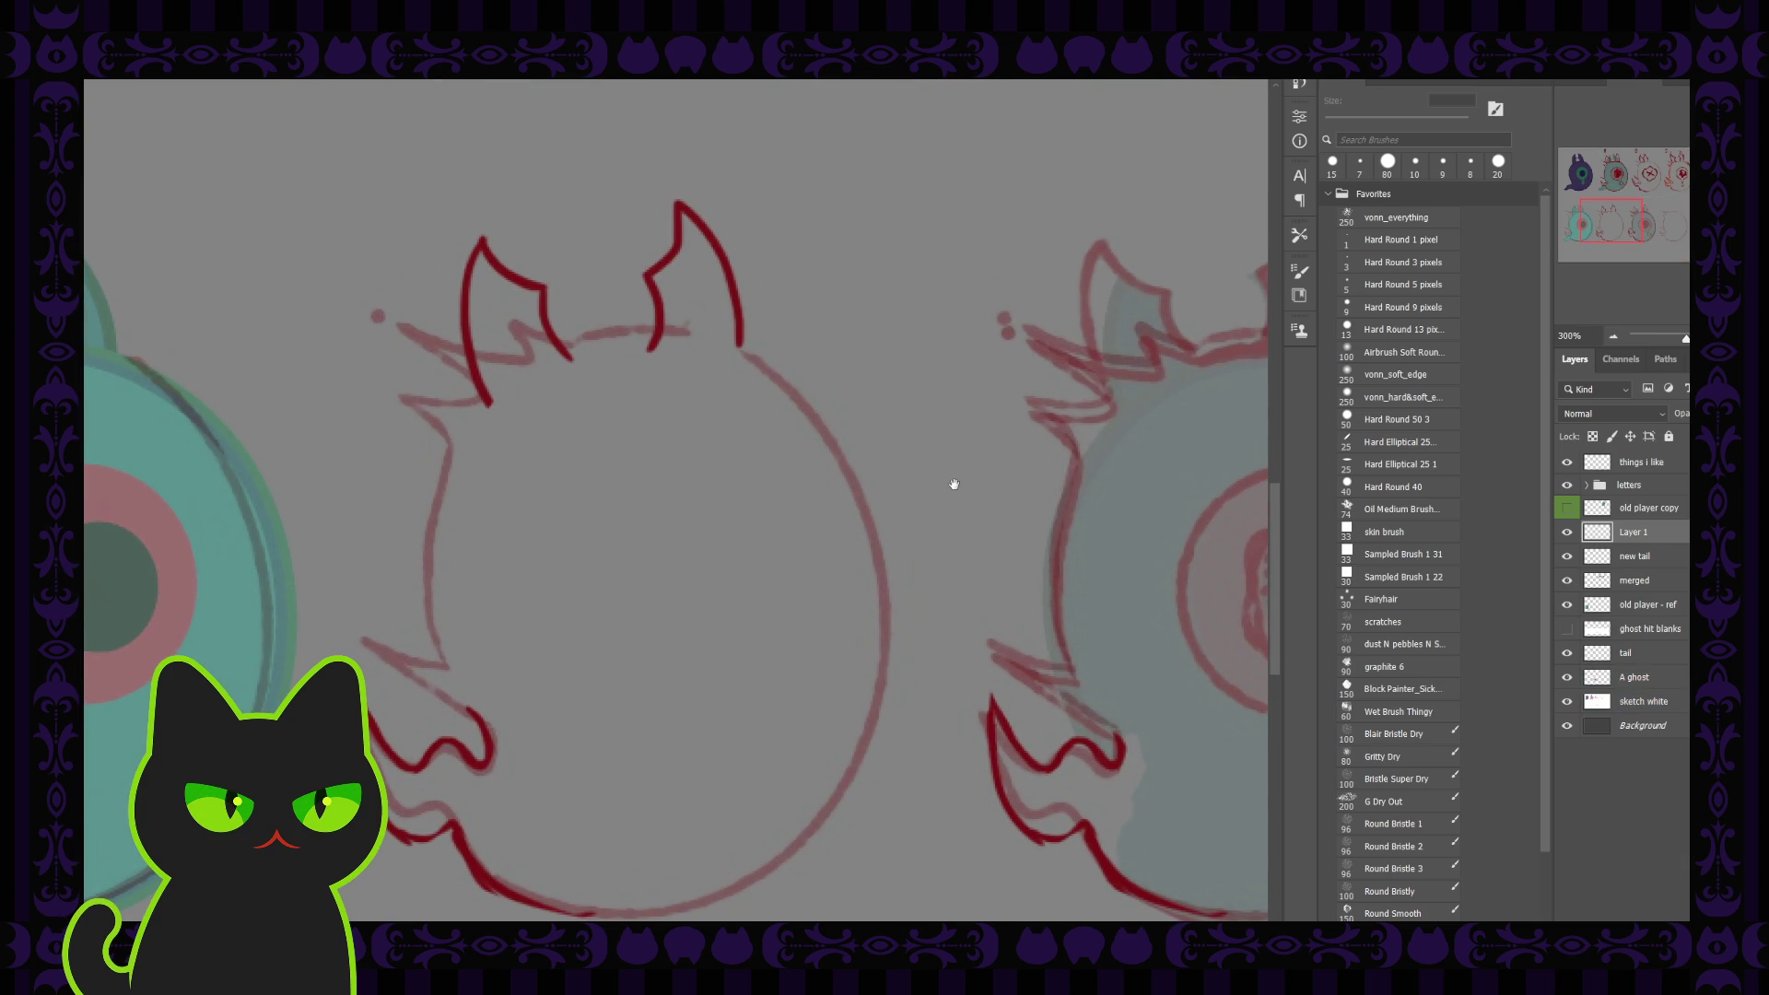
key(b)
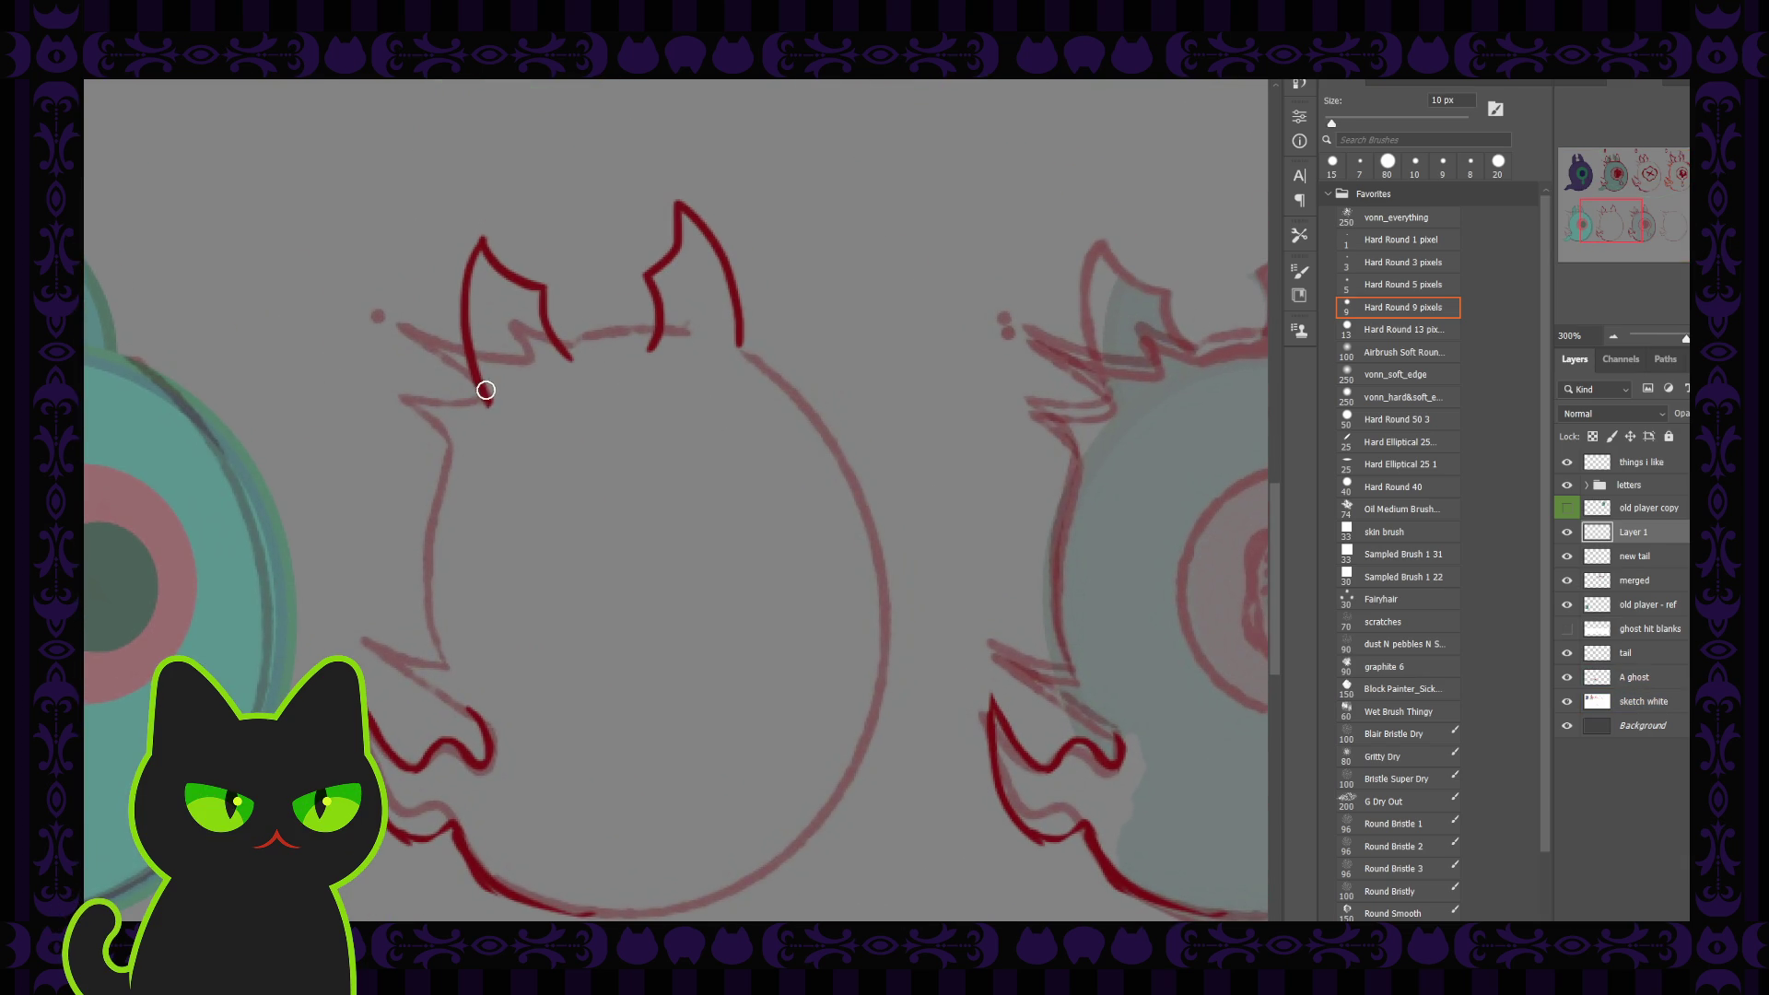
key(ctrl+z)
drag(465, 352, 476, 368)
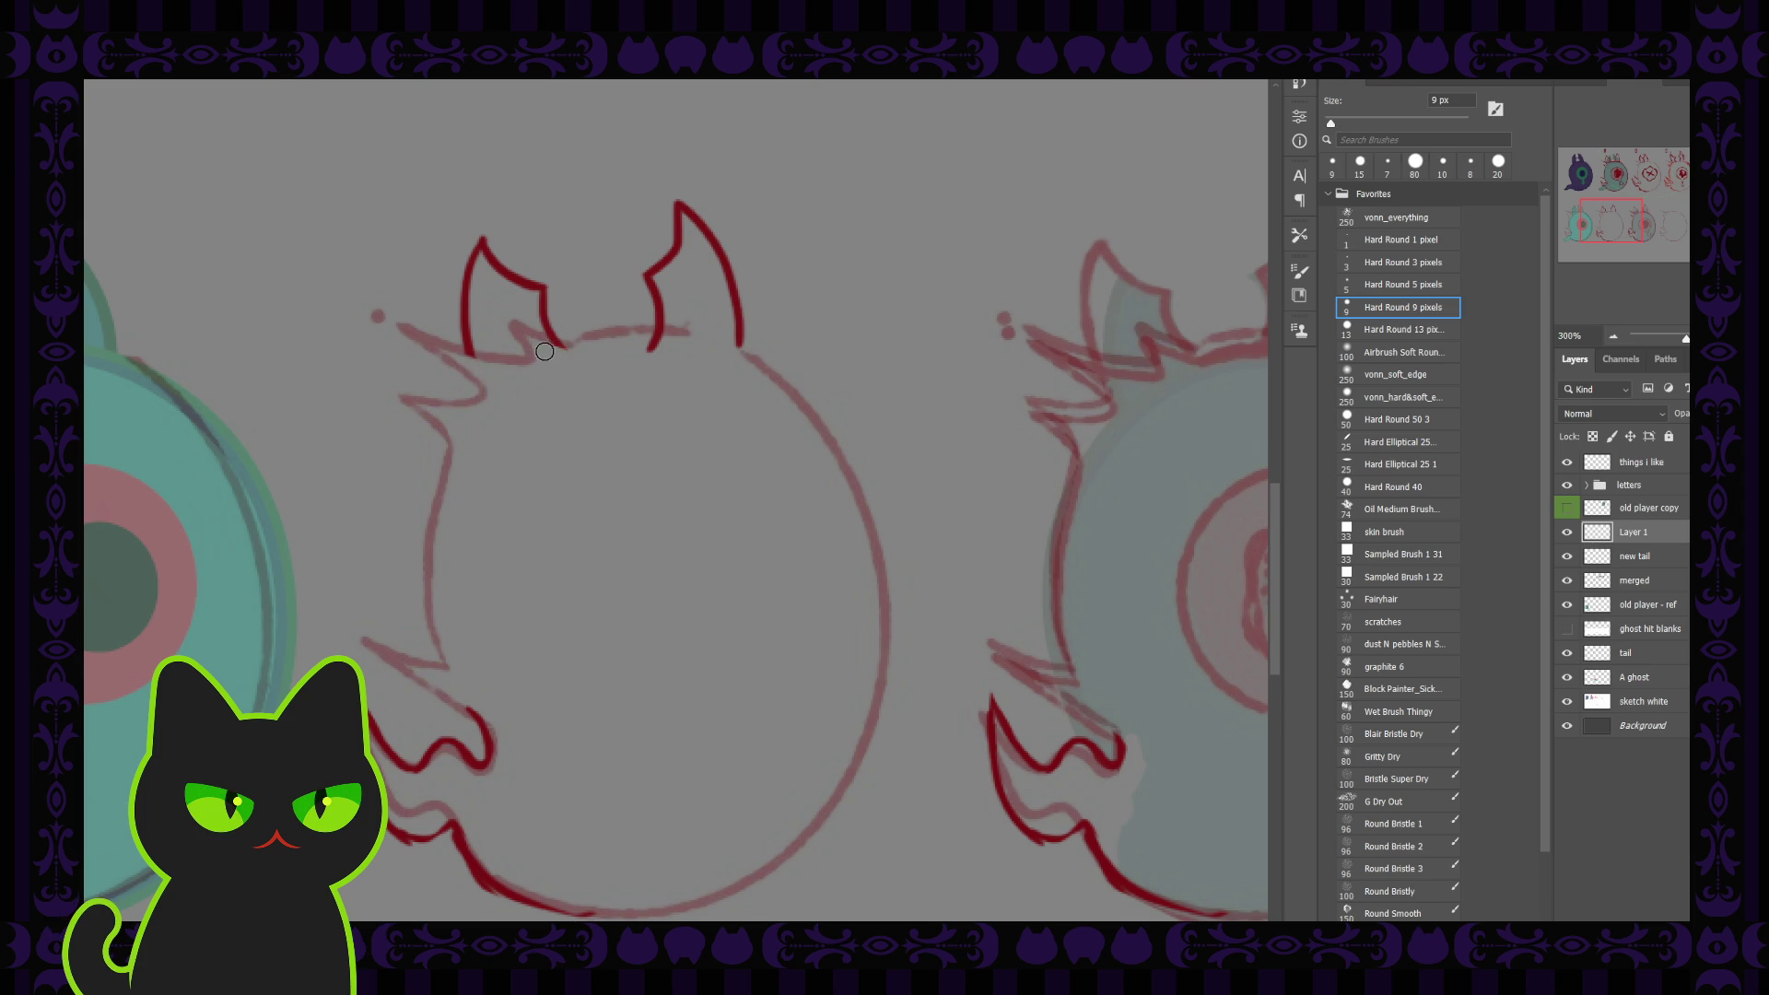
key(ctrl+z)
drag(645, 336, 686, 329)
key(ctrl+minus)
key(ctrl+minus)
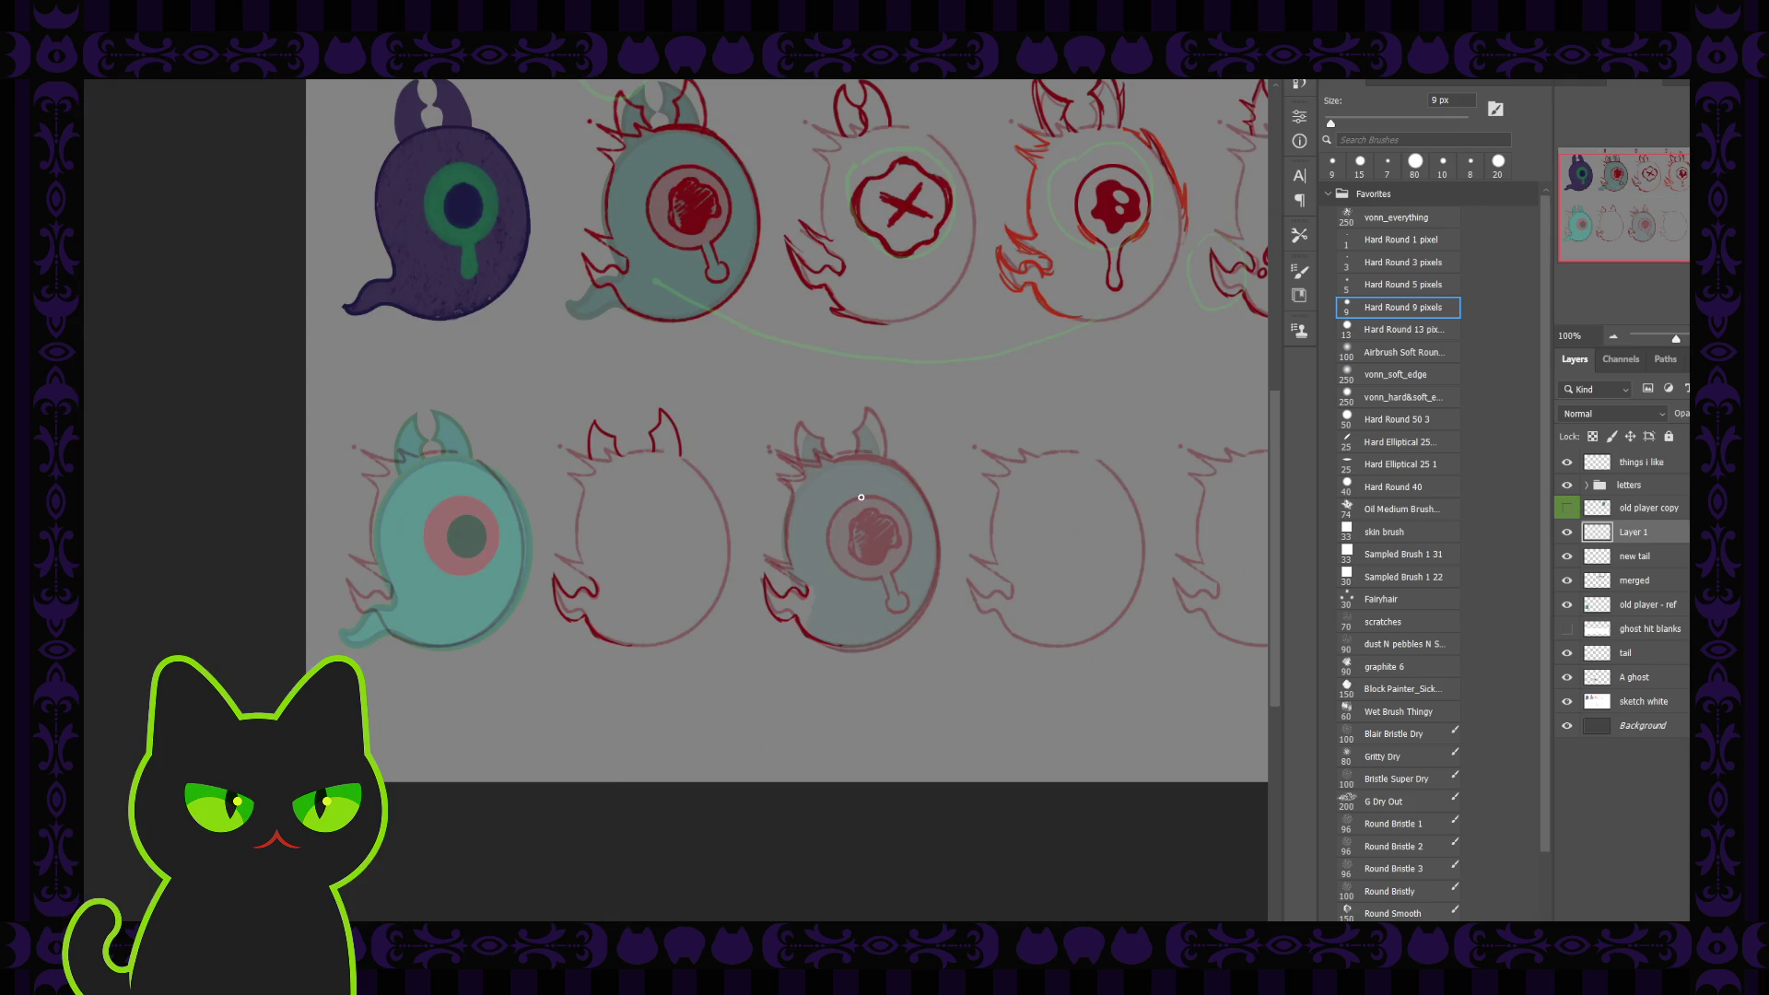
Delete the new tail layer
click(1653, 557)
click(1653, 534)
click(1648, 559)
key(Delete)
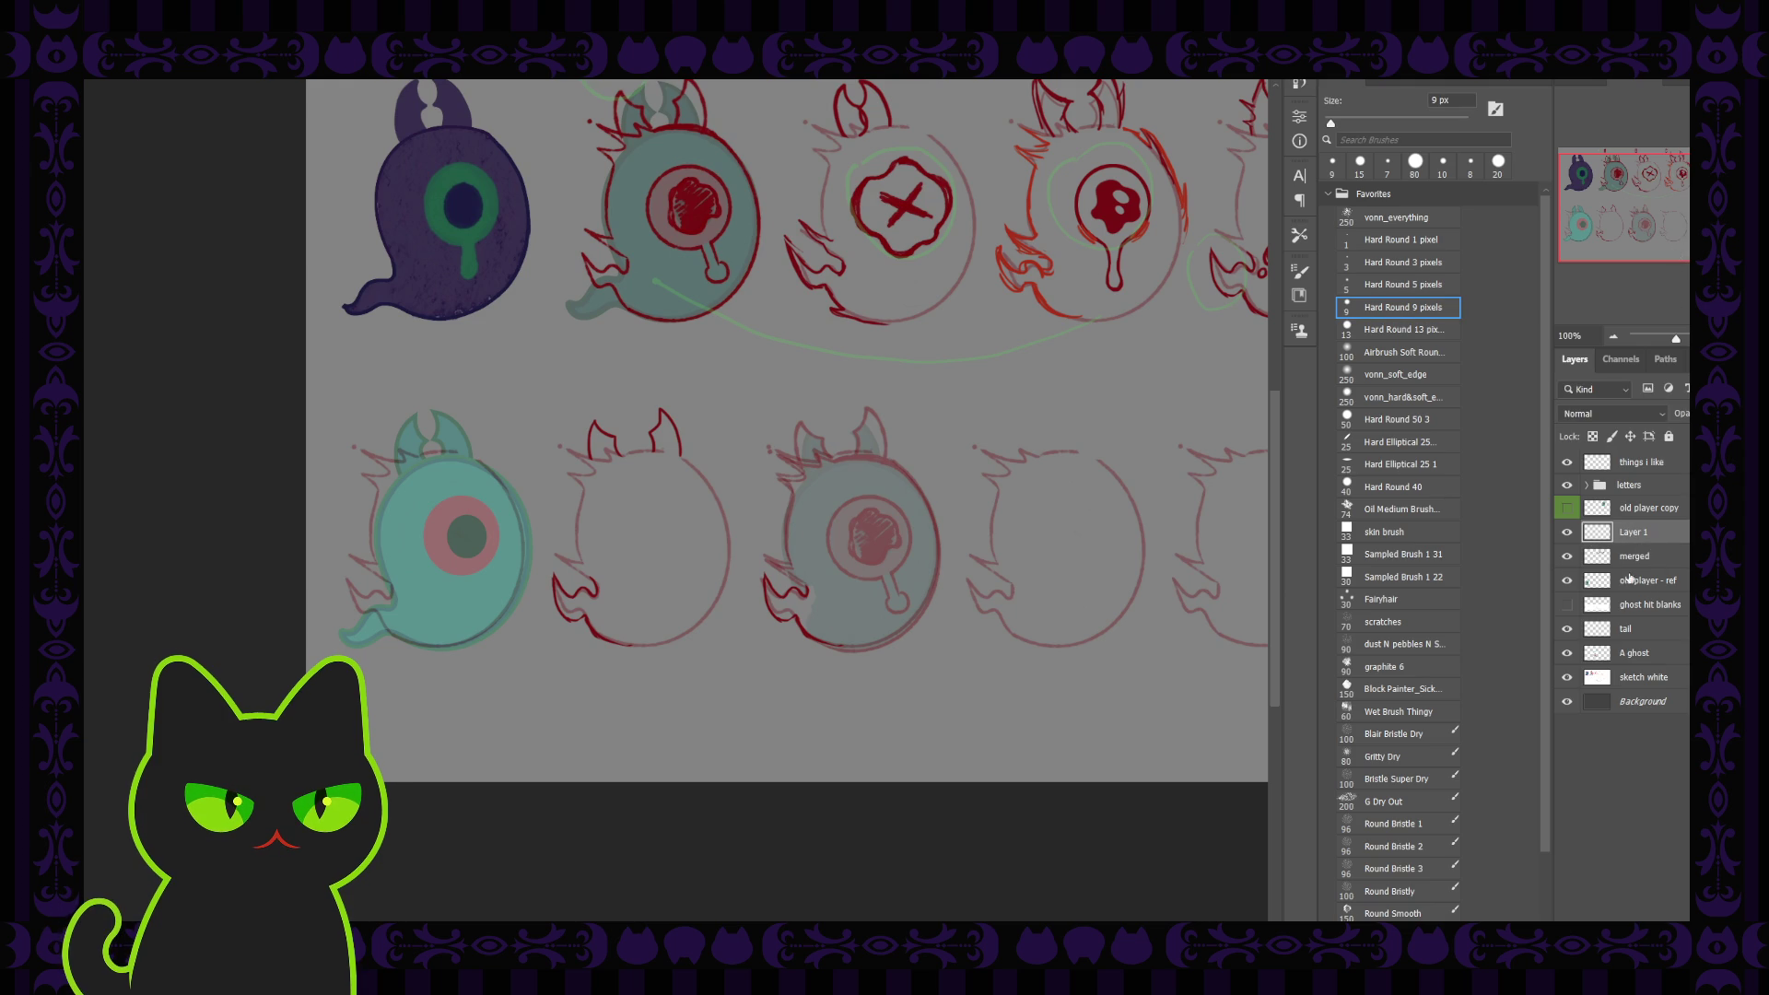
Rename Layer 1 to 'new parts' and recentre the view on the ghost sheet
double_click(1638, 534)
text(new parts)
key(Return)
drag(952, 519, 753, 525)
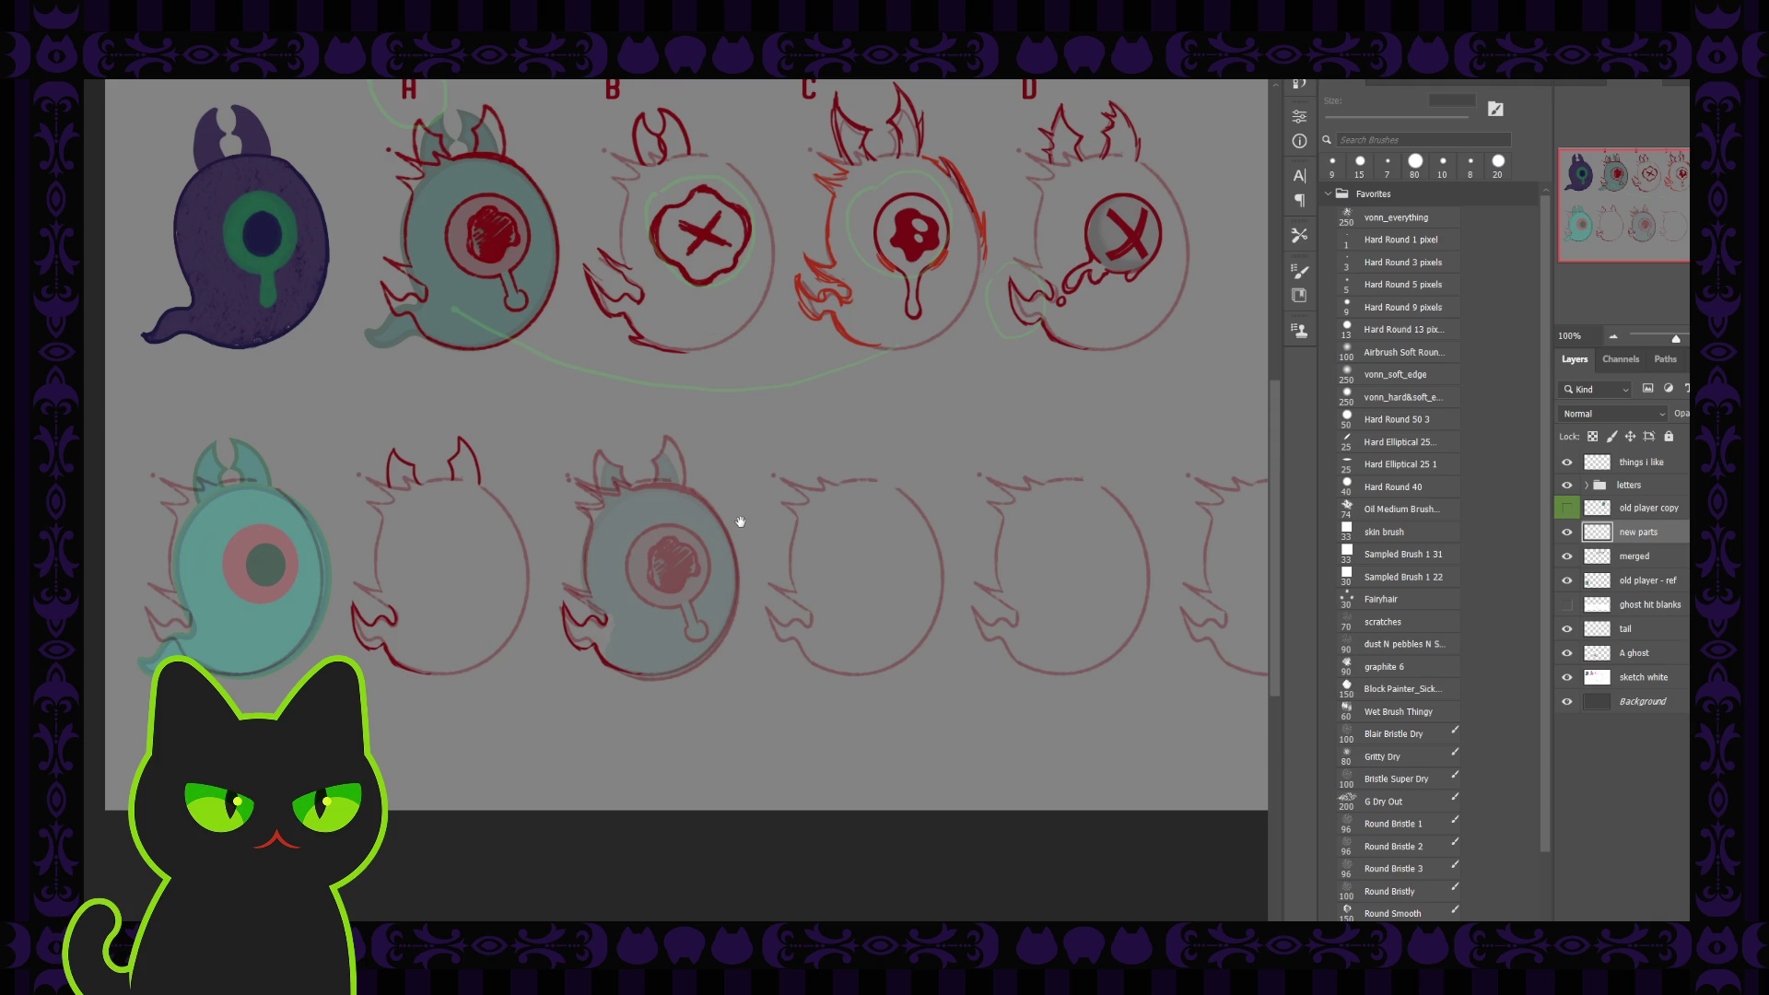
drag(725, 479, 741, 497)
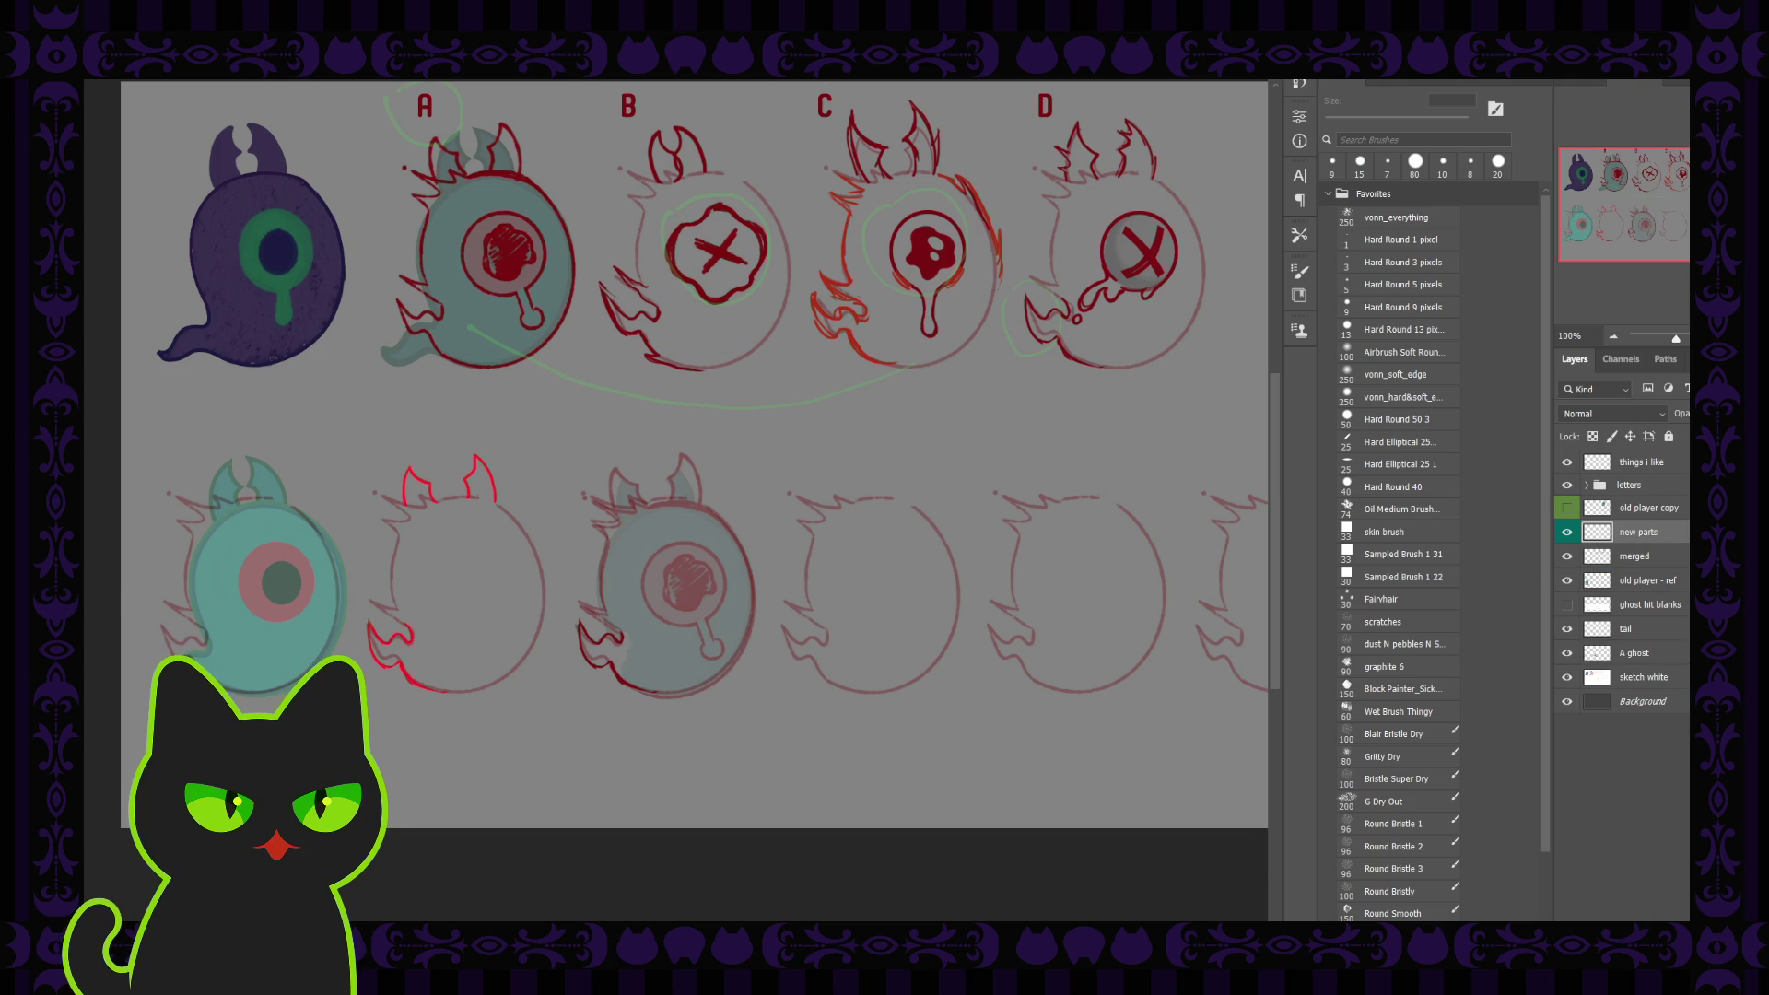
Duplicate the new parts layer and place the horns copy on the blank ghost under C
key(ctrl+z)
key(ctrl+j)
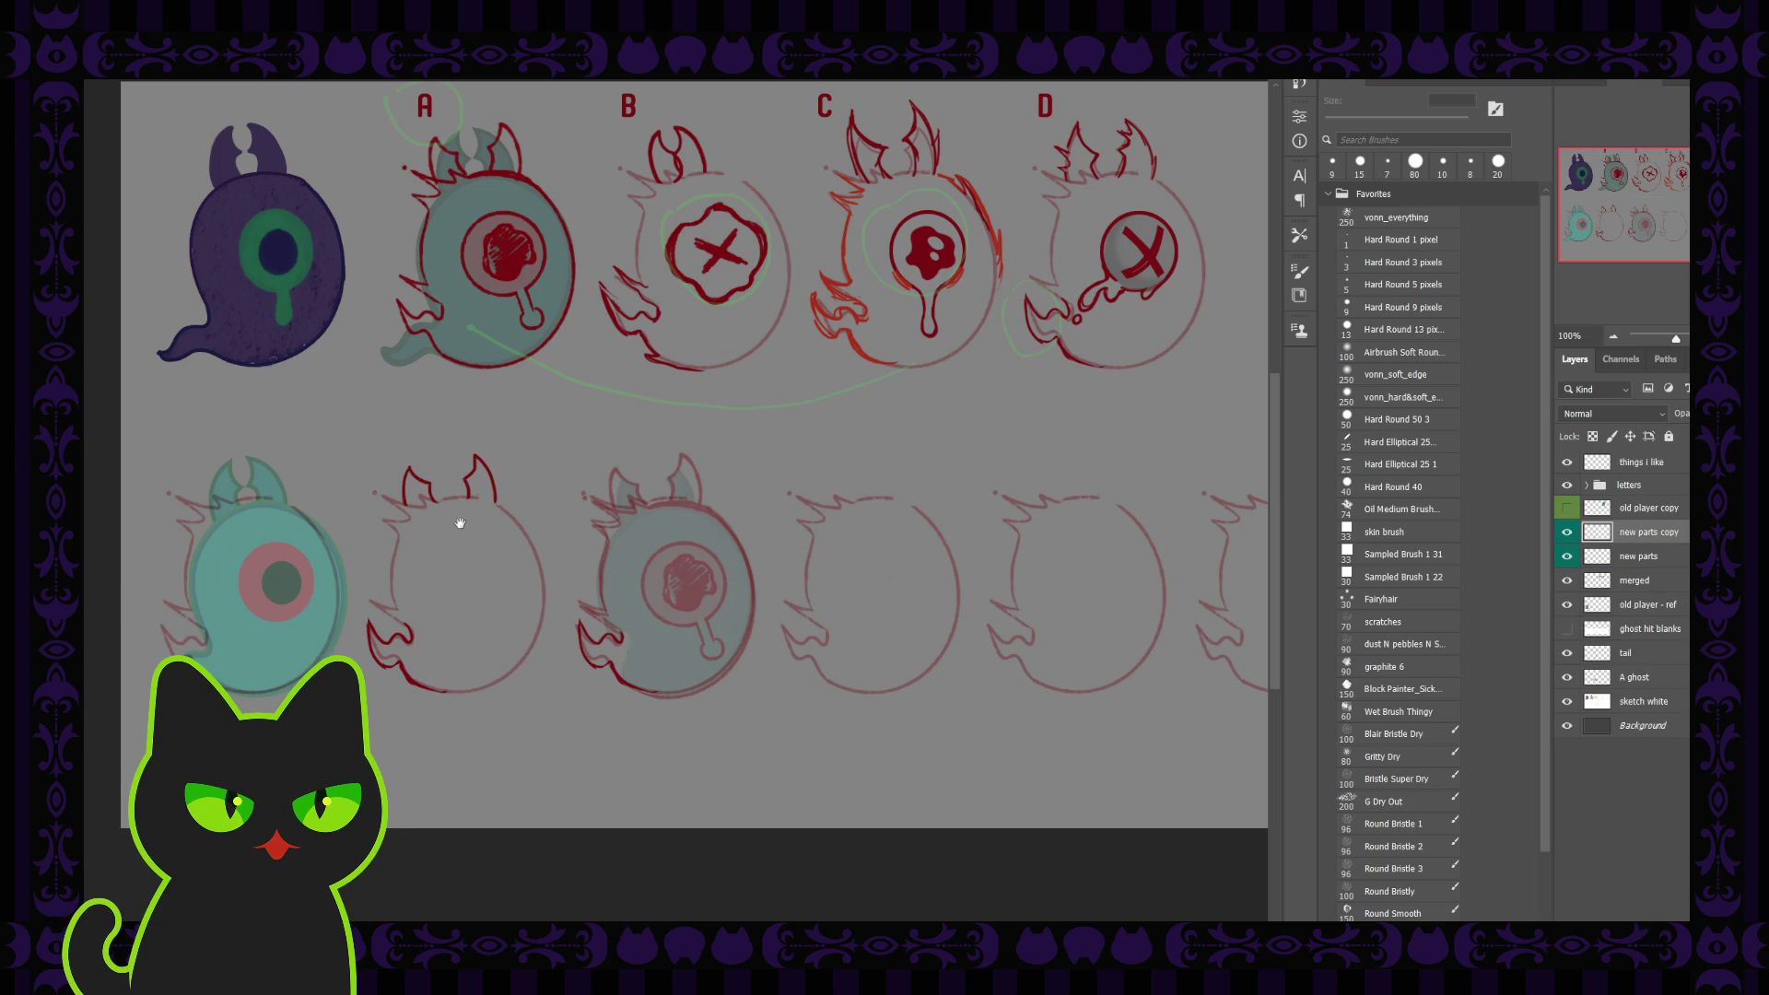
key(v)
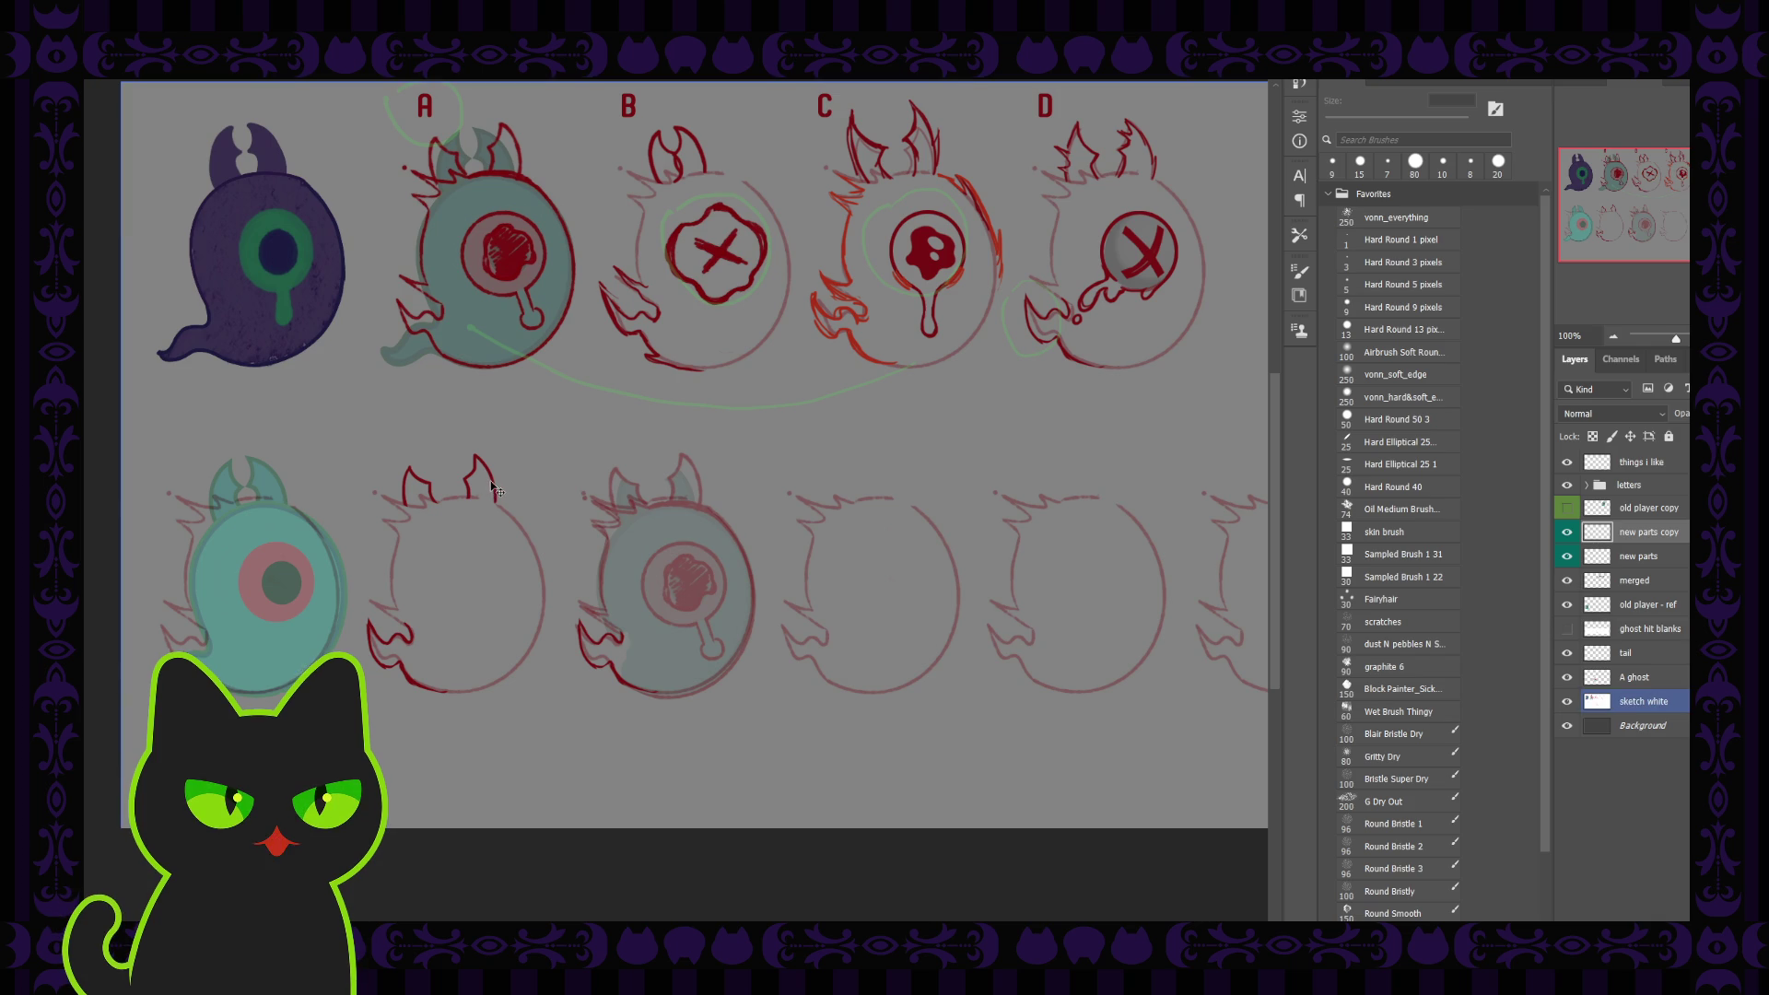
drag(495, 488, 910, 483)
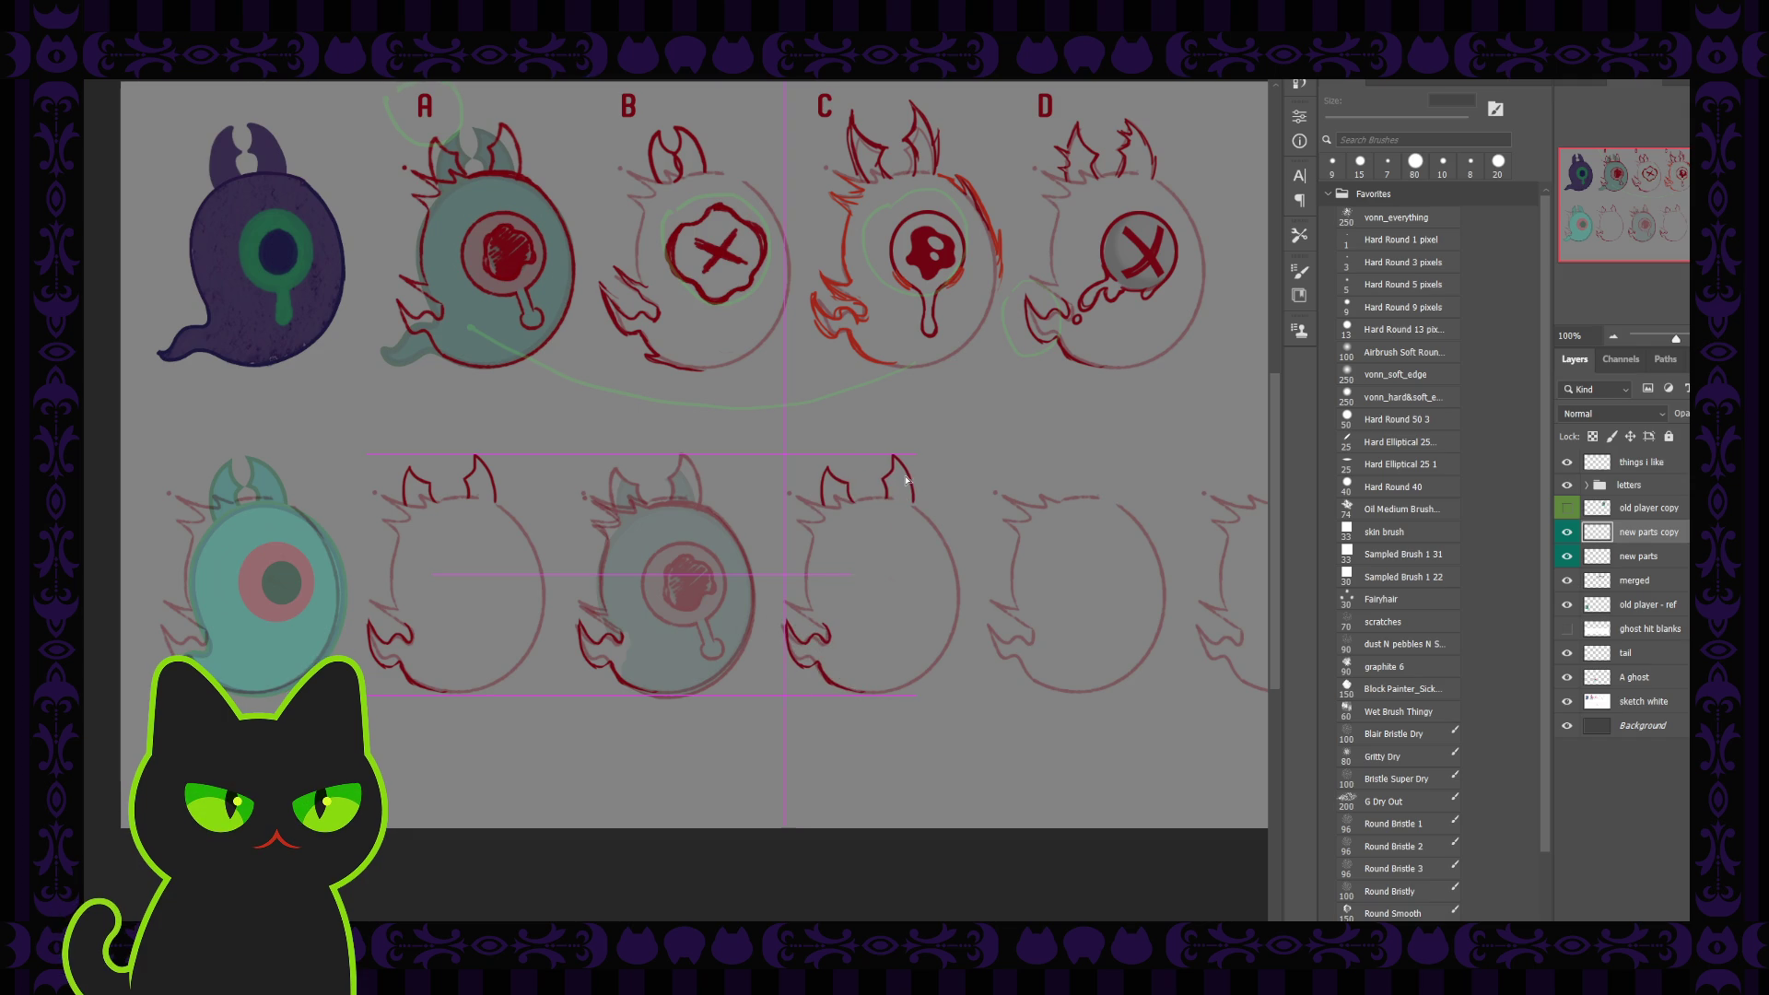
ctrl+click(965, 545)
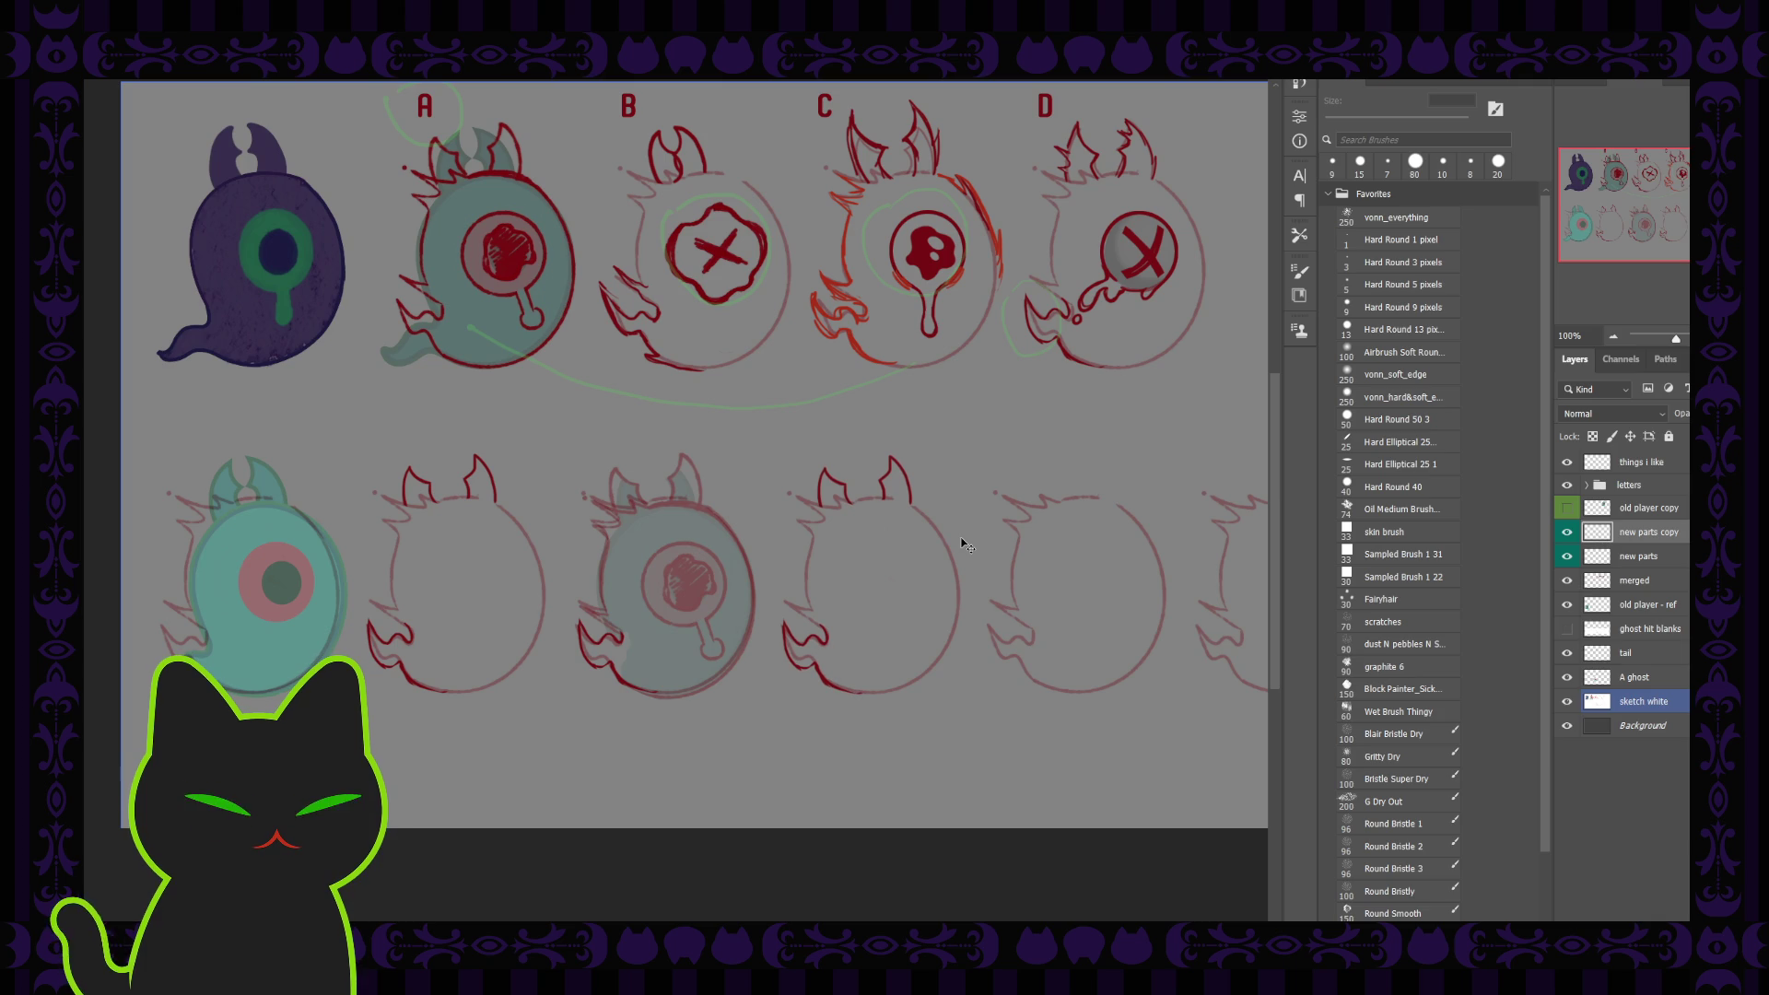
Set the C horns copy to full opacity and place another copy on the ghost under D
drag(1640, 214, 1655, 214)
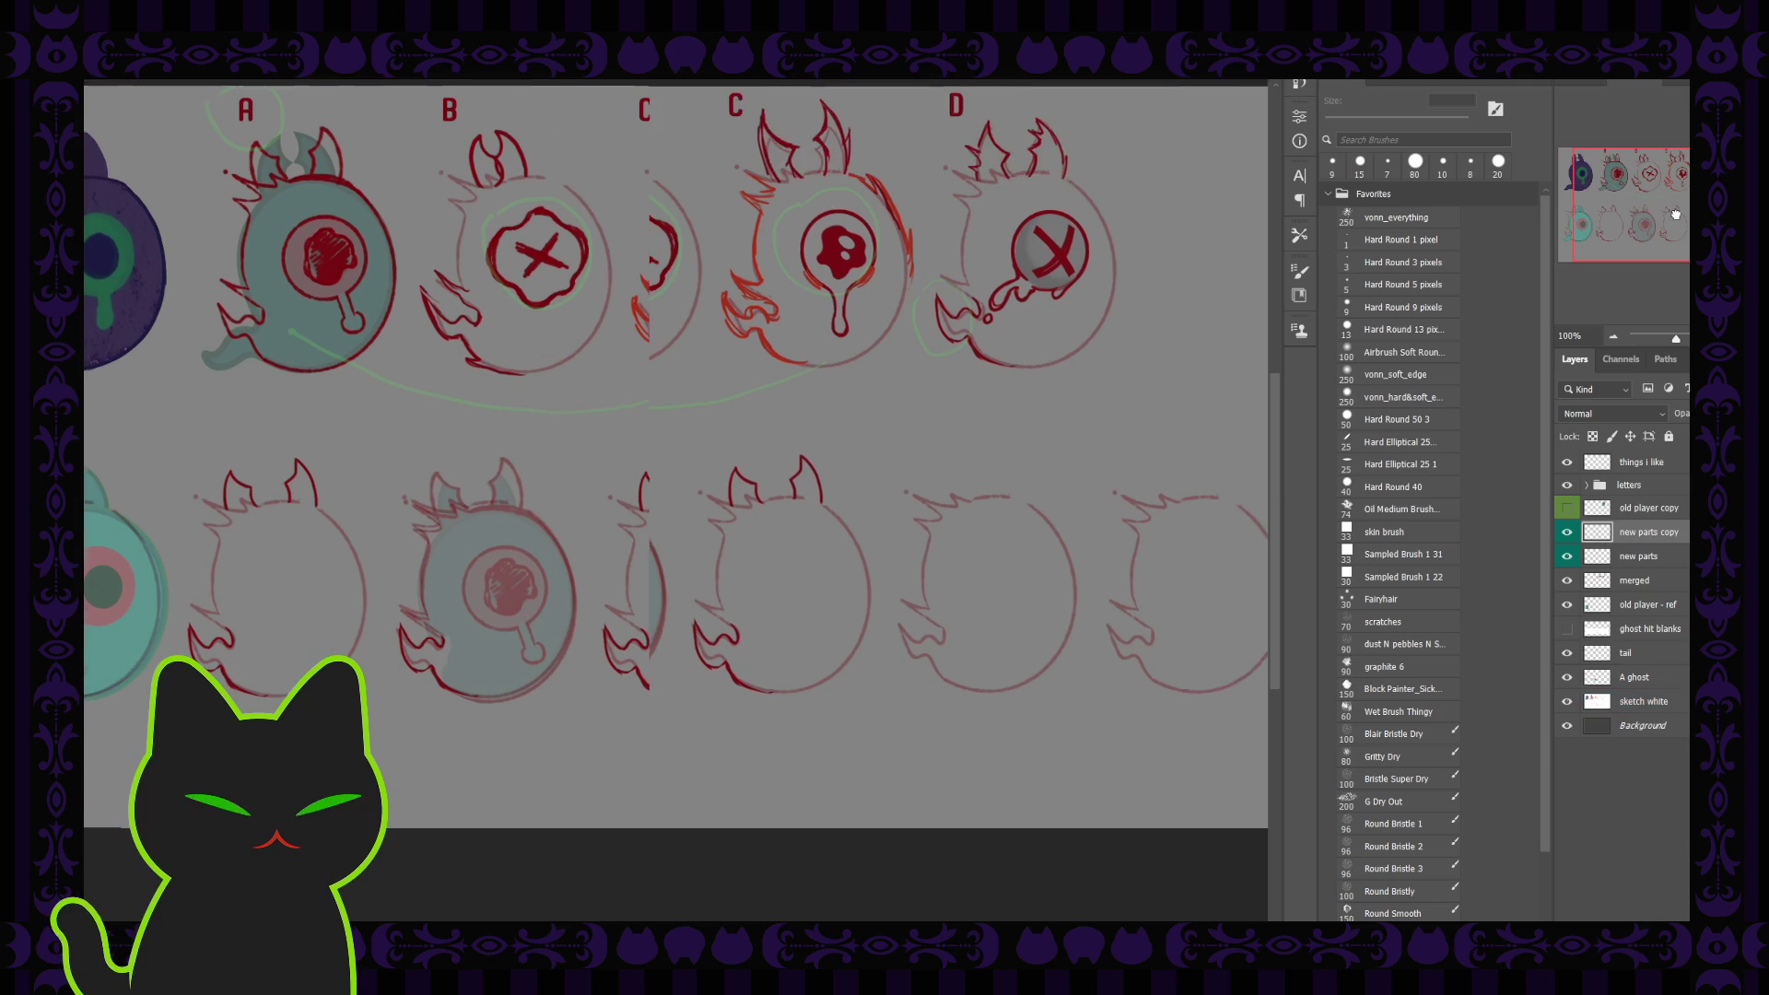
click(472, 399)
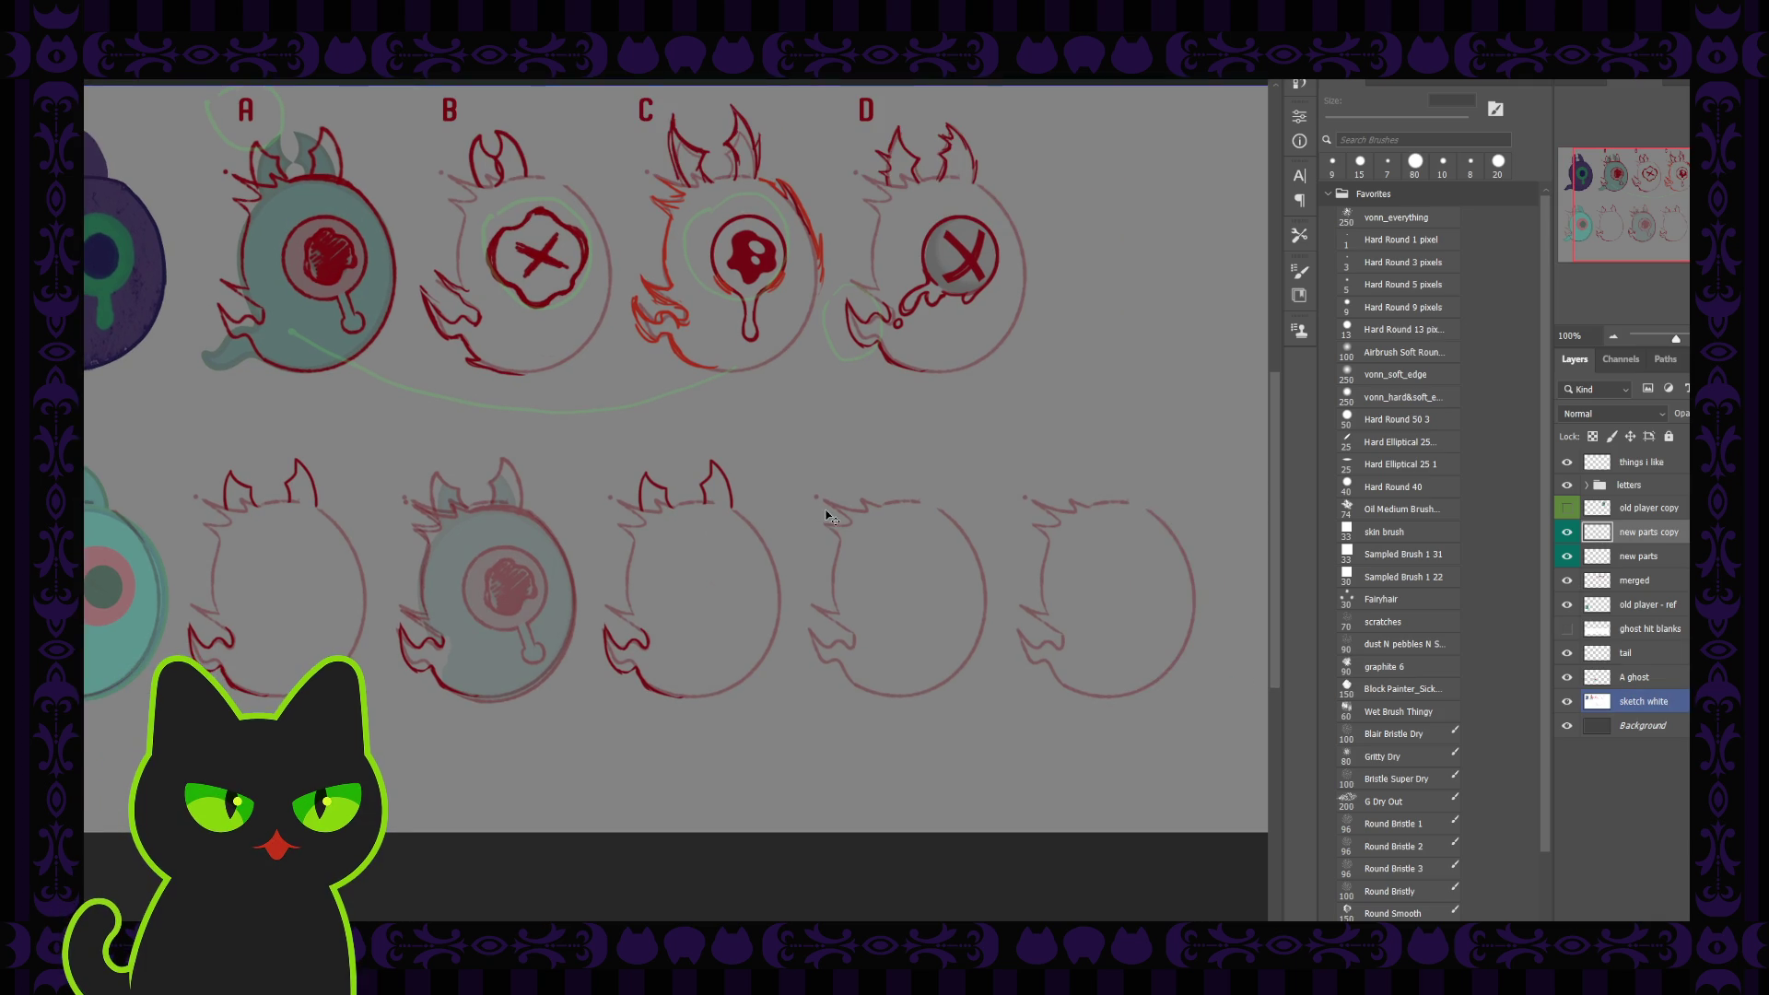
click(733, 500)
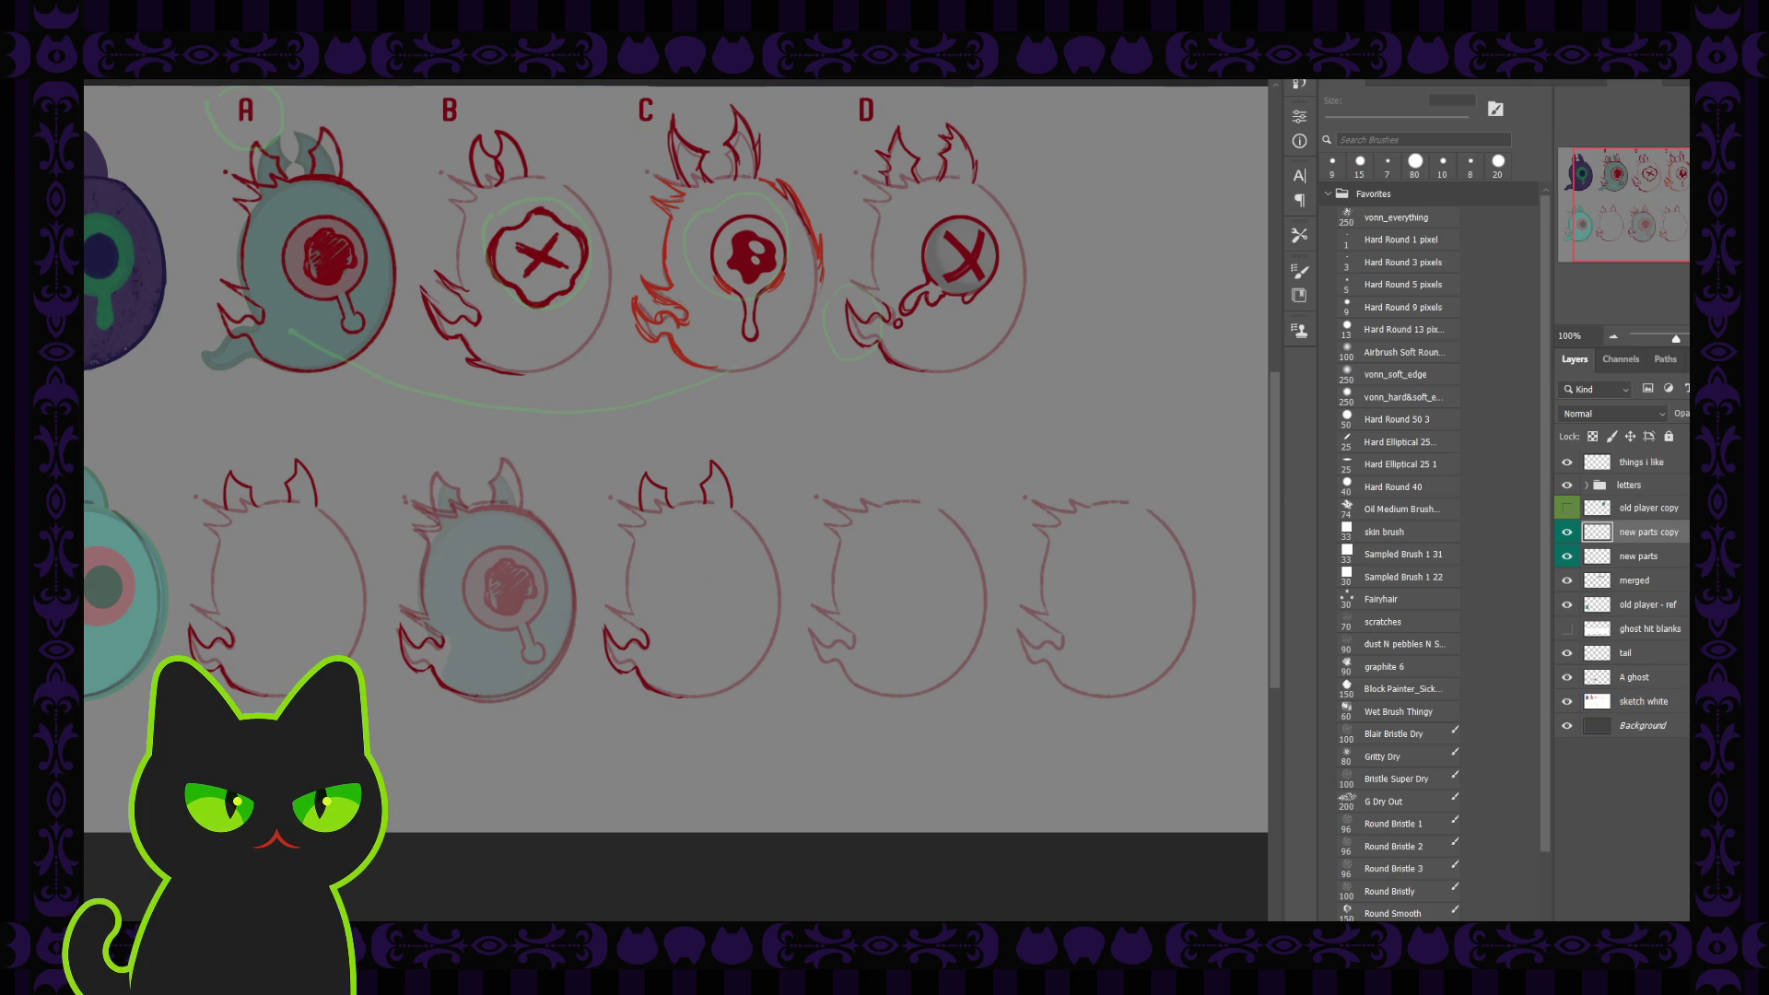
key(0)
key(ctrl+j)
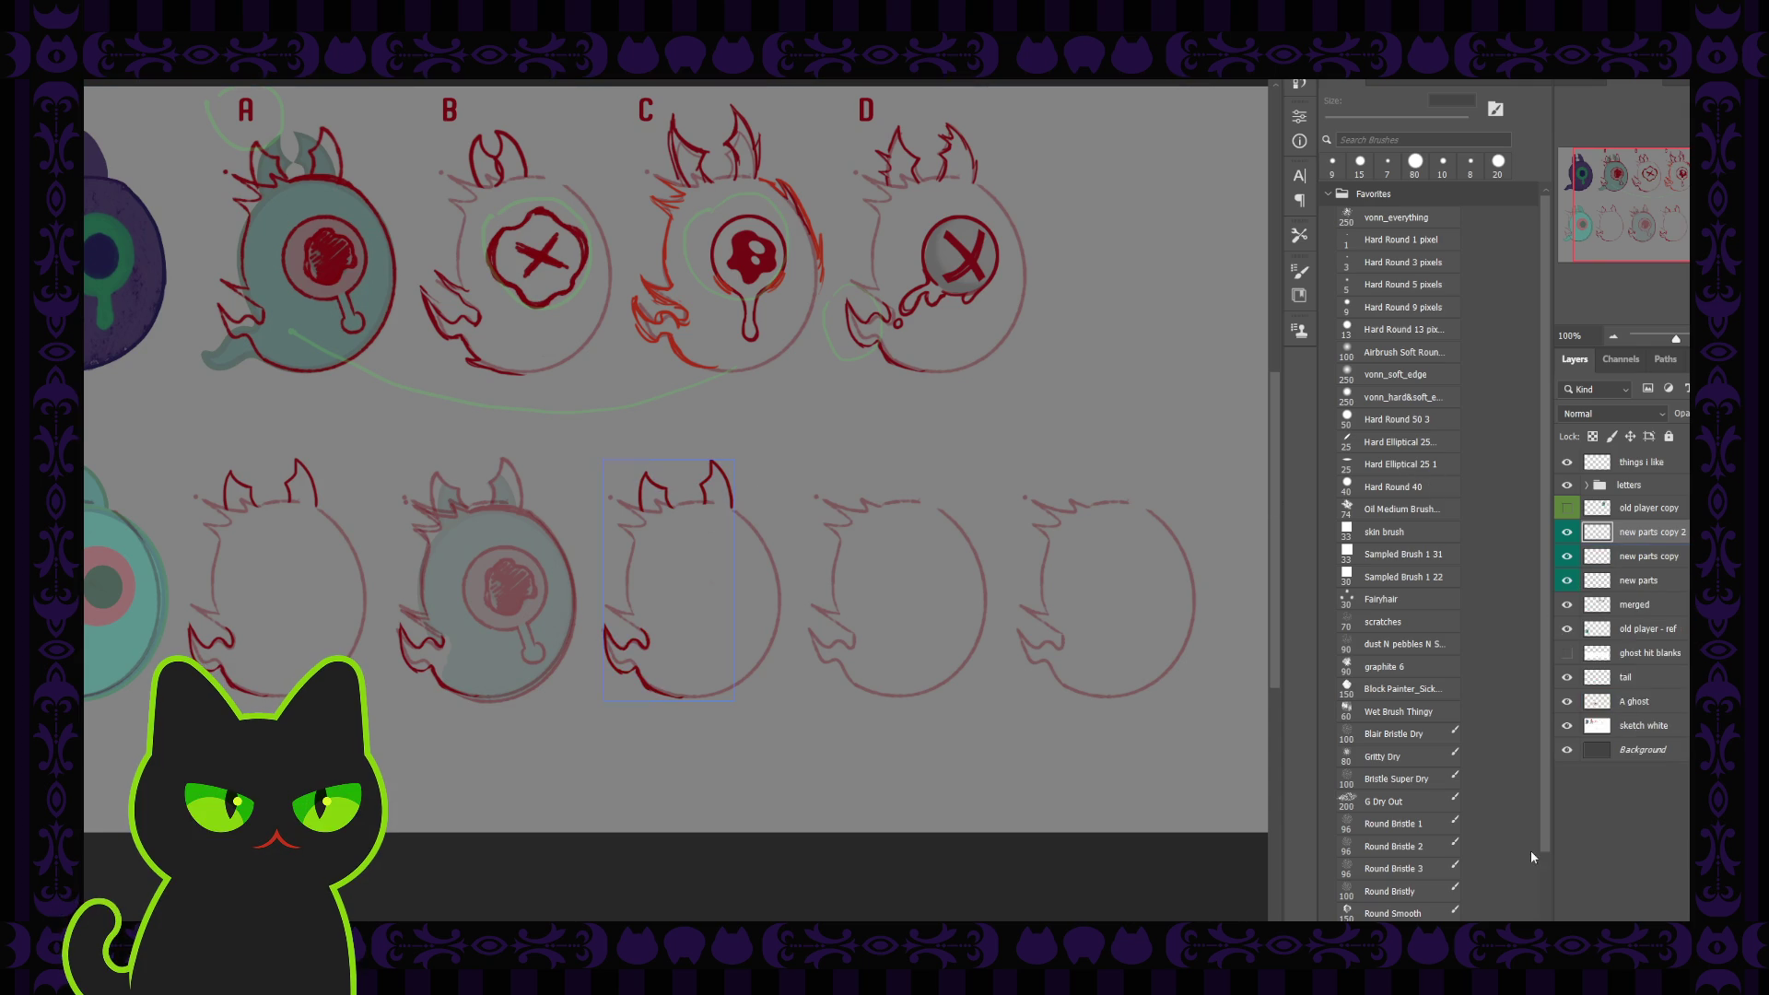
click(954, 672)
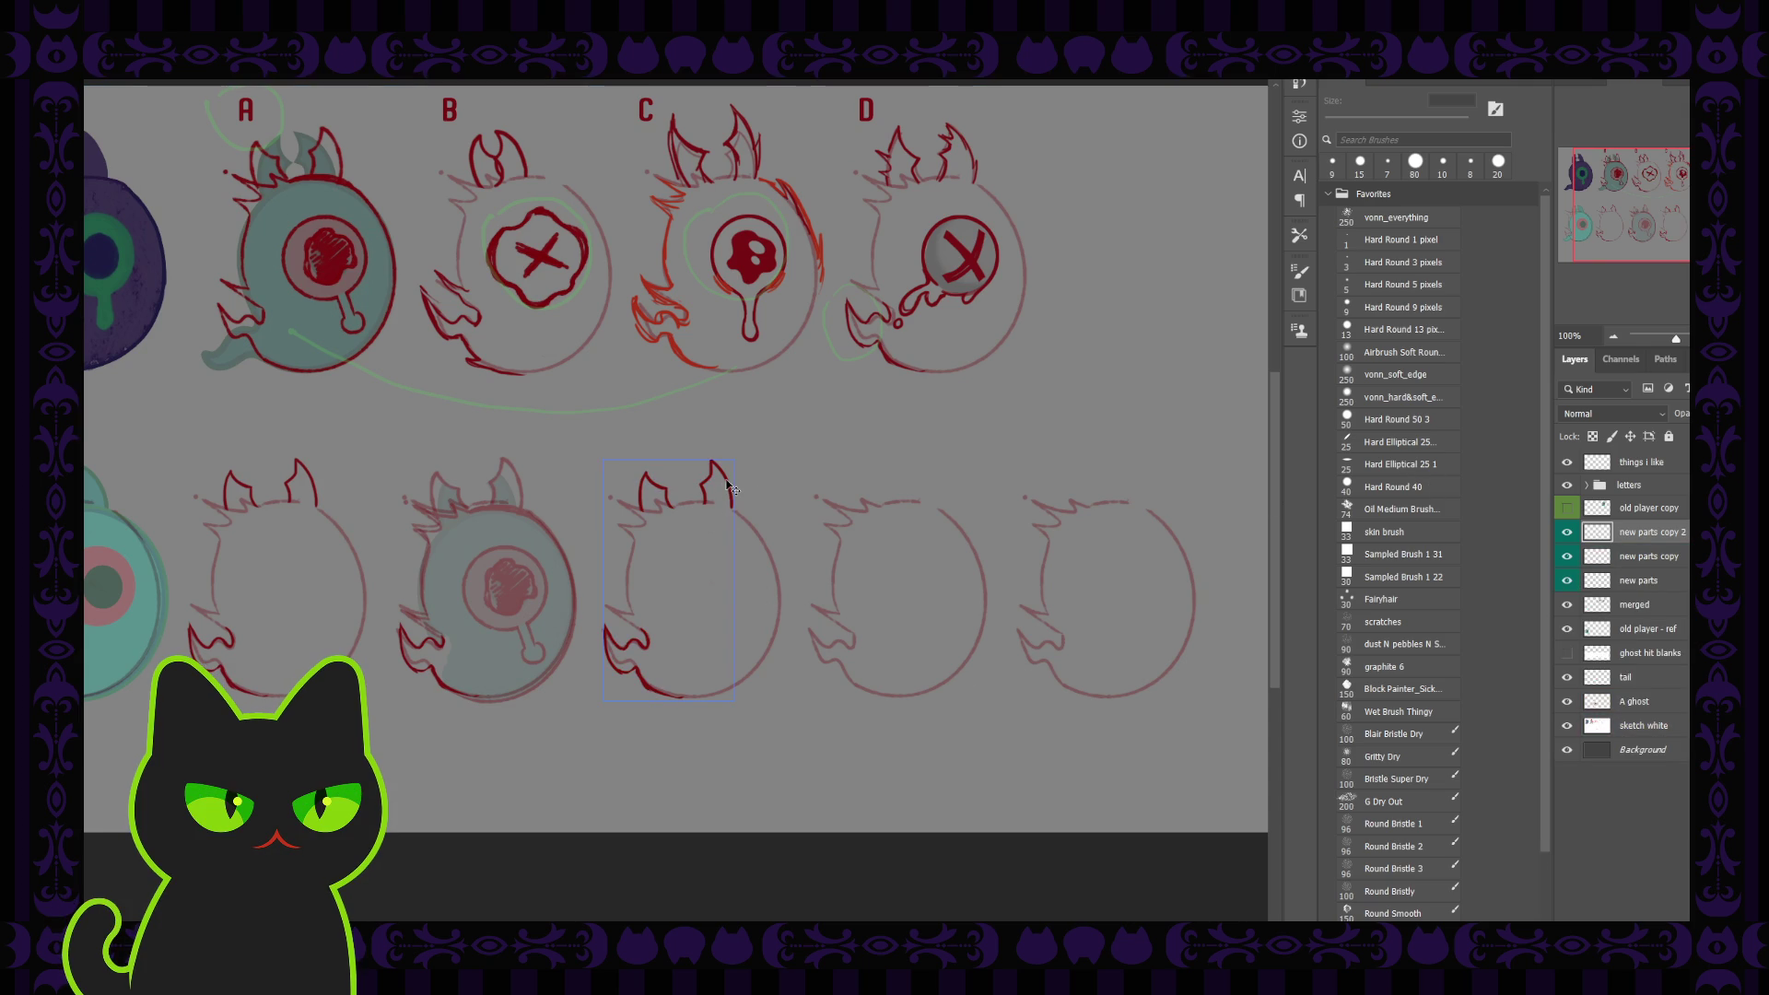
drag(728, 486, 929, 480)
Duplicate the horns again and place the copy on the last blank ghost
click(1646, 530)
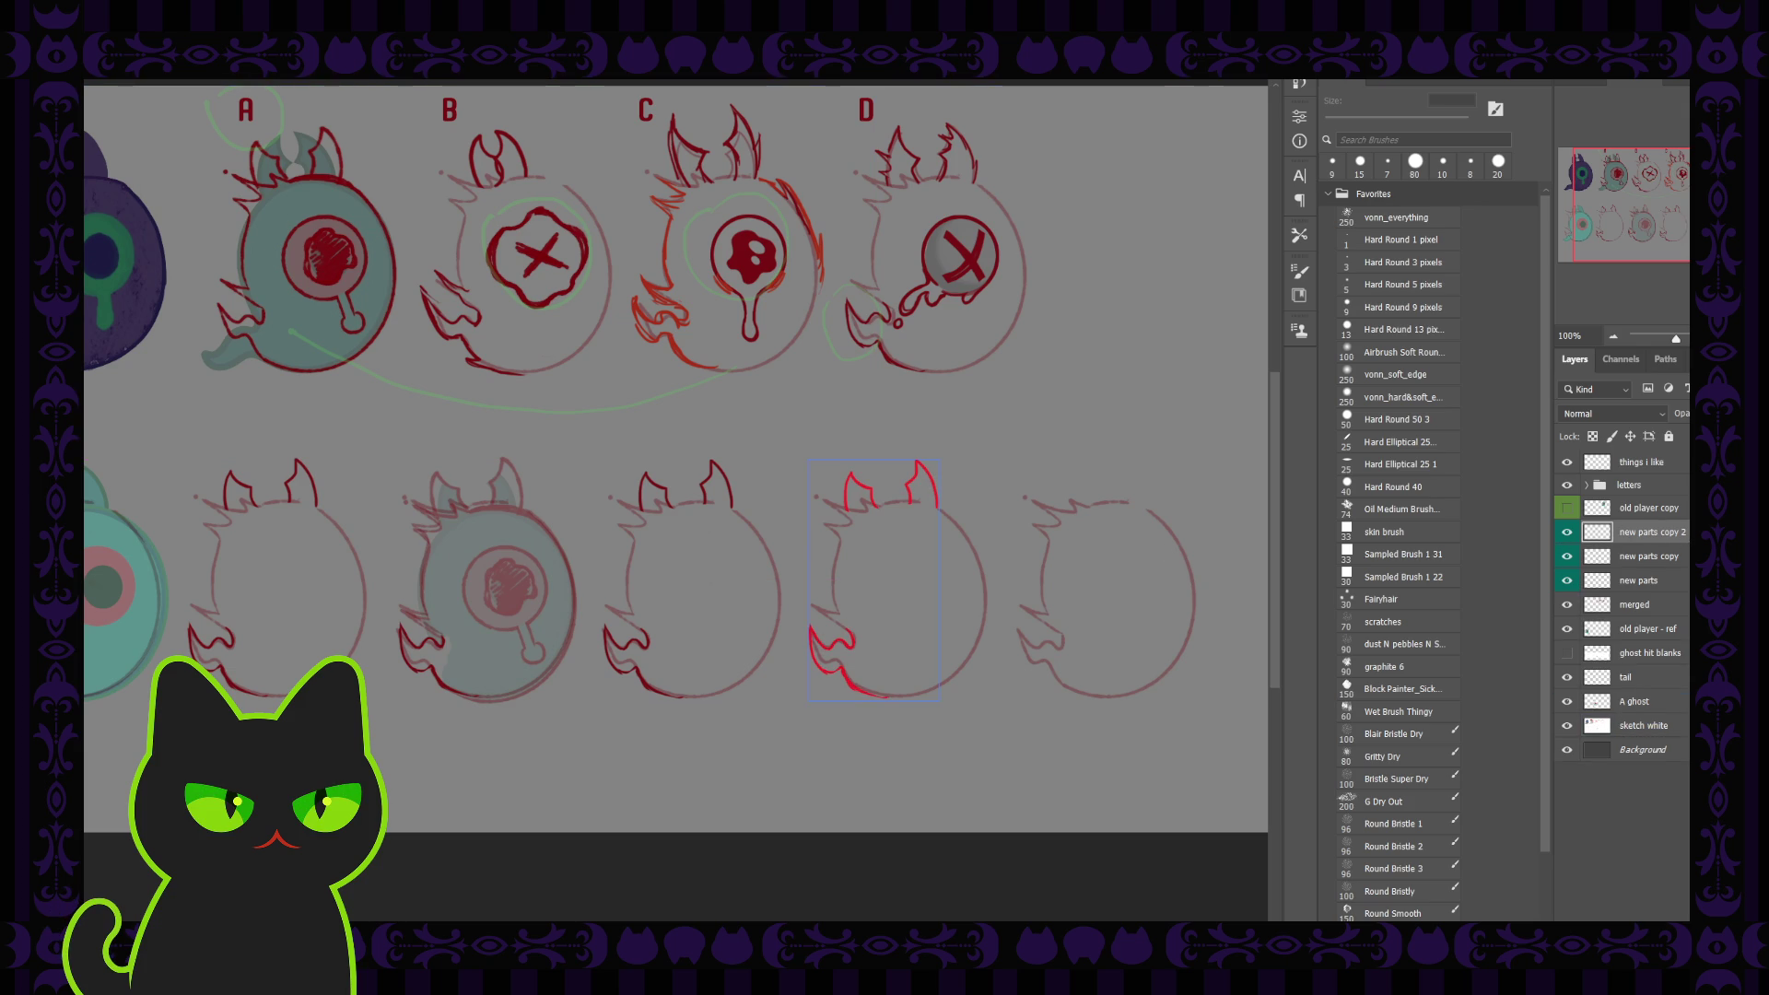
key(ctrl+j)
click(932, 463)
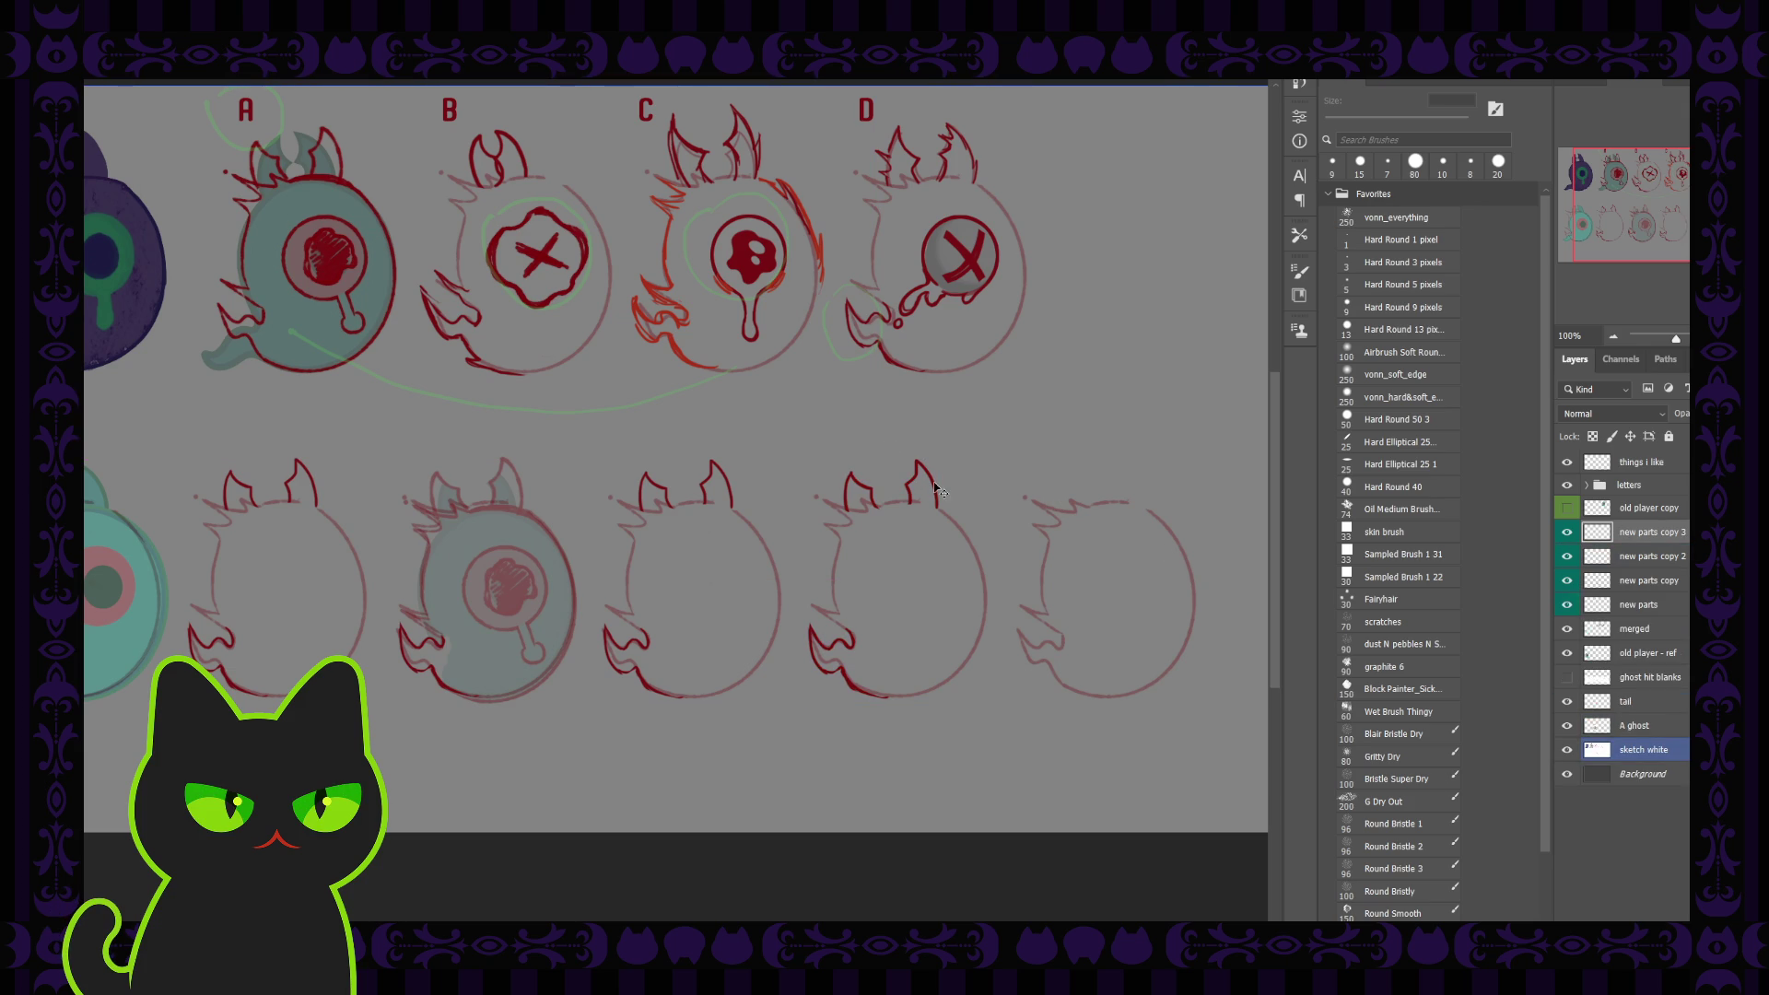
drag(935, 484, 1143, 491)
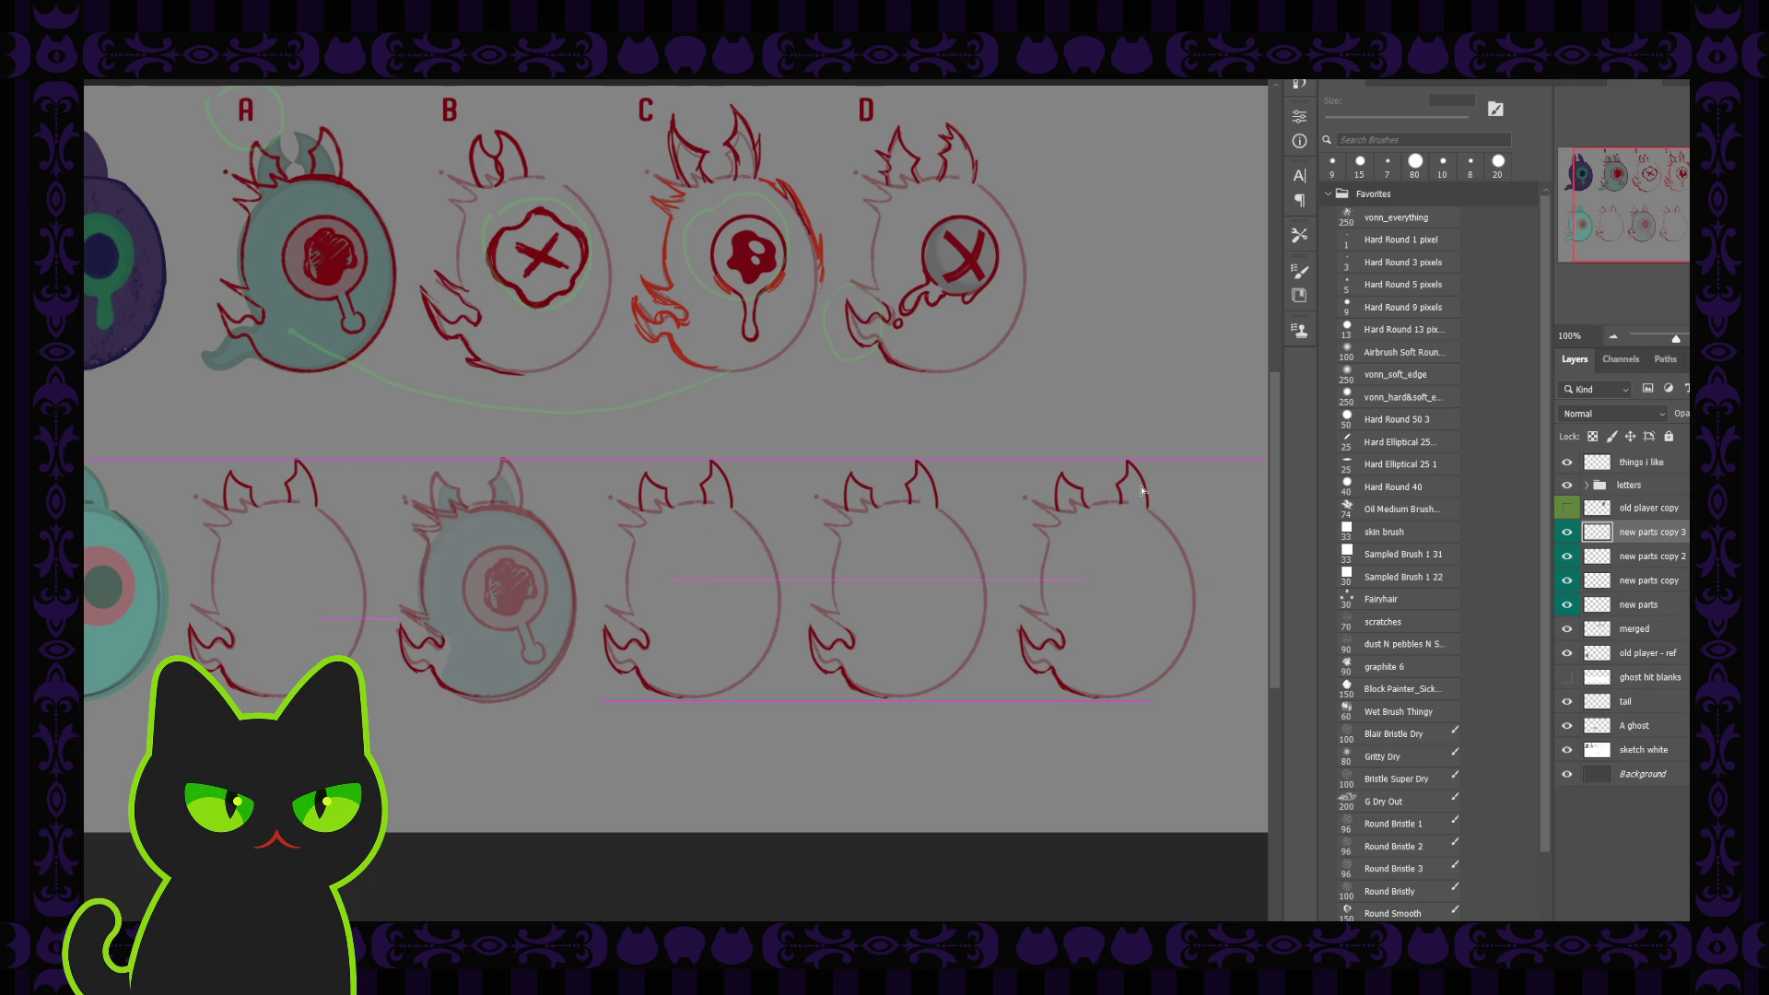
click(1668, 581)
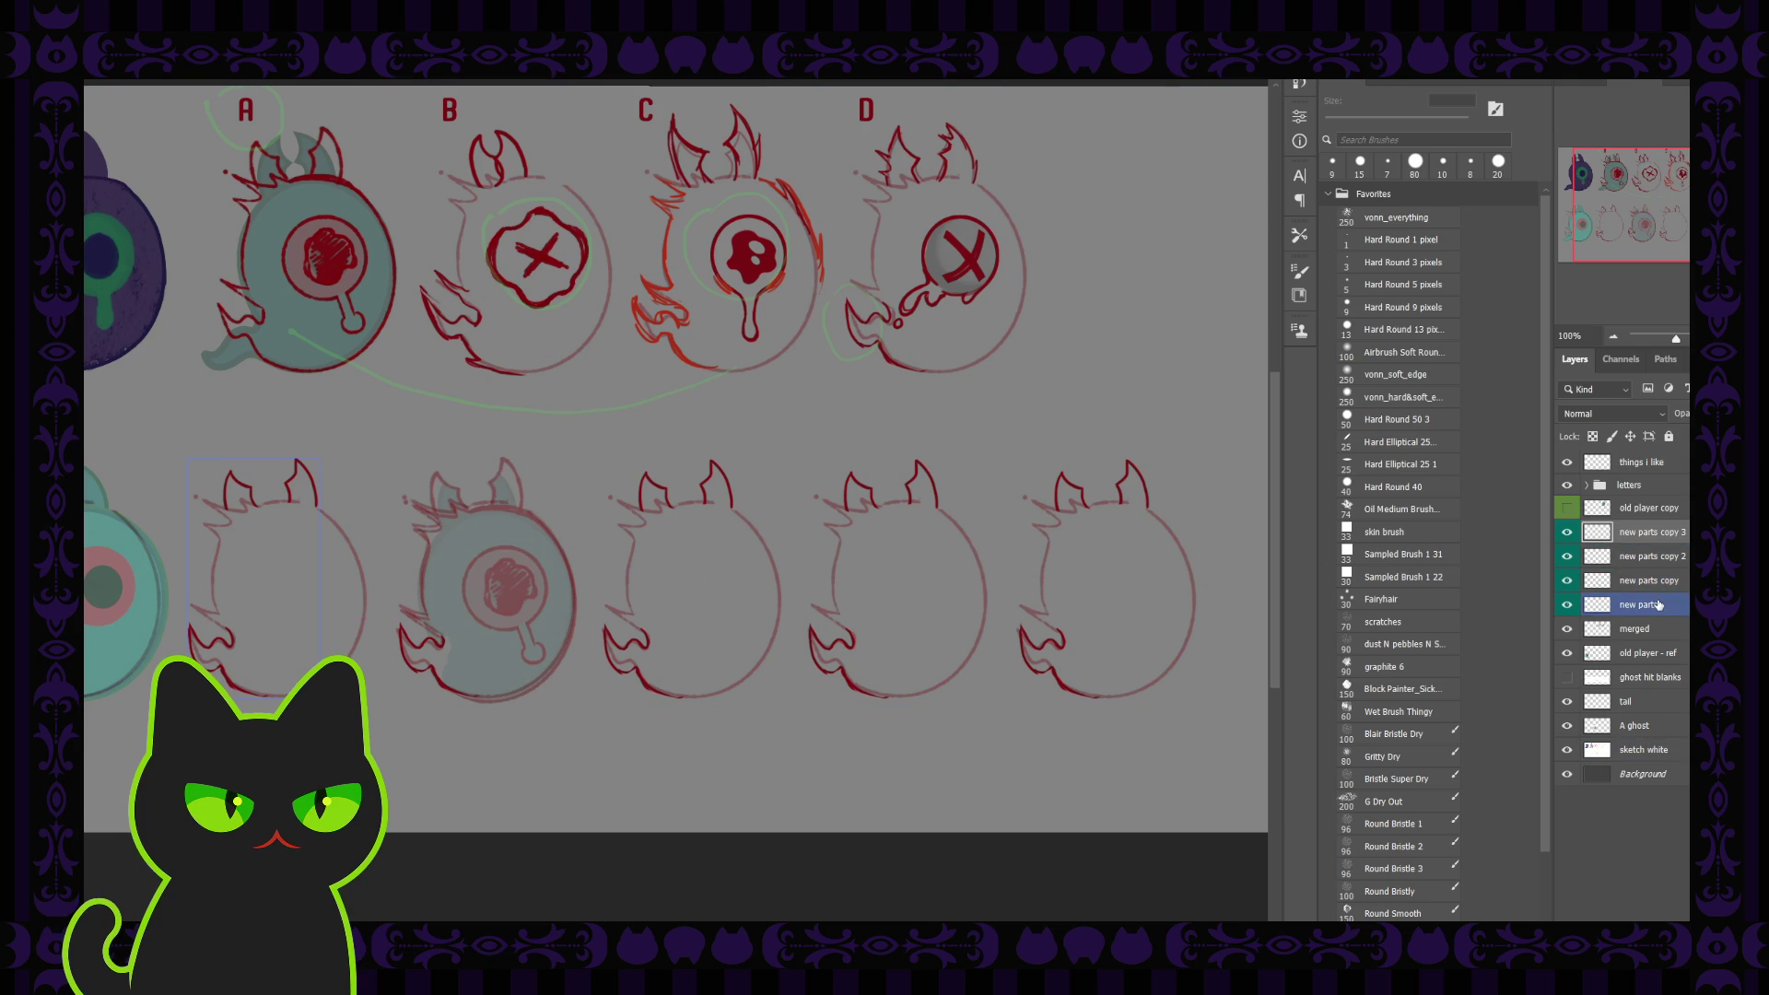
Merge the horn copies into one layer named new parts
key(ctrl+e)
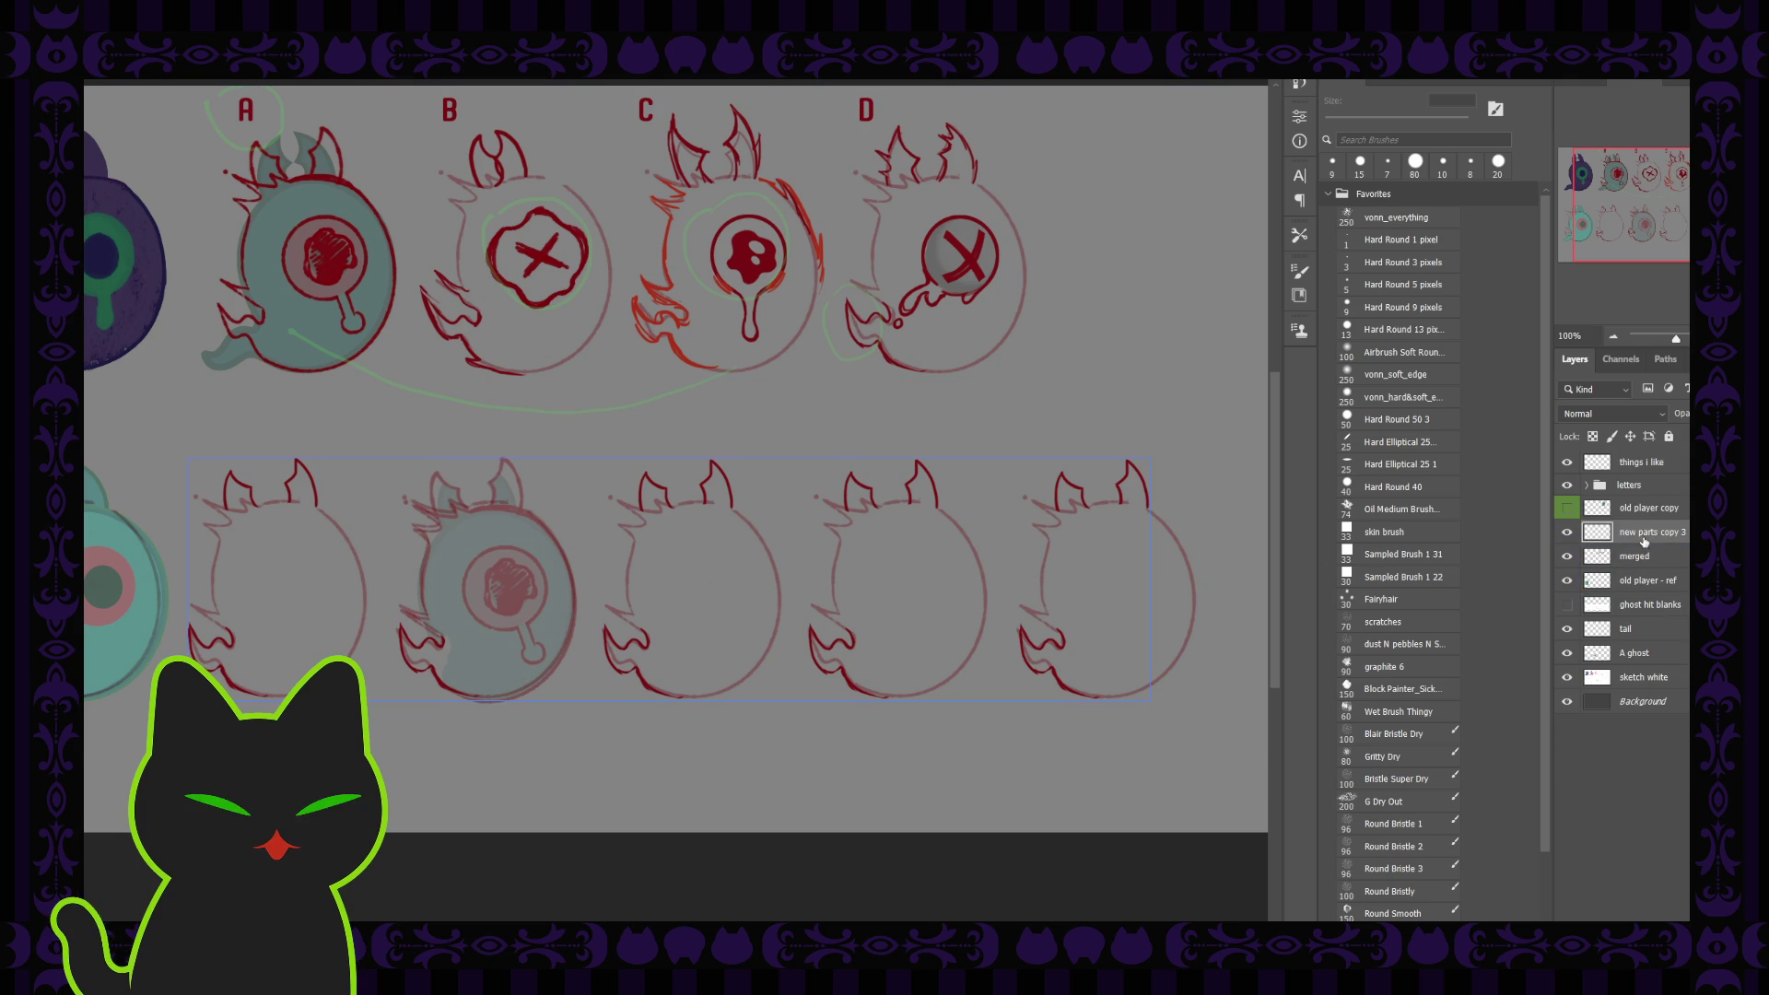
click(1650, 580)
click(1650, 533)
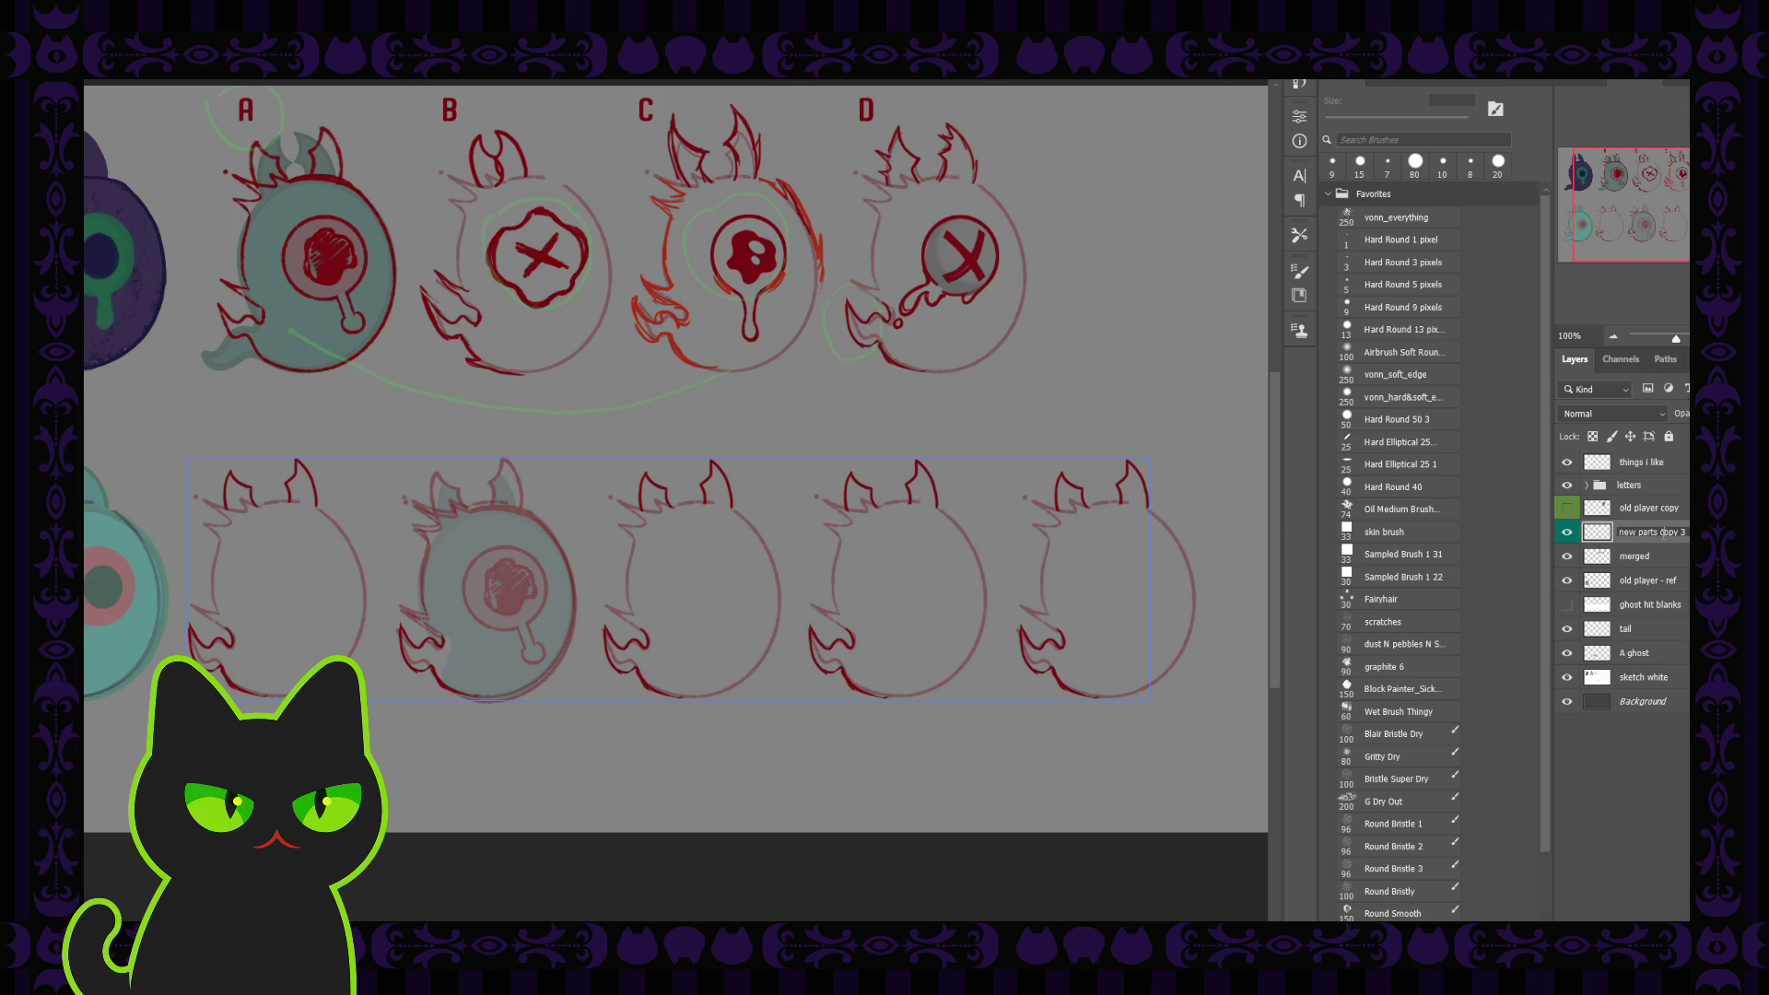
double_click(1650, 532)
key(BackSpace)
key(Return)
click(1053, 557)
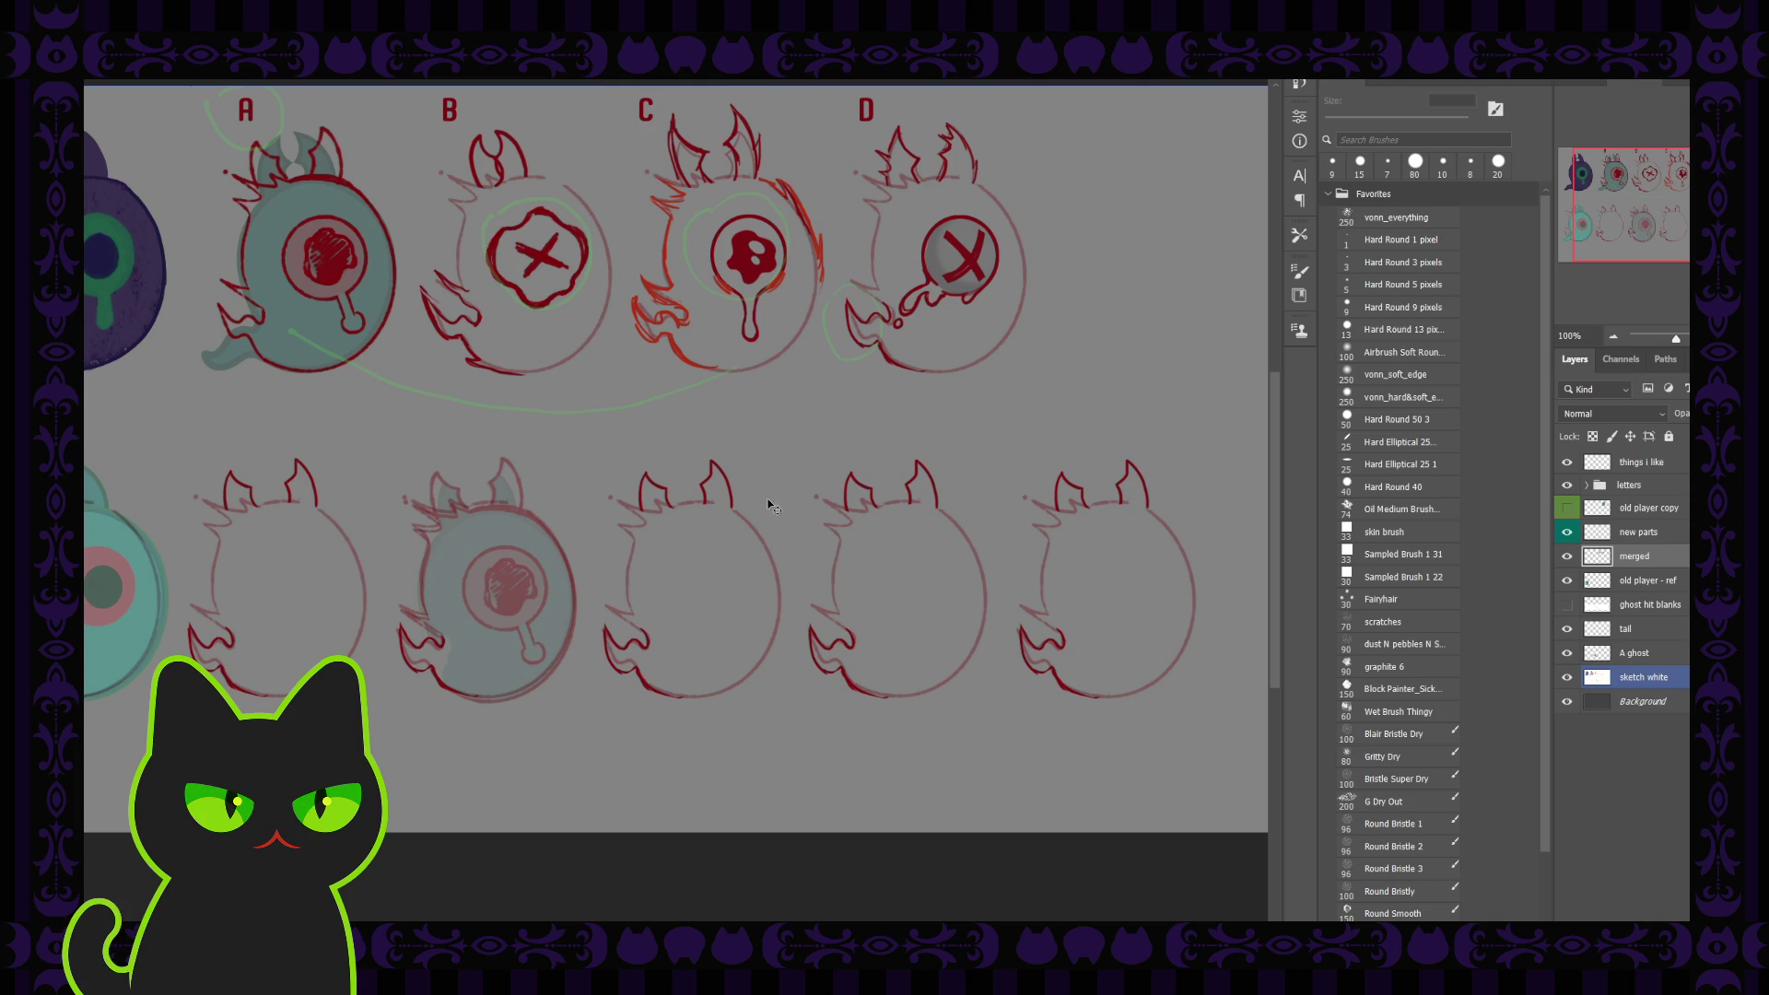
Show the teal 'old player copy' layer over ghost D and lock its transparent pixels
drag(604, 483, 789, 488)
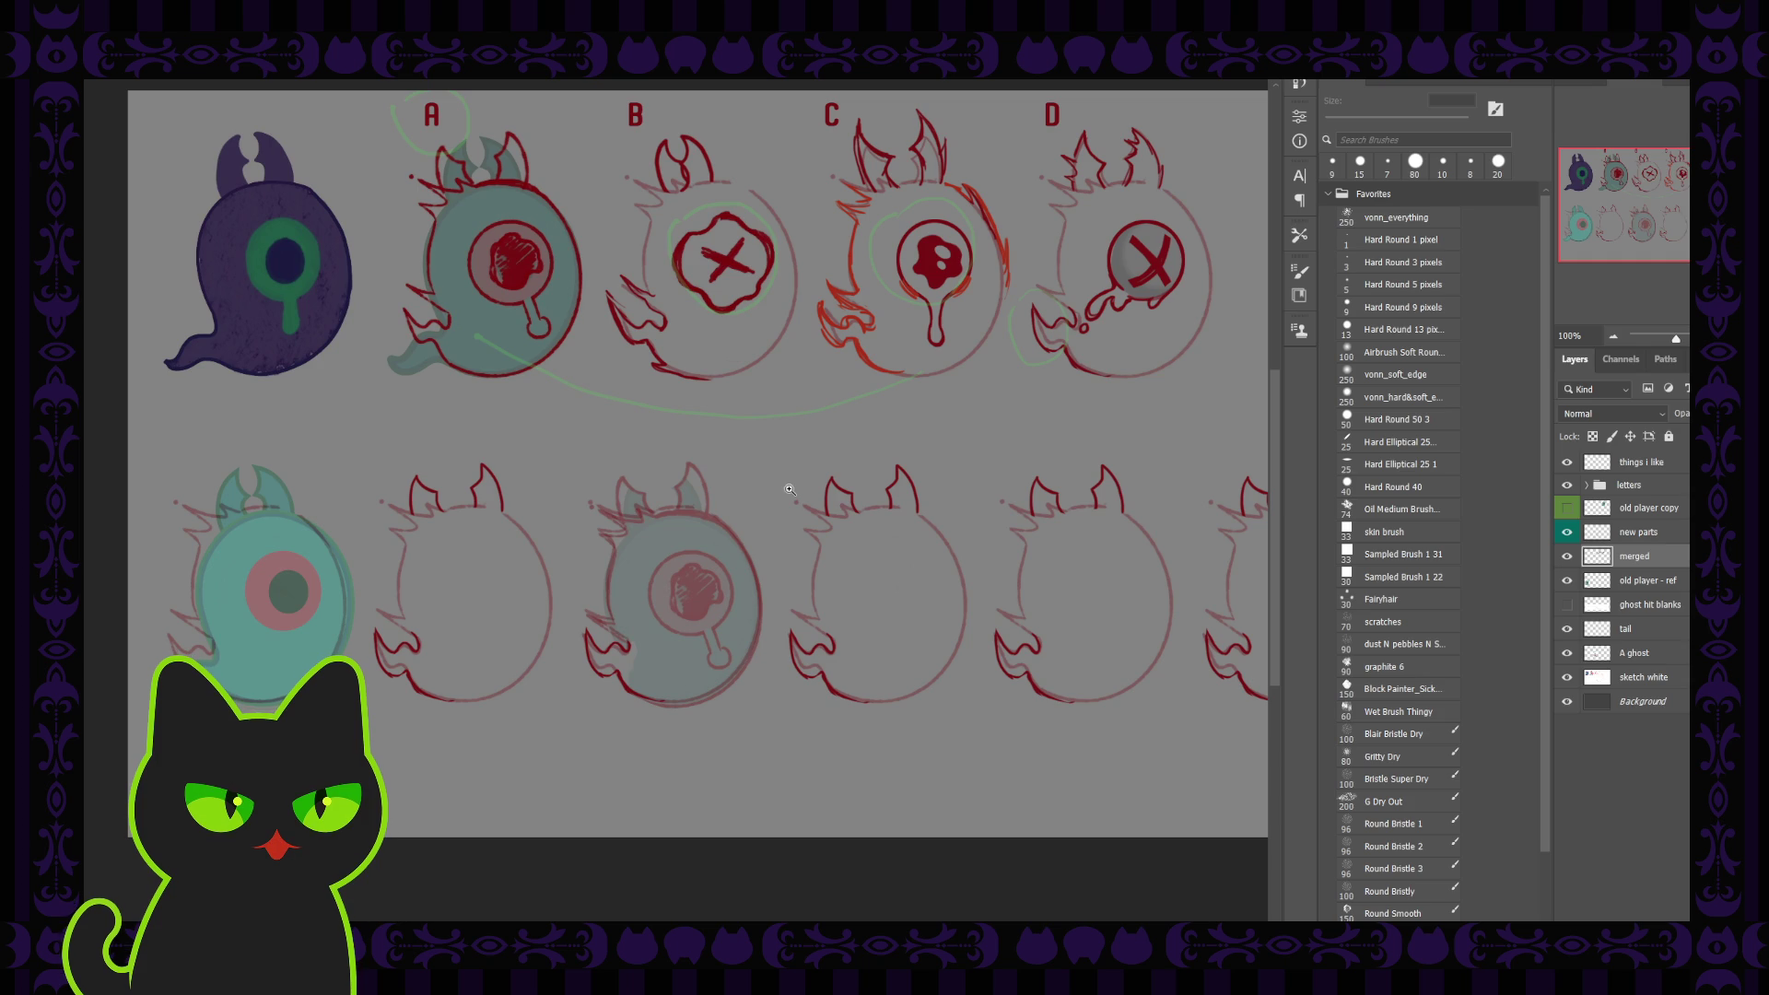
click(1630, 517)
click(1566, 509)
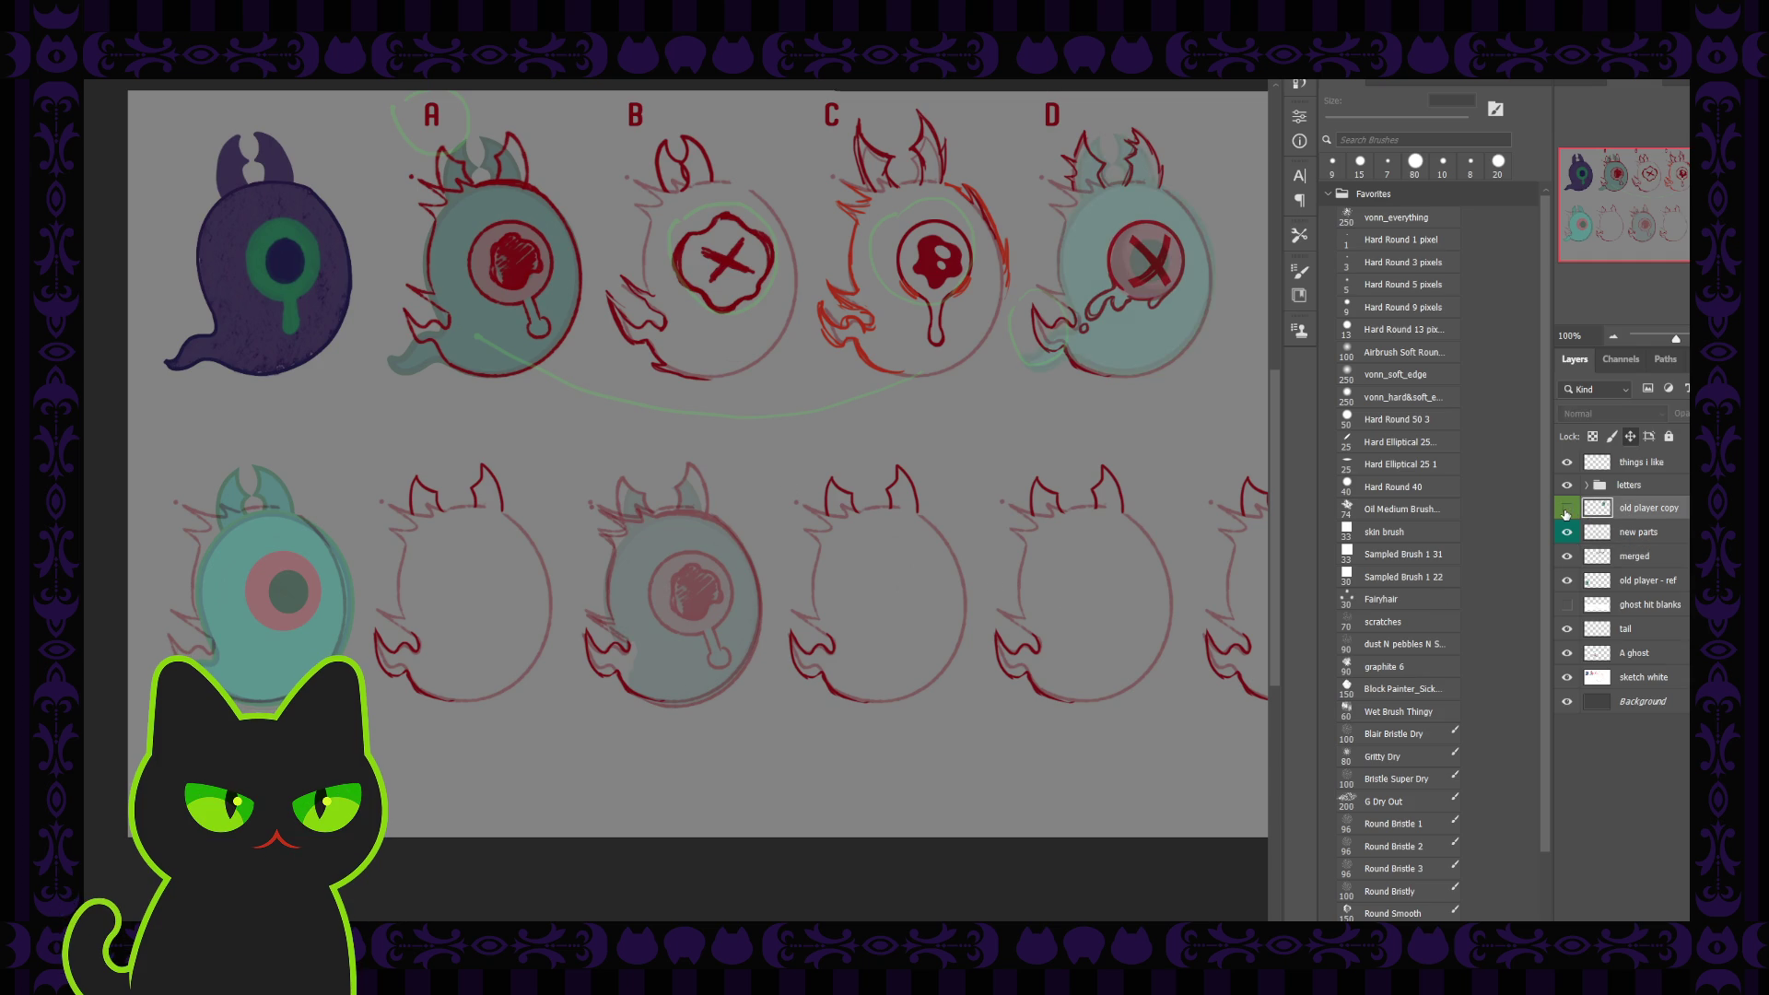
click(1566, 510)
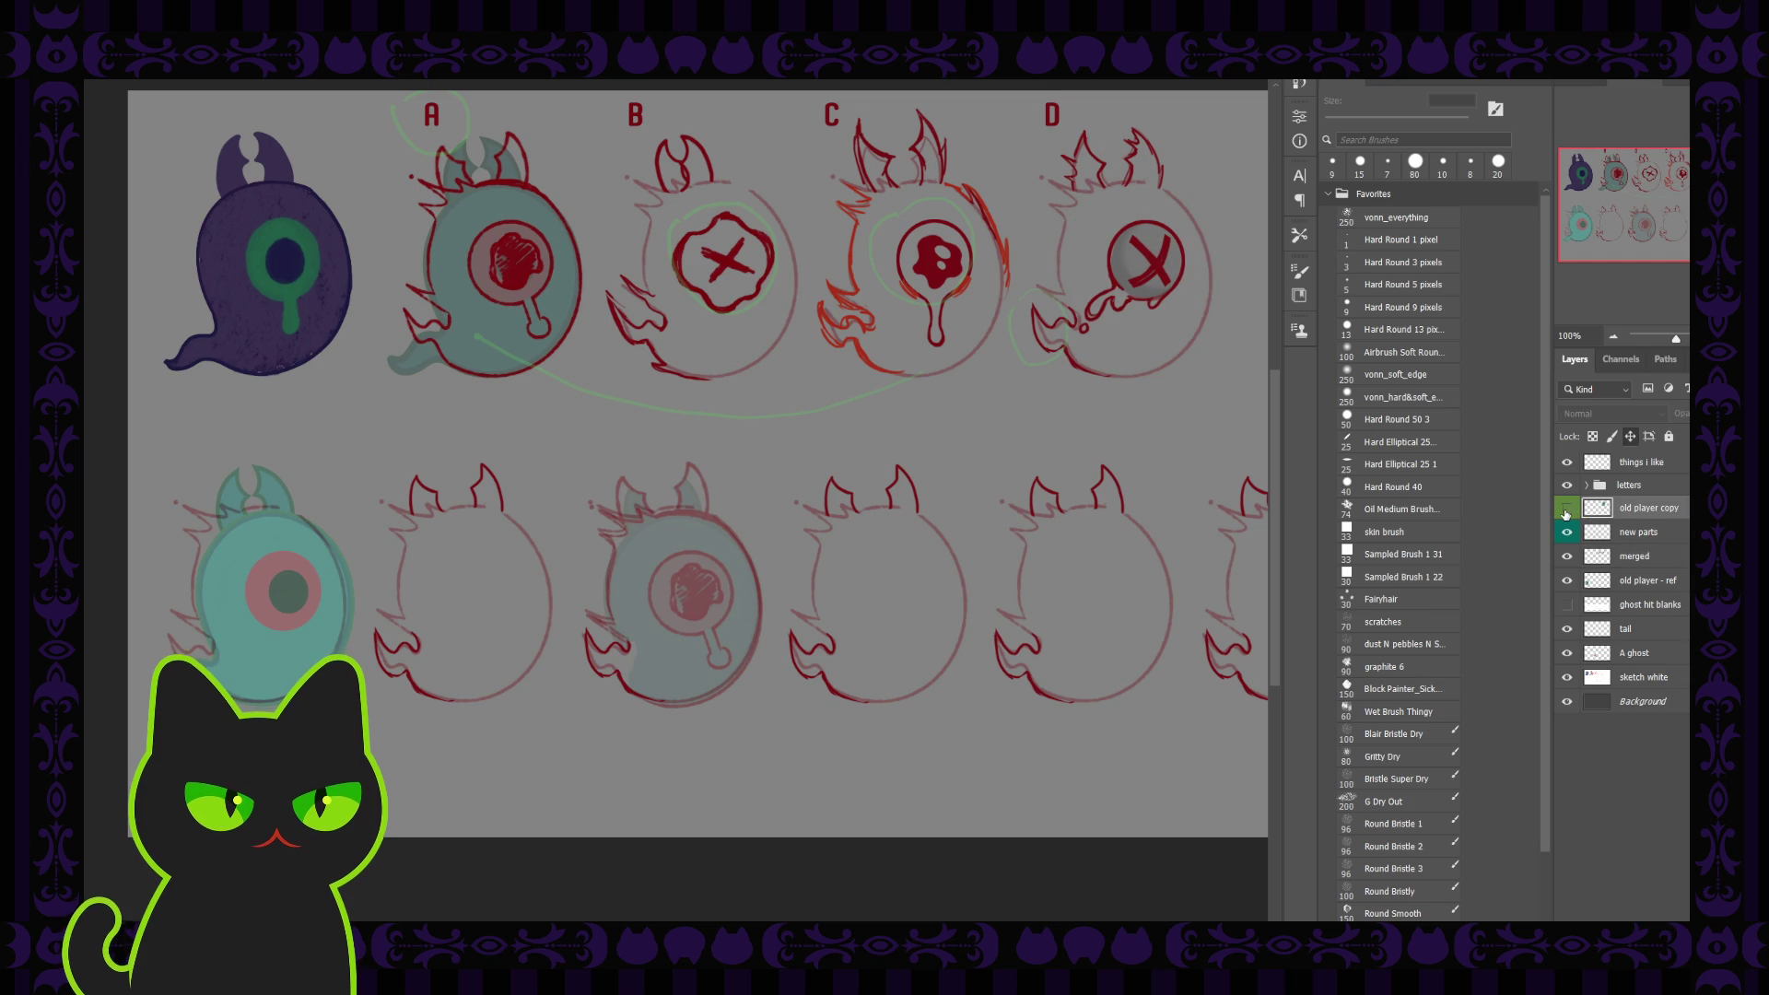
click(1567, 510)
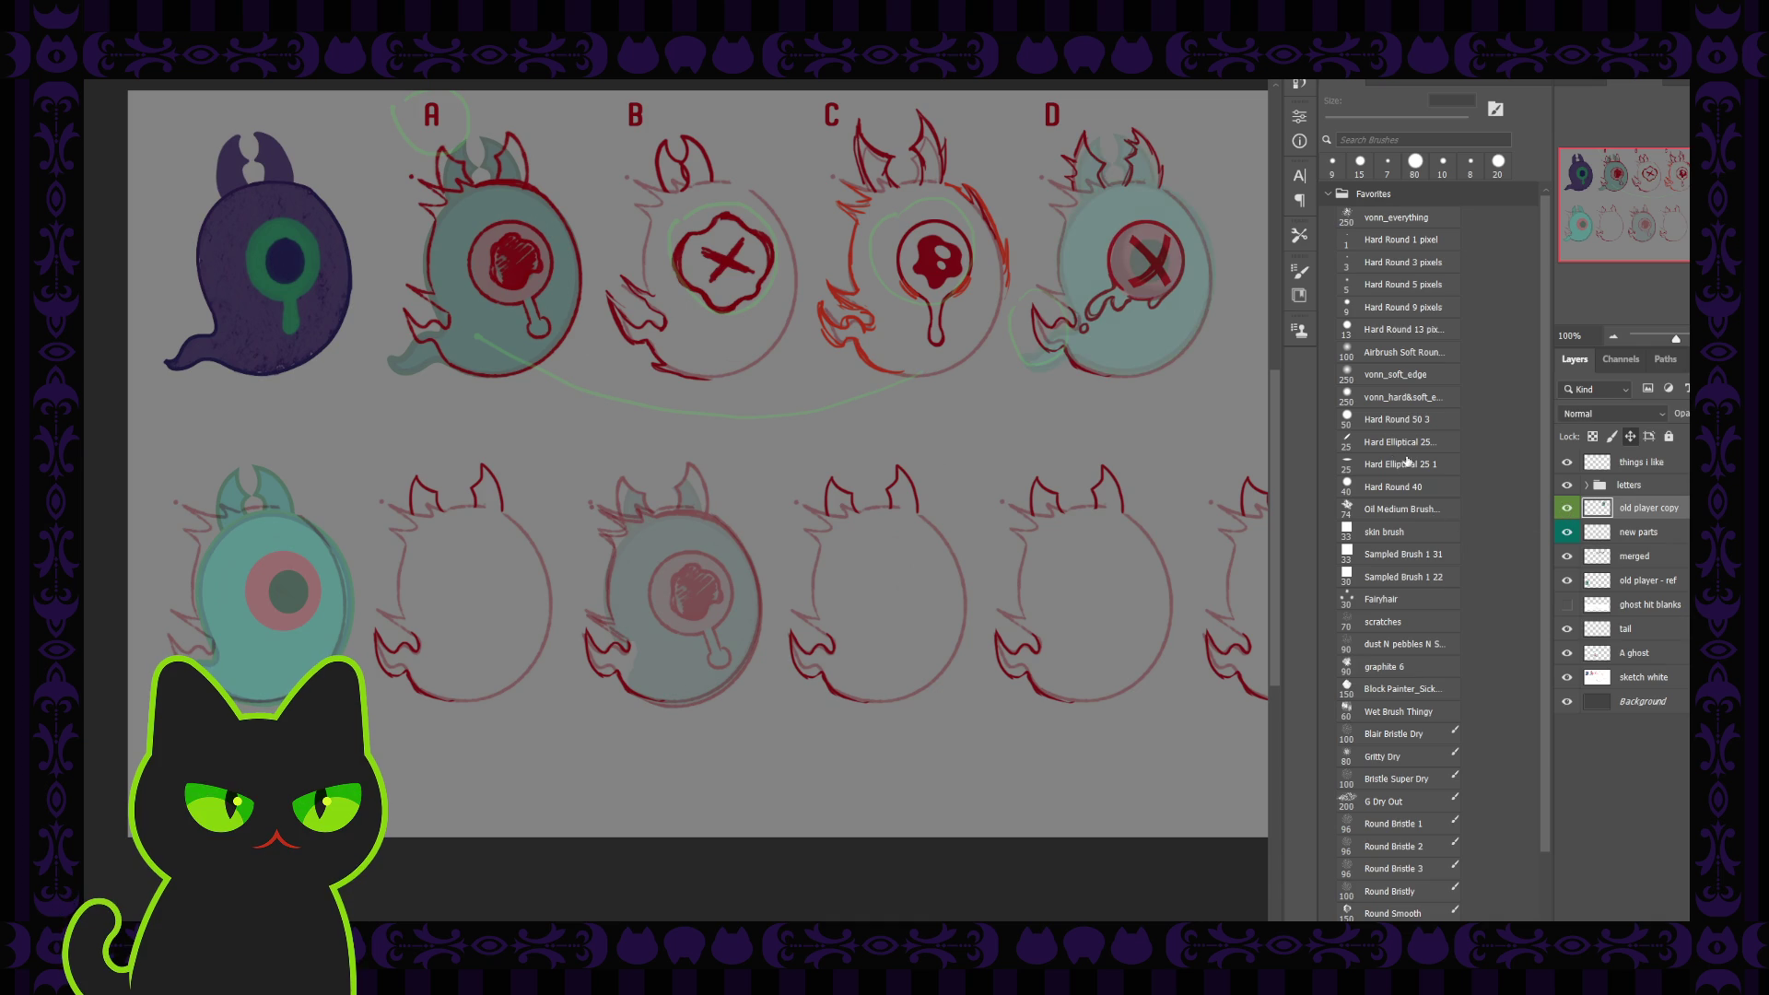
click(1593, 436)
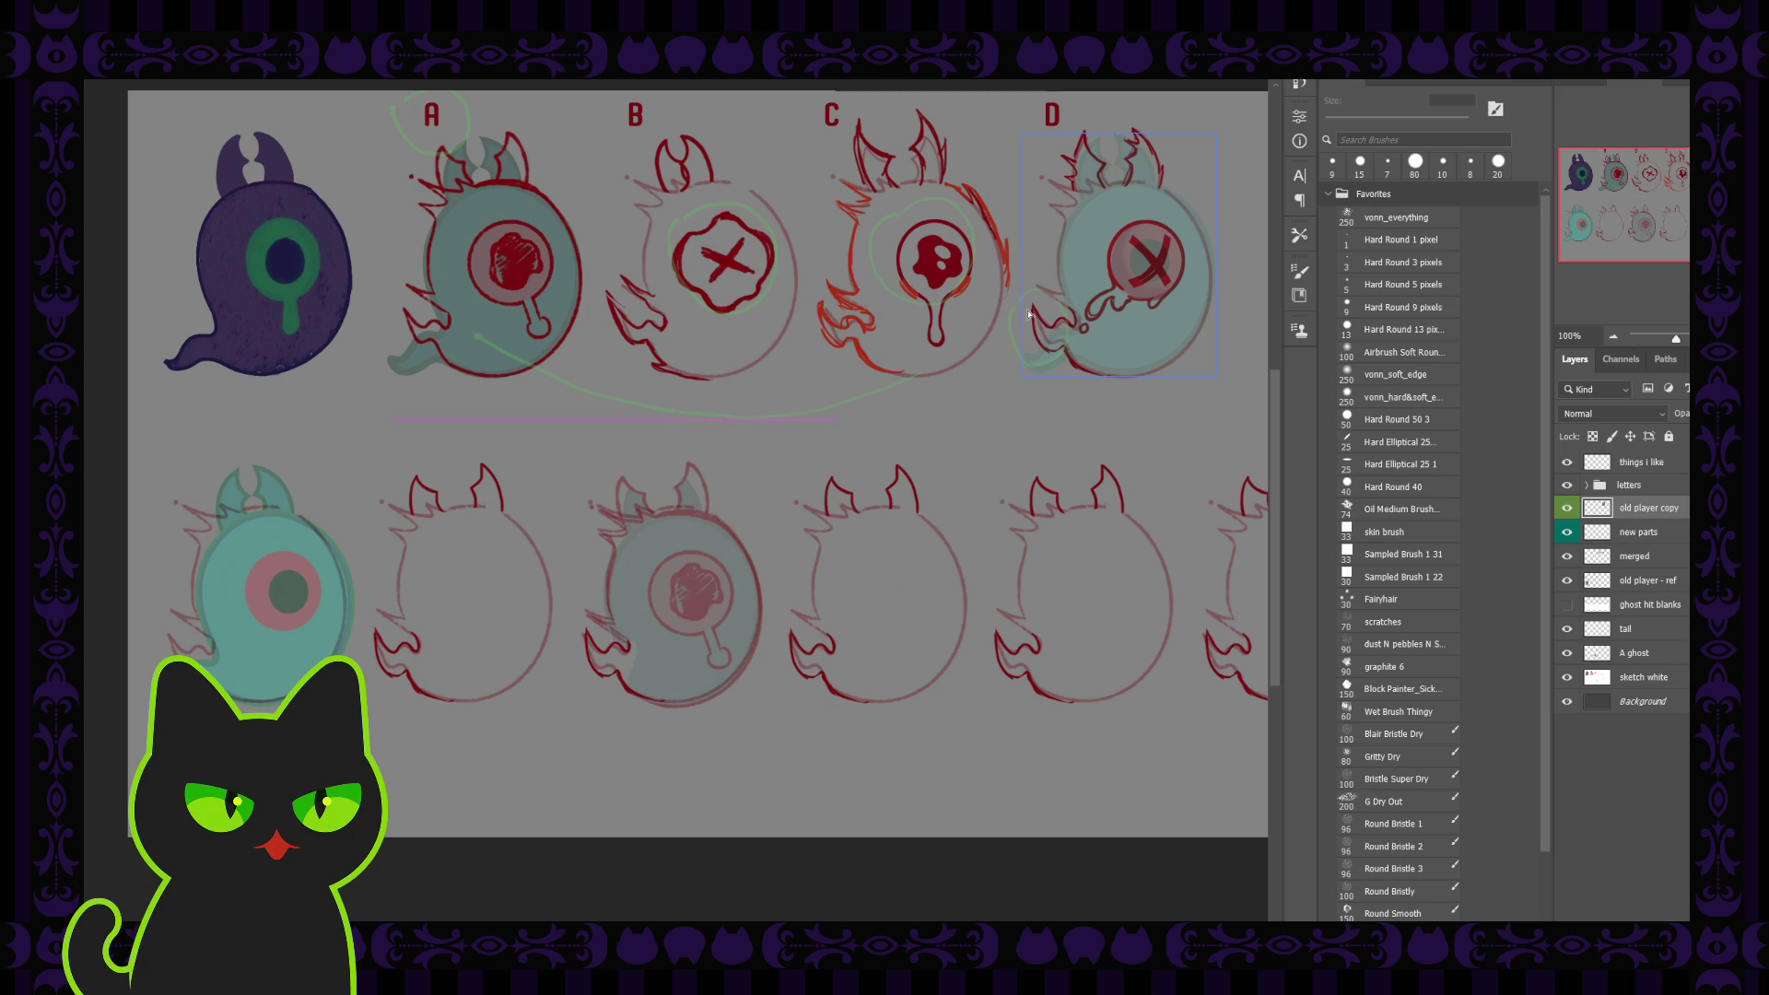
Move the teal fill from ghost D onto the second bottom-row ghost
drag(1116, 218, 453, 545)
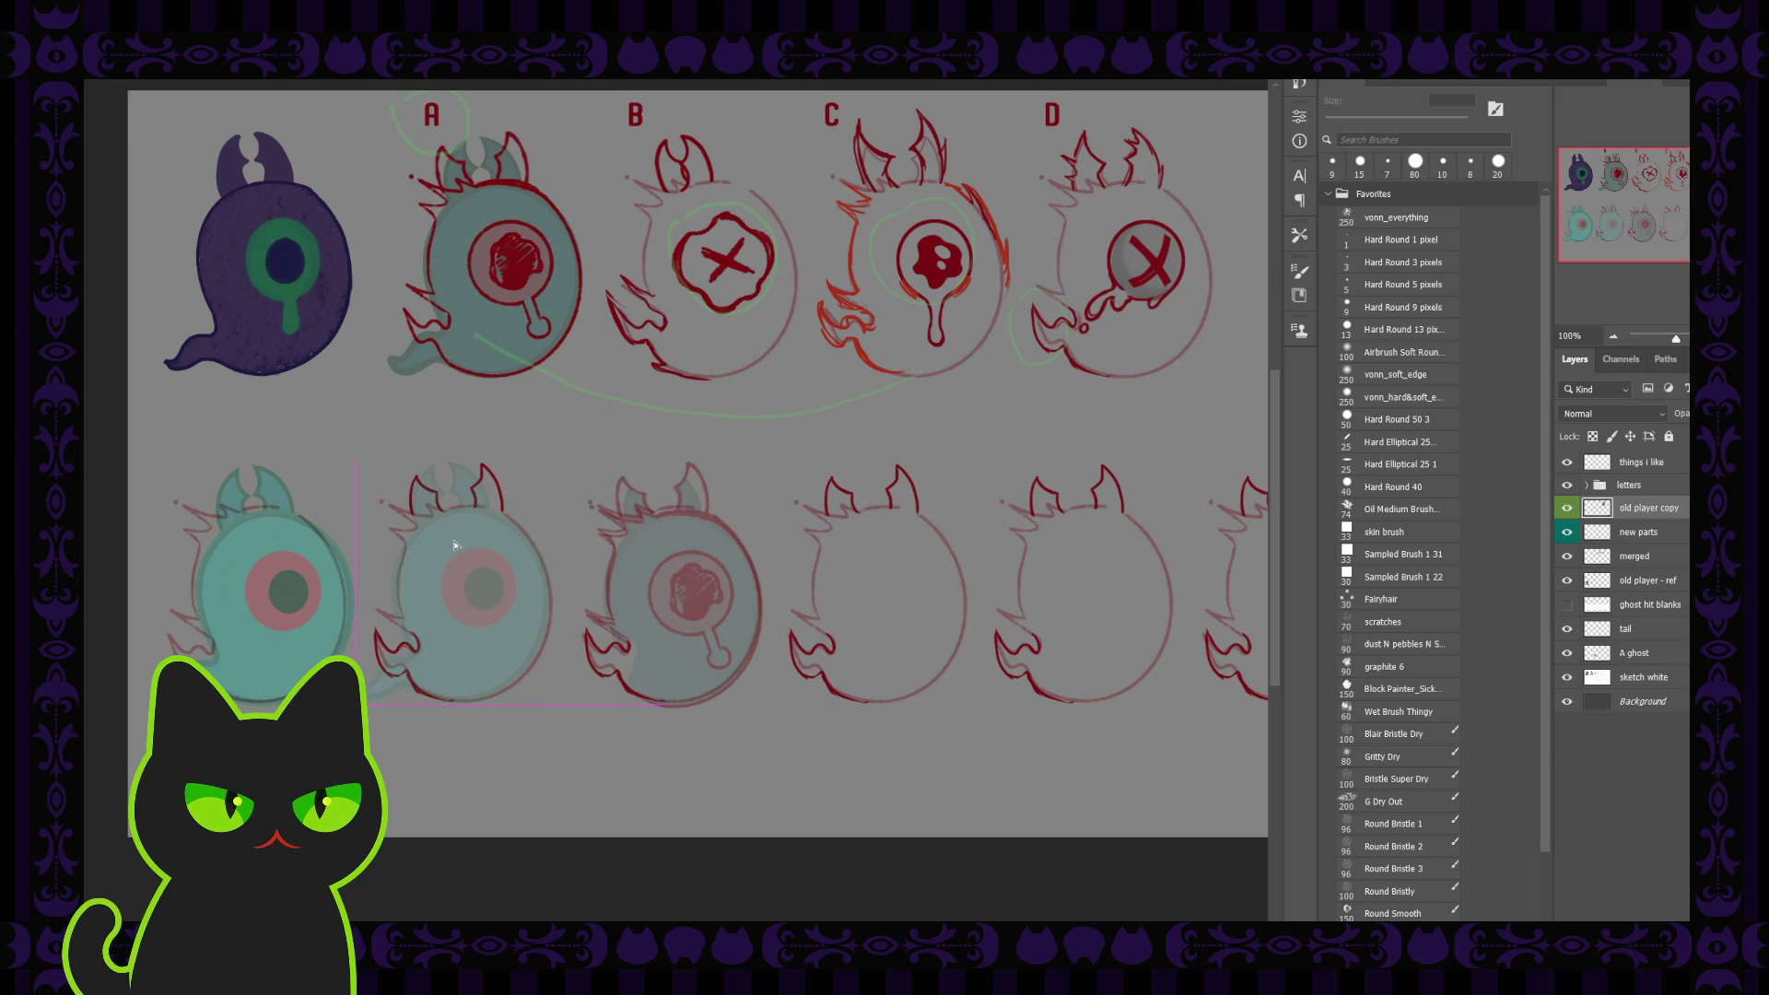
click(527, 478)
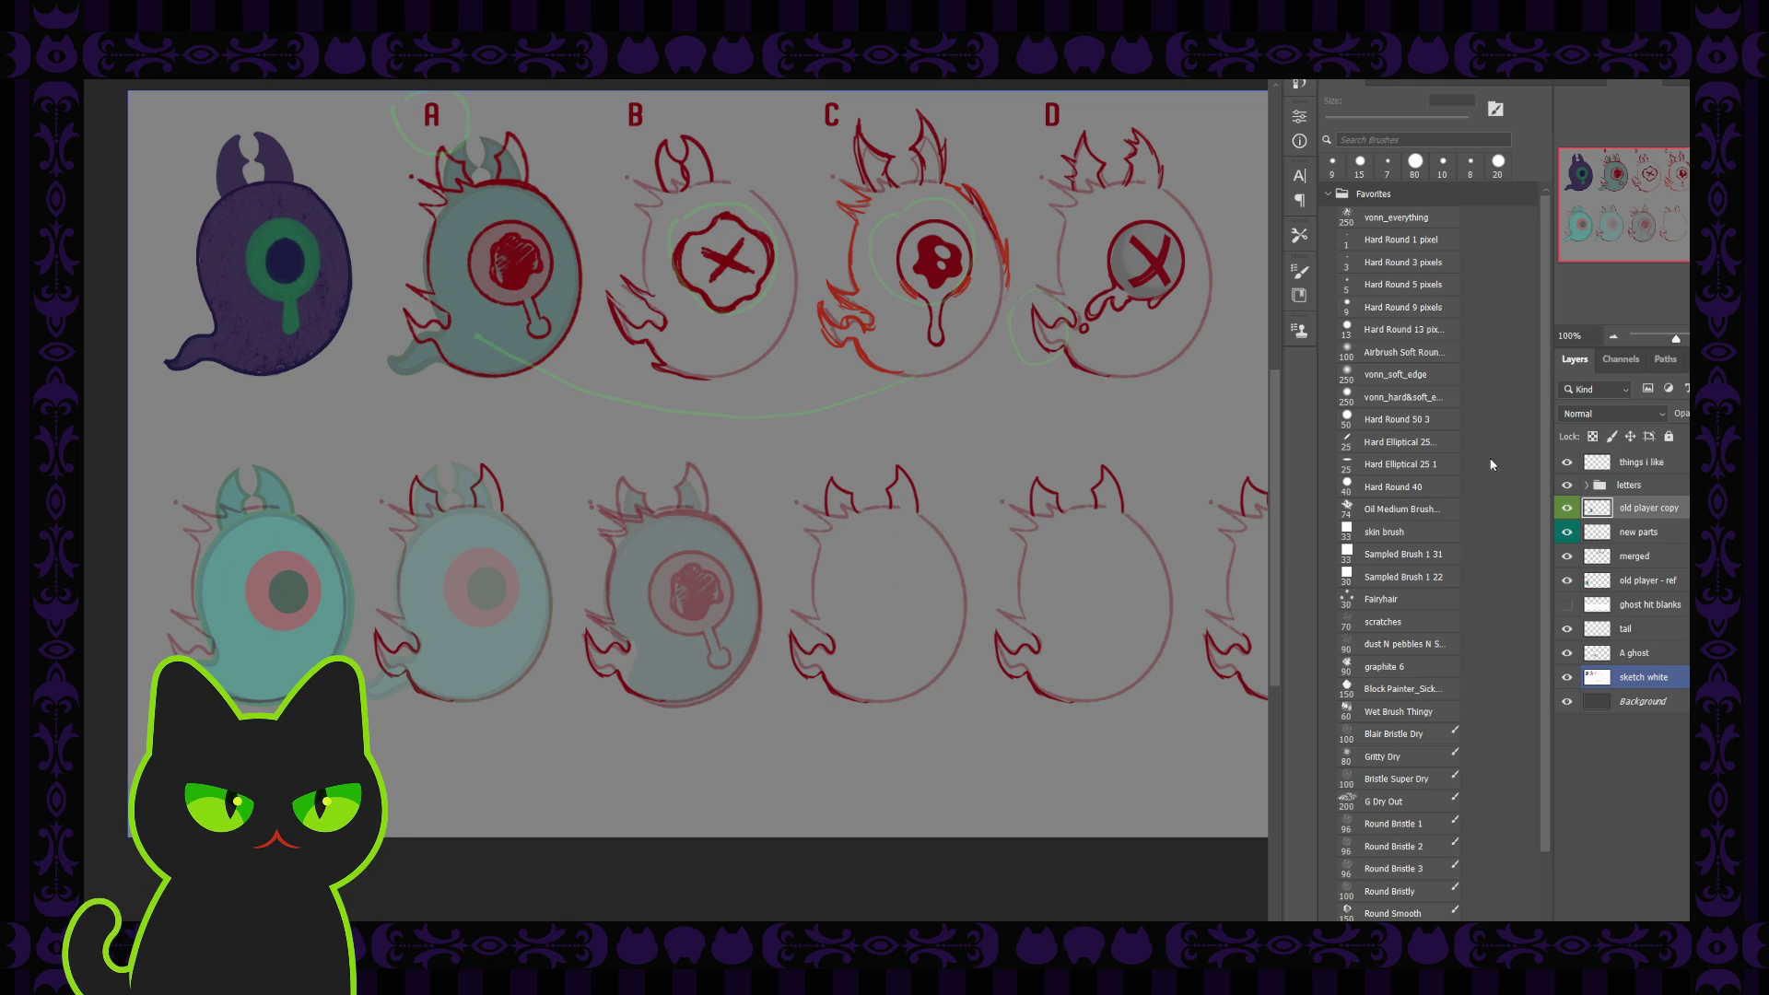
click(1091, 499)
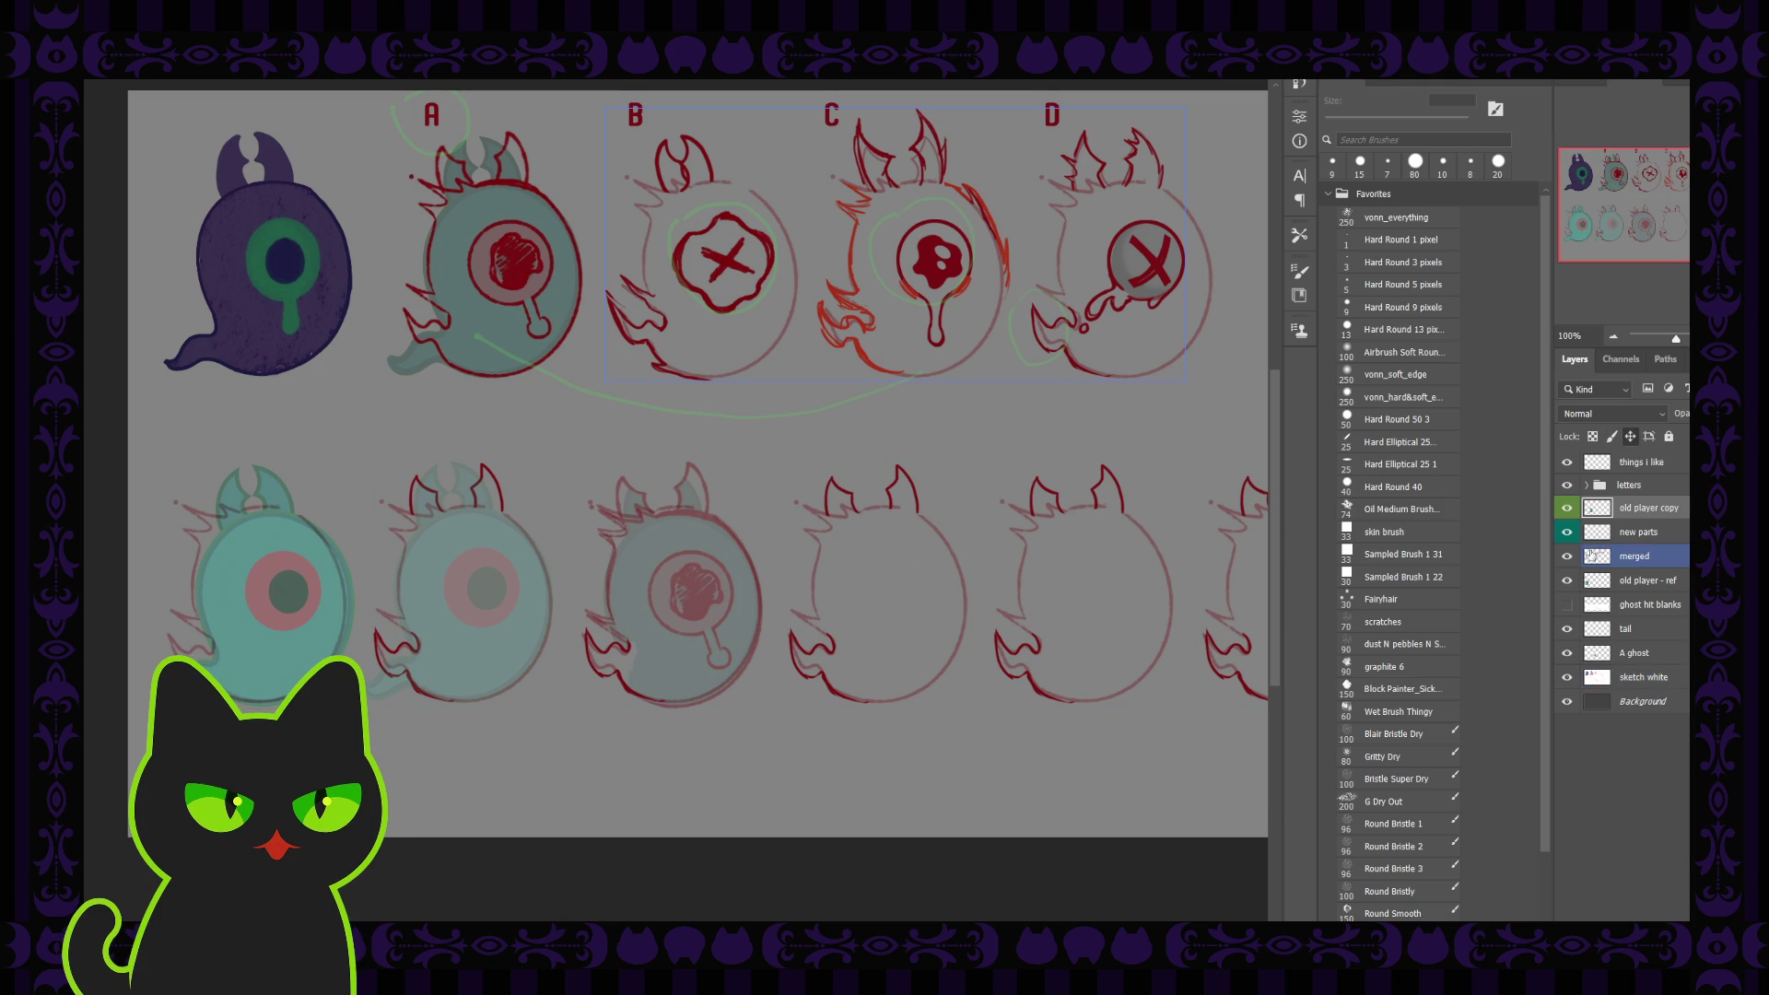
Step through the new parts, merged, things i like, old player - ref, A ghost and tail layers
click(1654, 528)
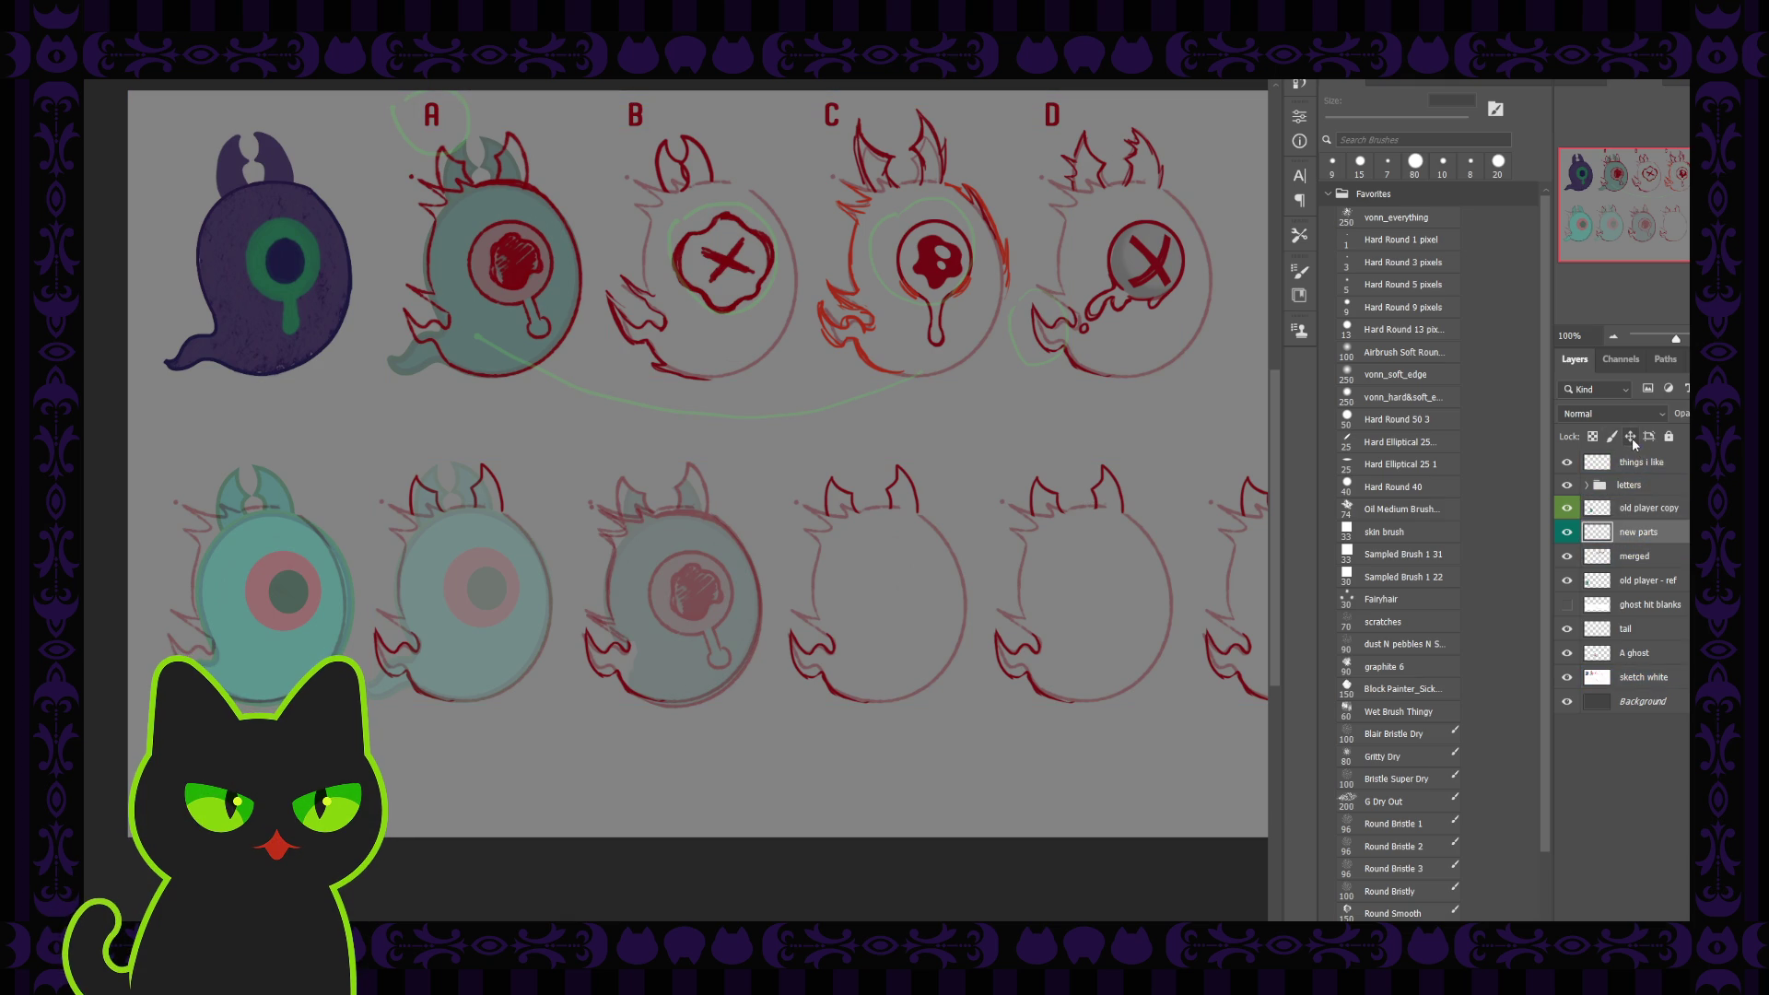
click(1664, 553)
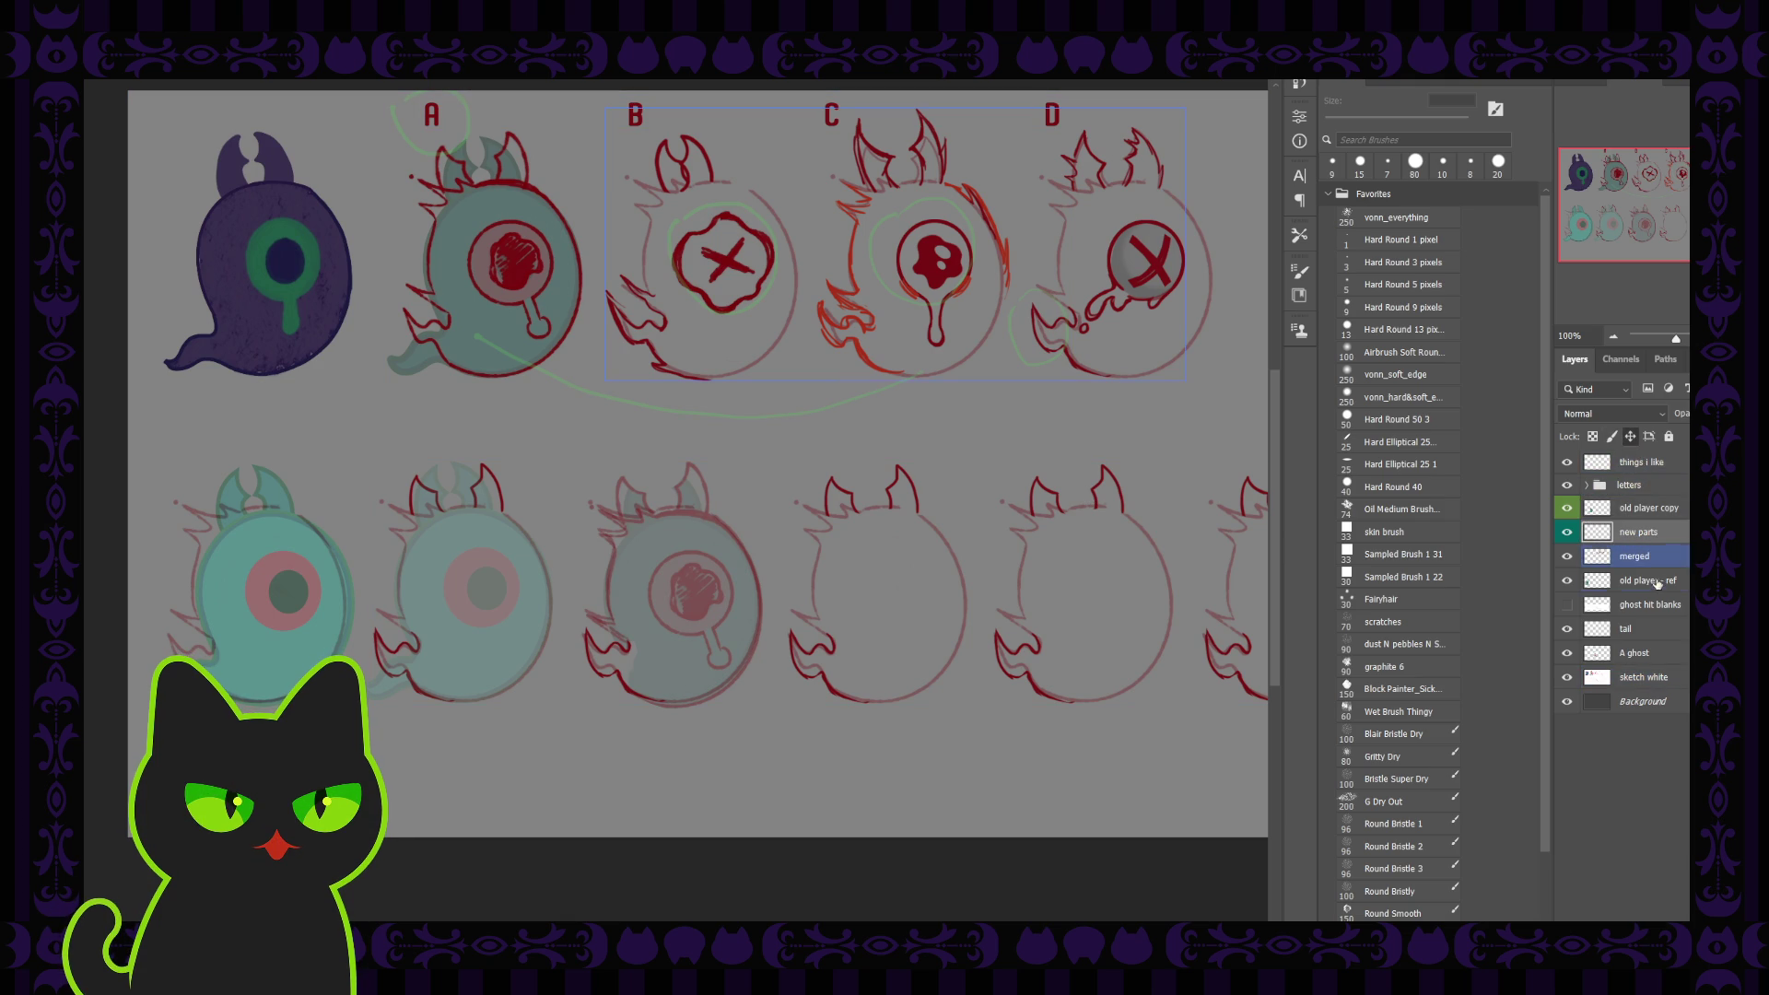
click(1648, 462)
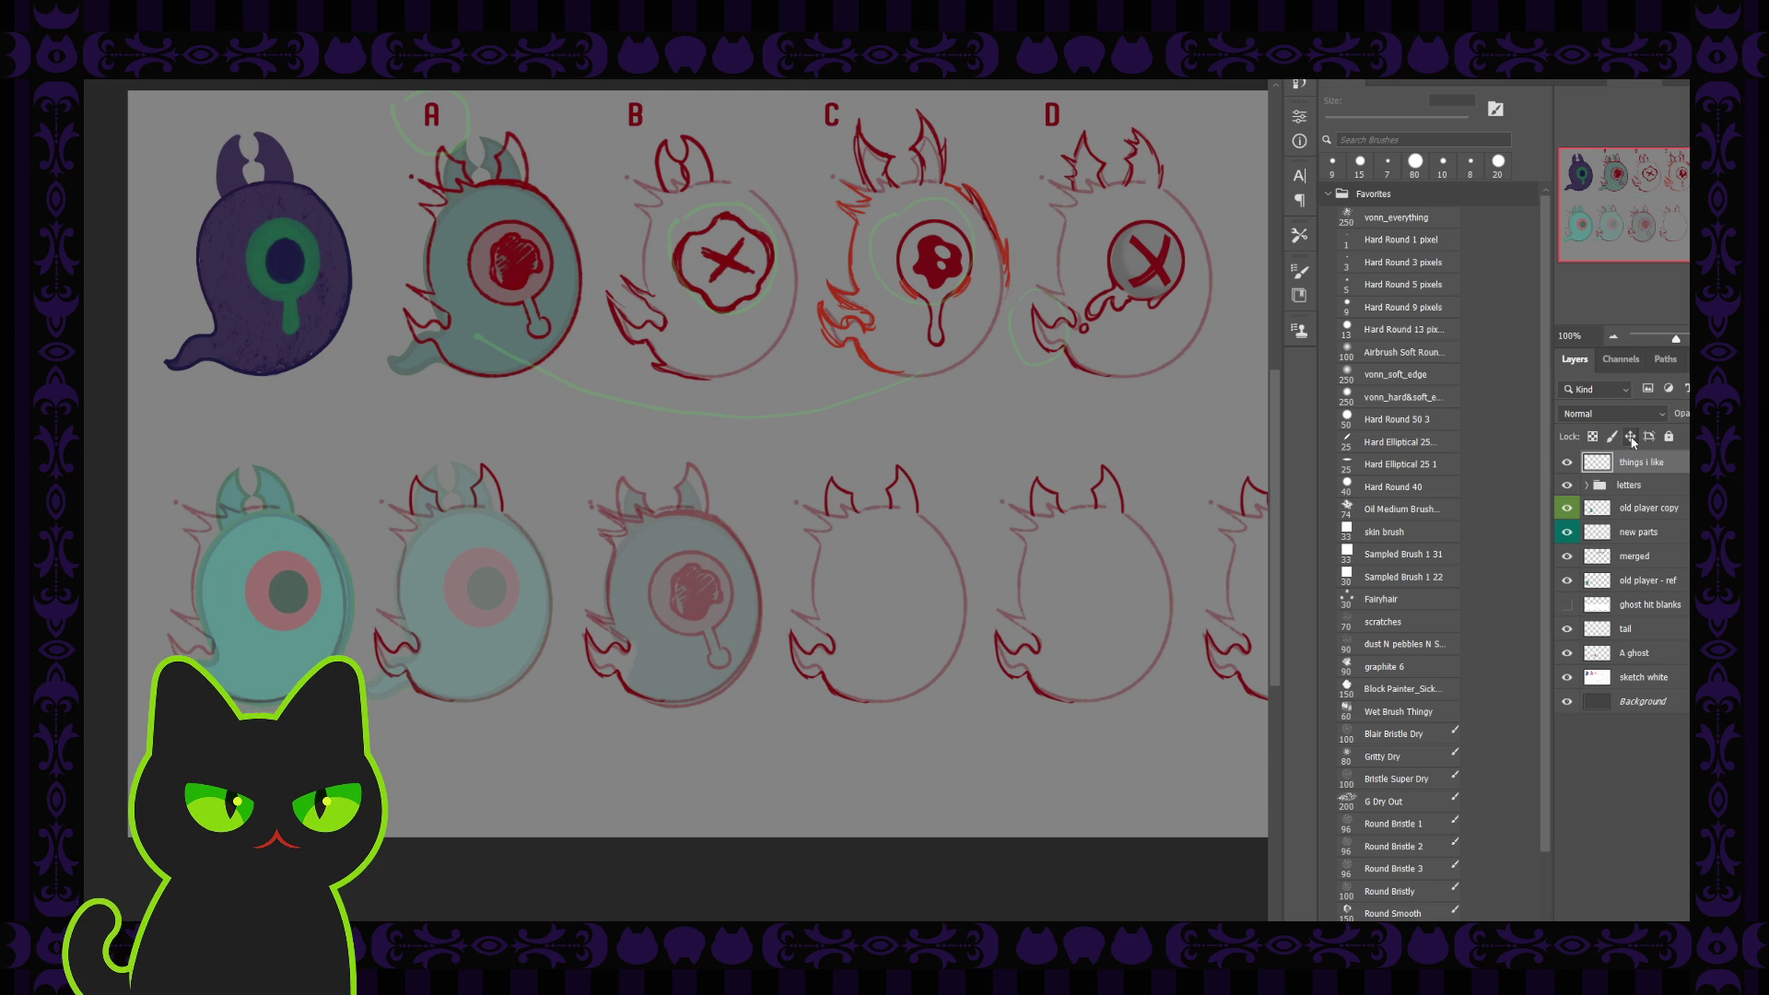
click(1587, 584)
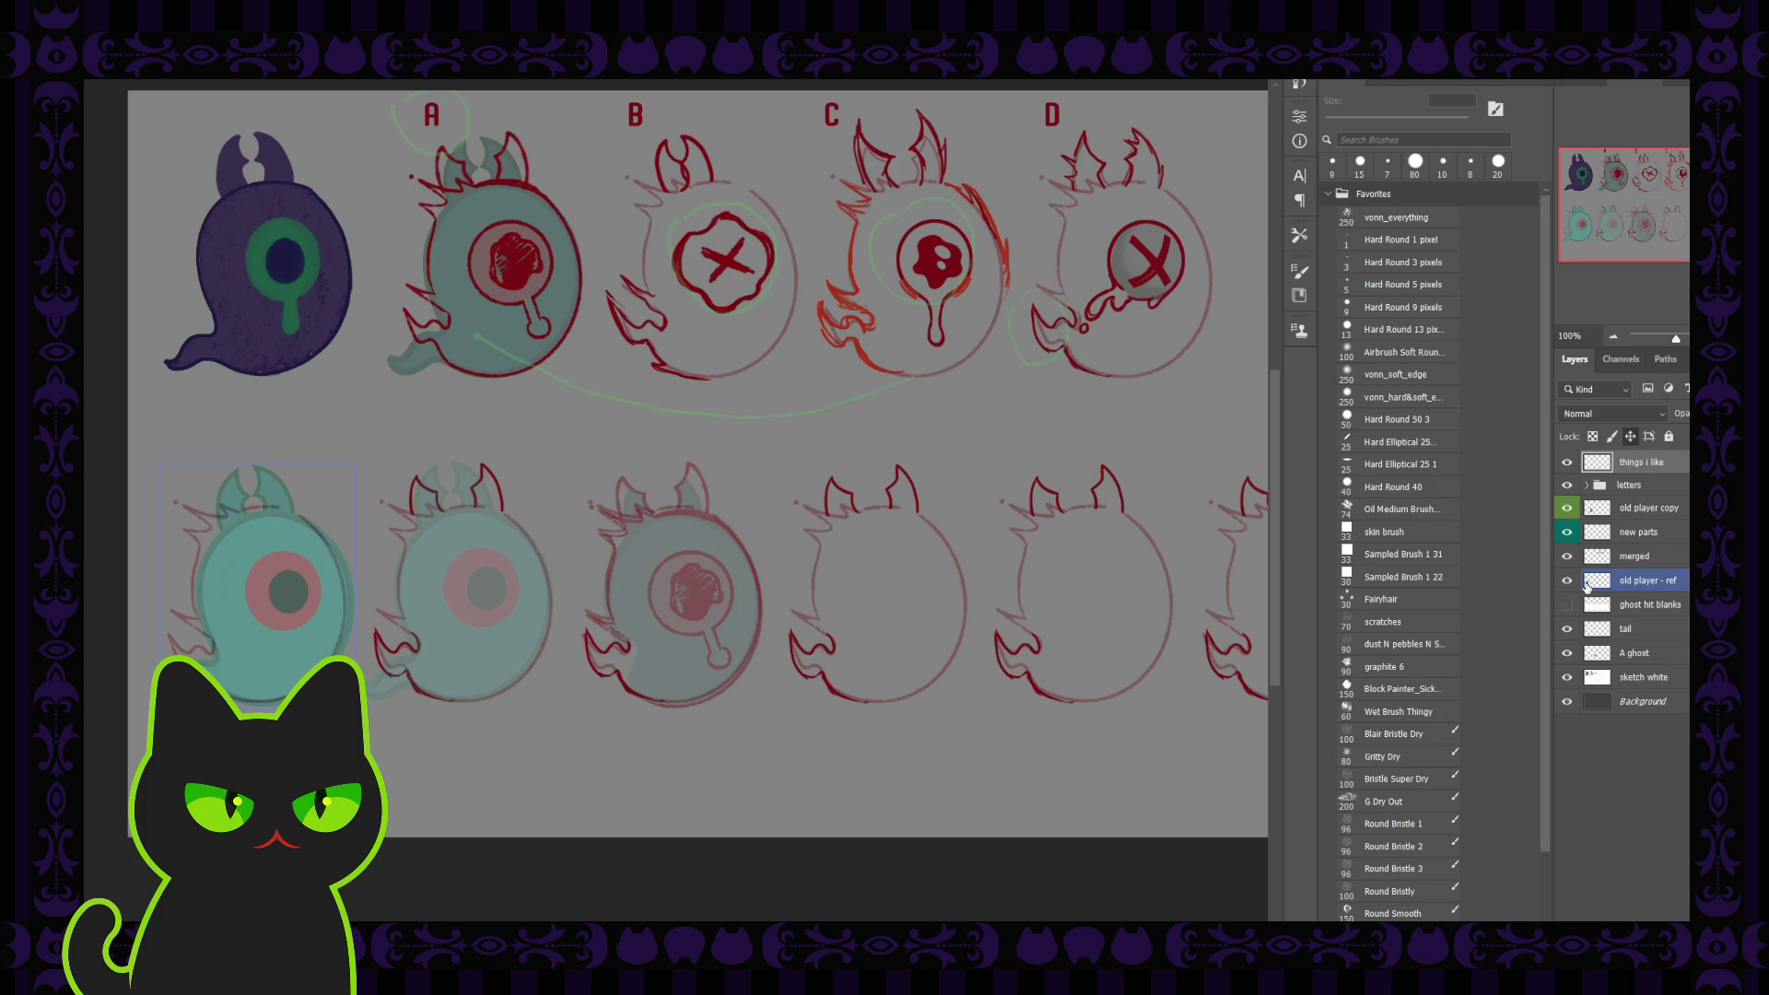
ctrl+click(1587, 584)
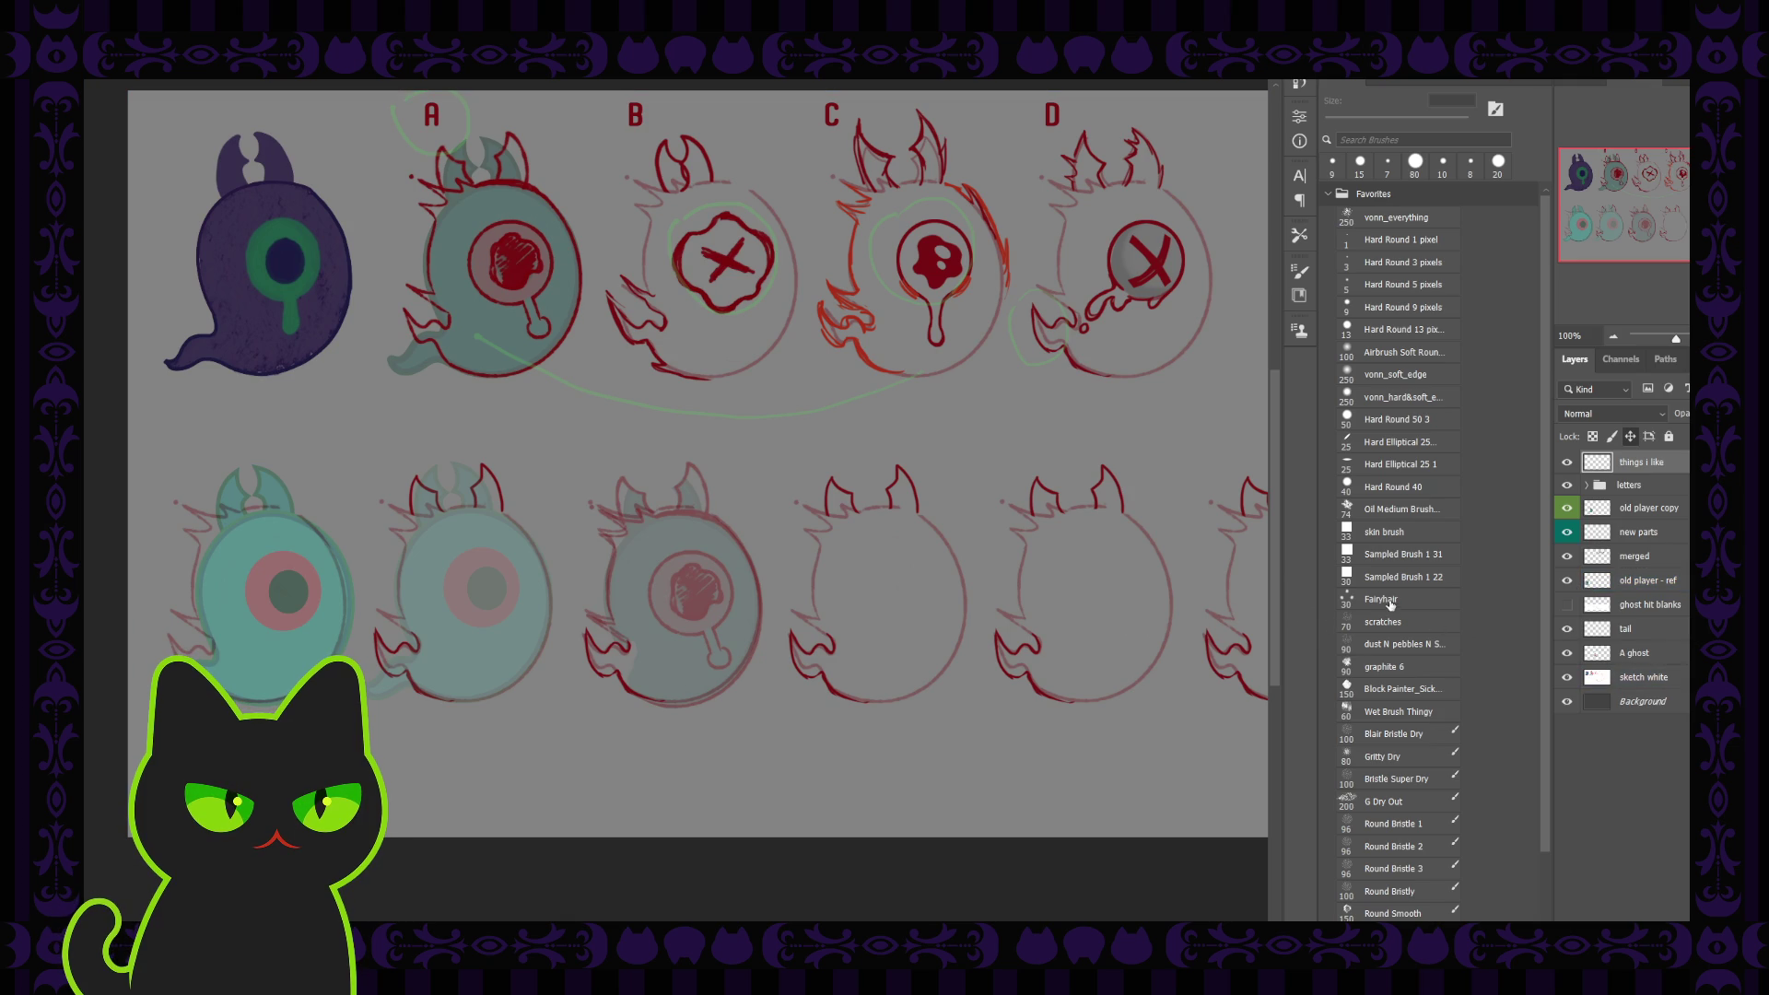
click(1570, 629)
click(1567, 653)
Hide the A ghost layer so the third bottom-row ghost is a bare outline, then select tail
click(1566, 632)
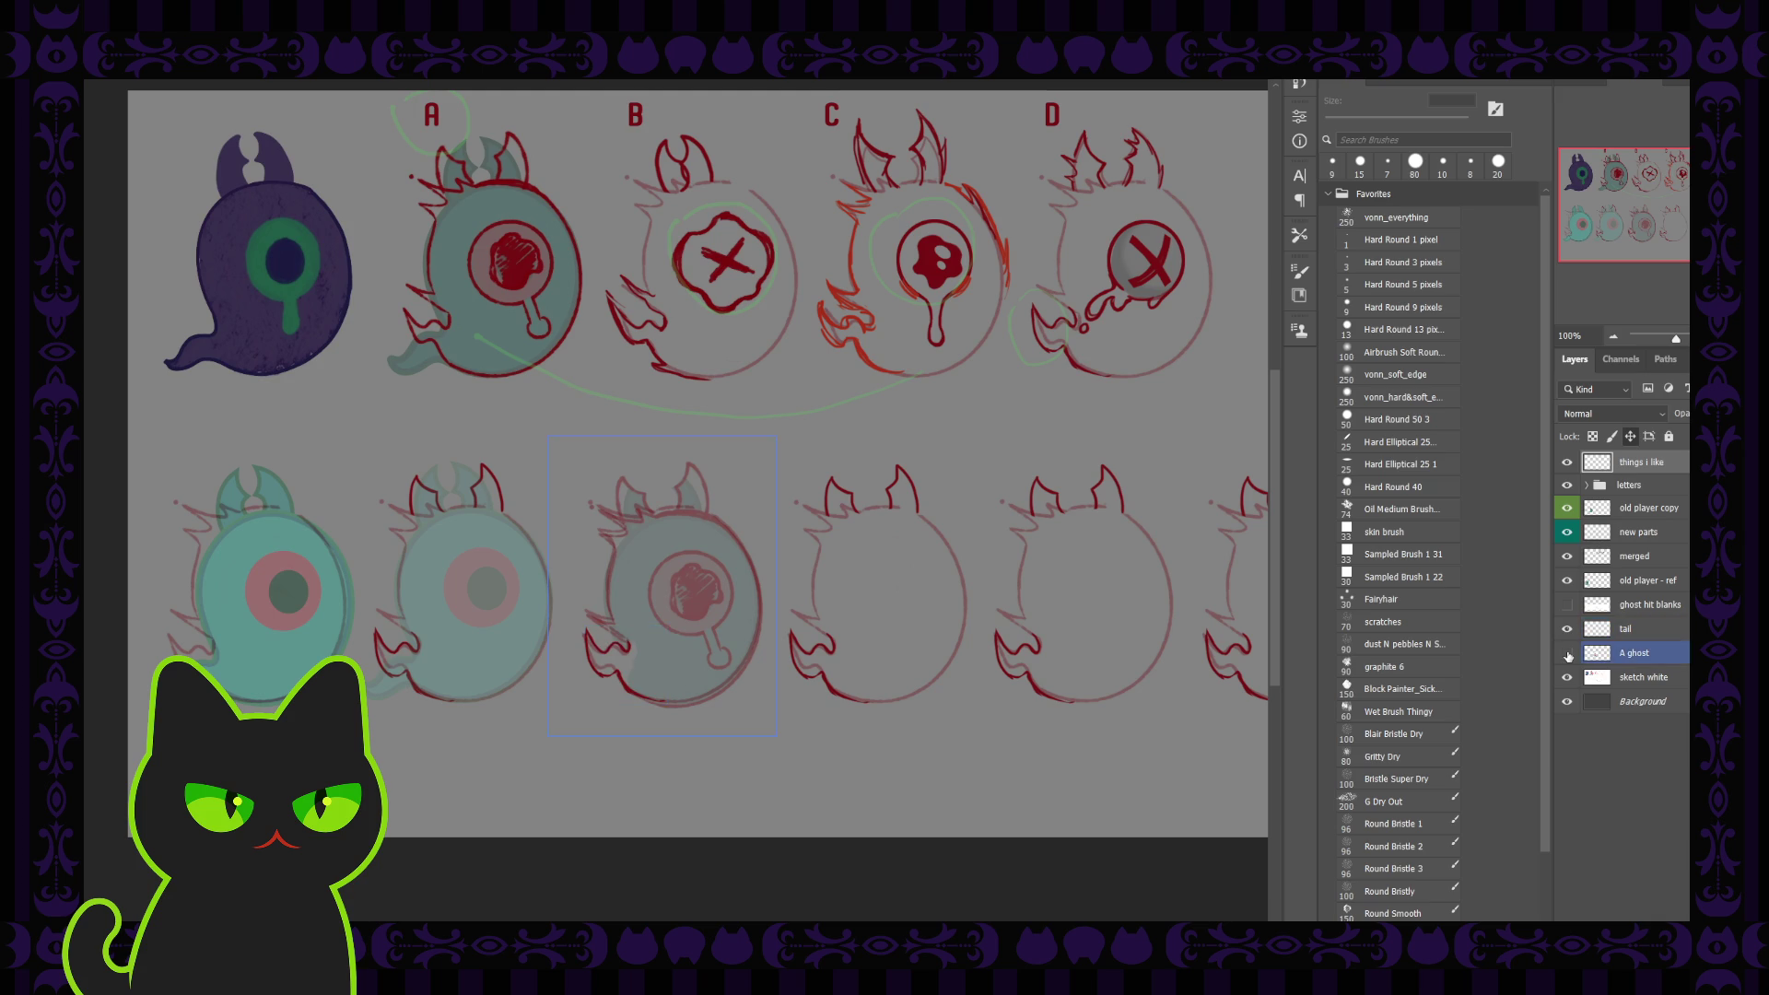
click(1568, 653)
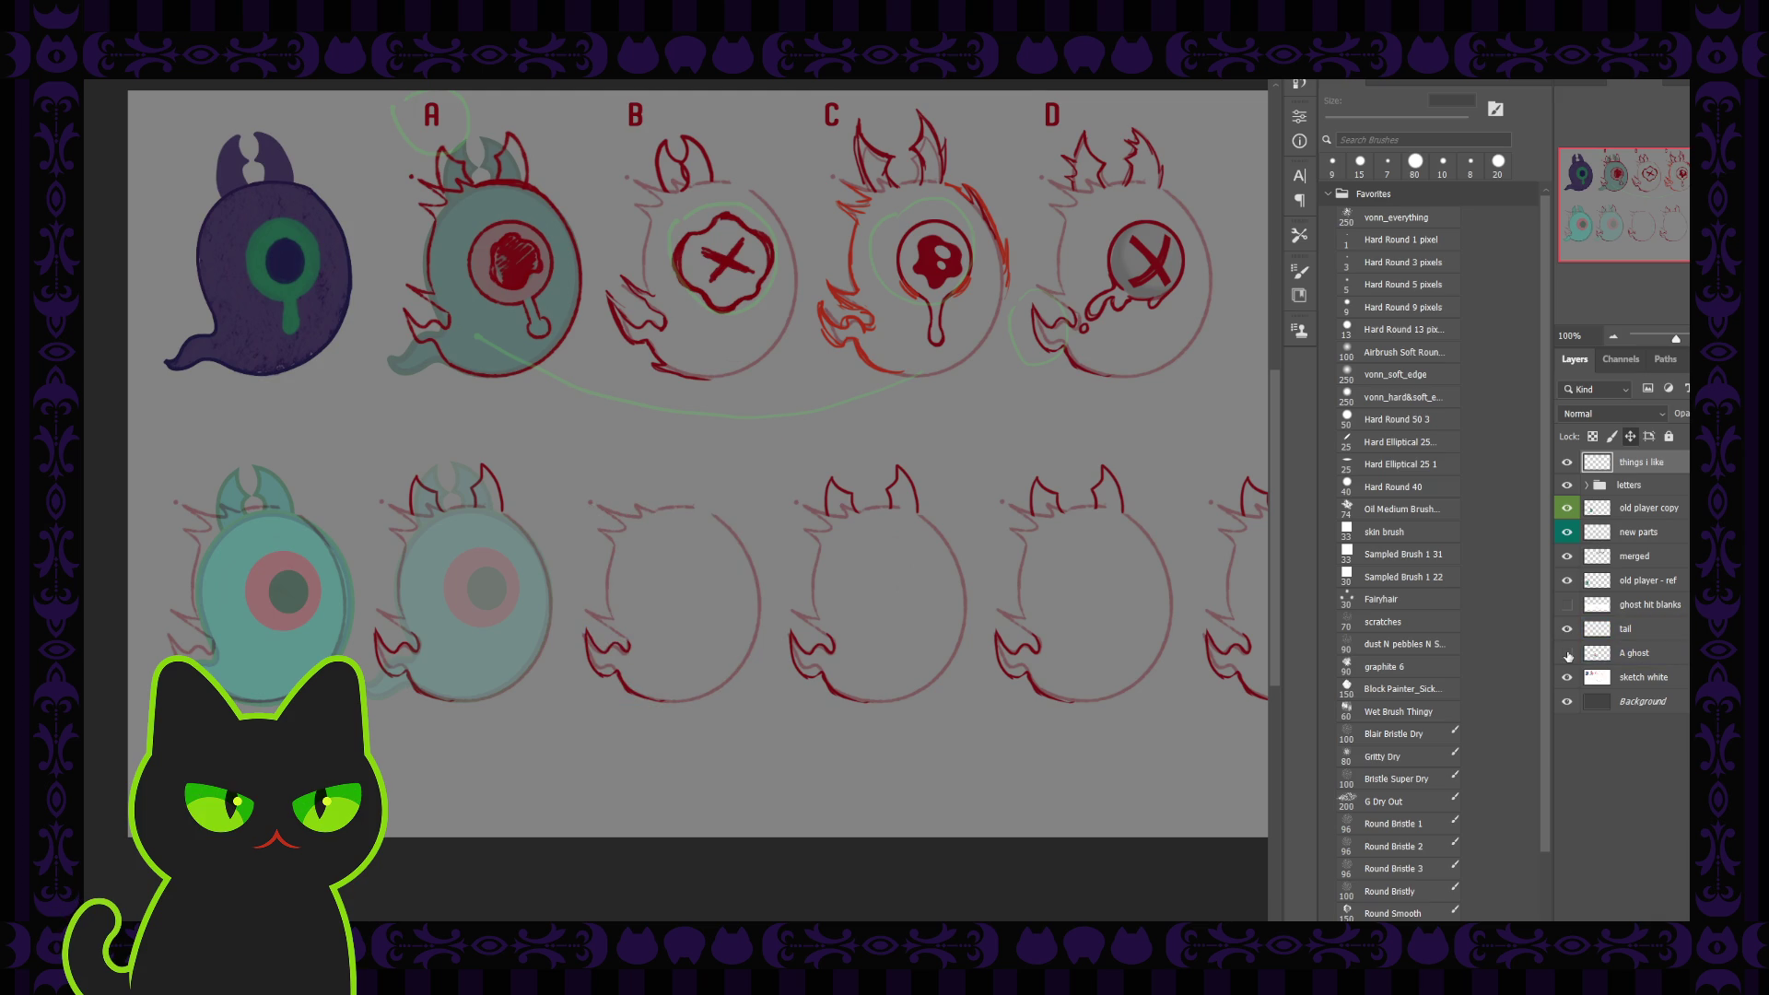
click(1570, 636)
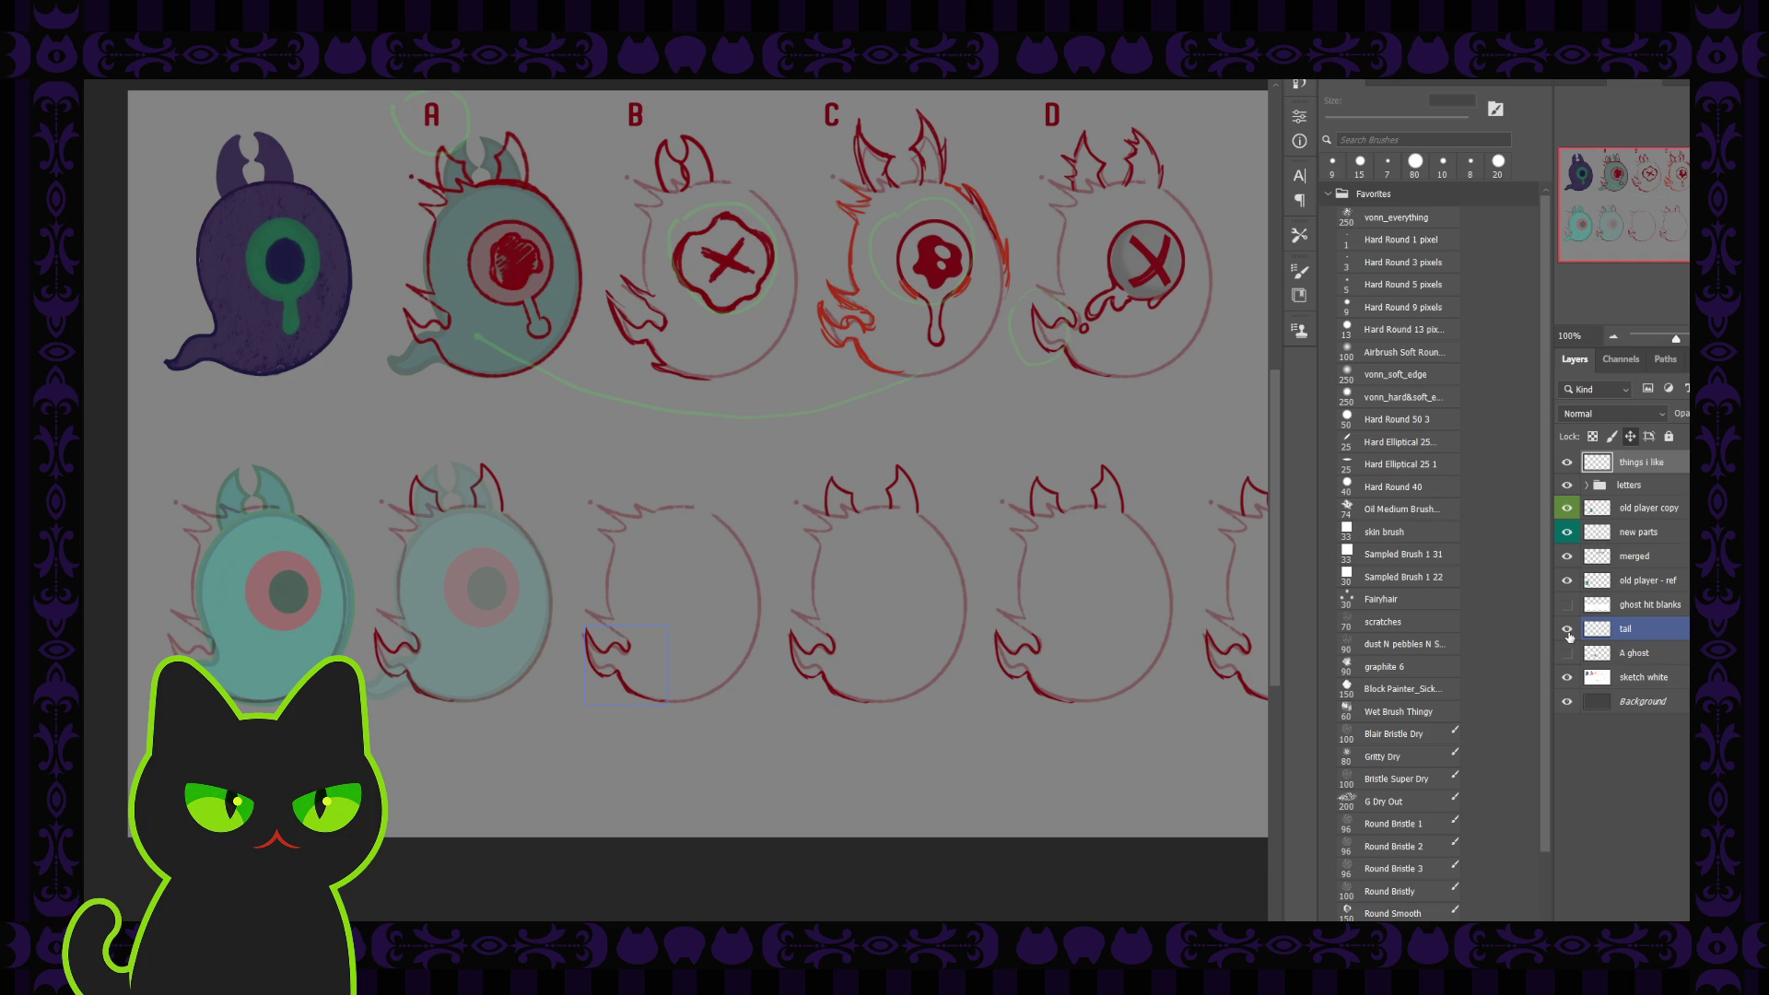
click(1629, 534)
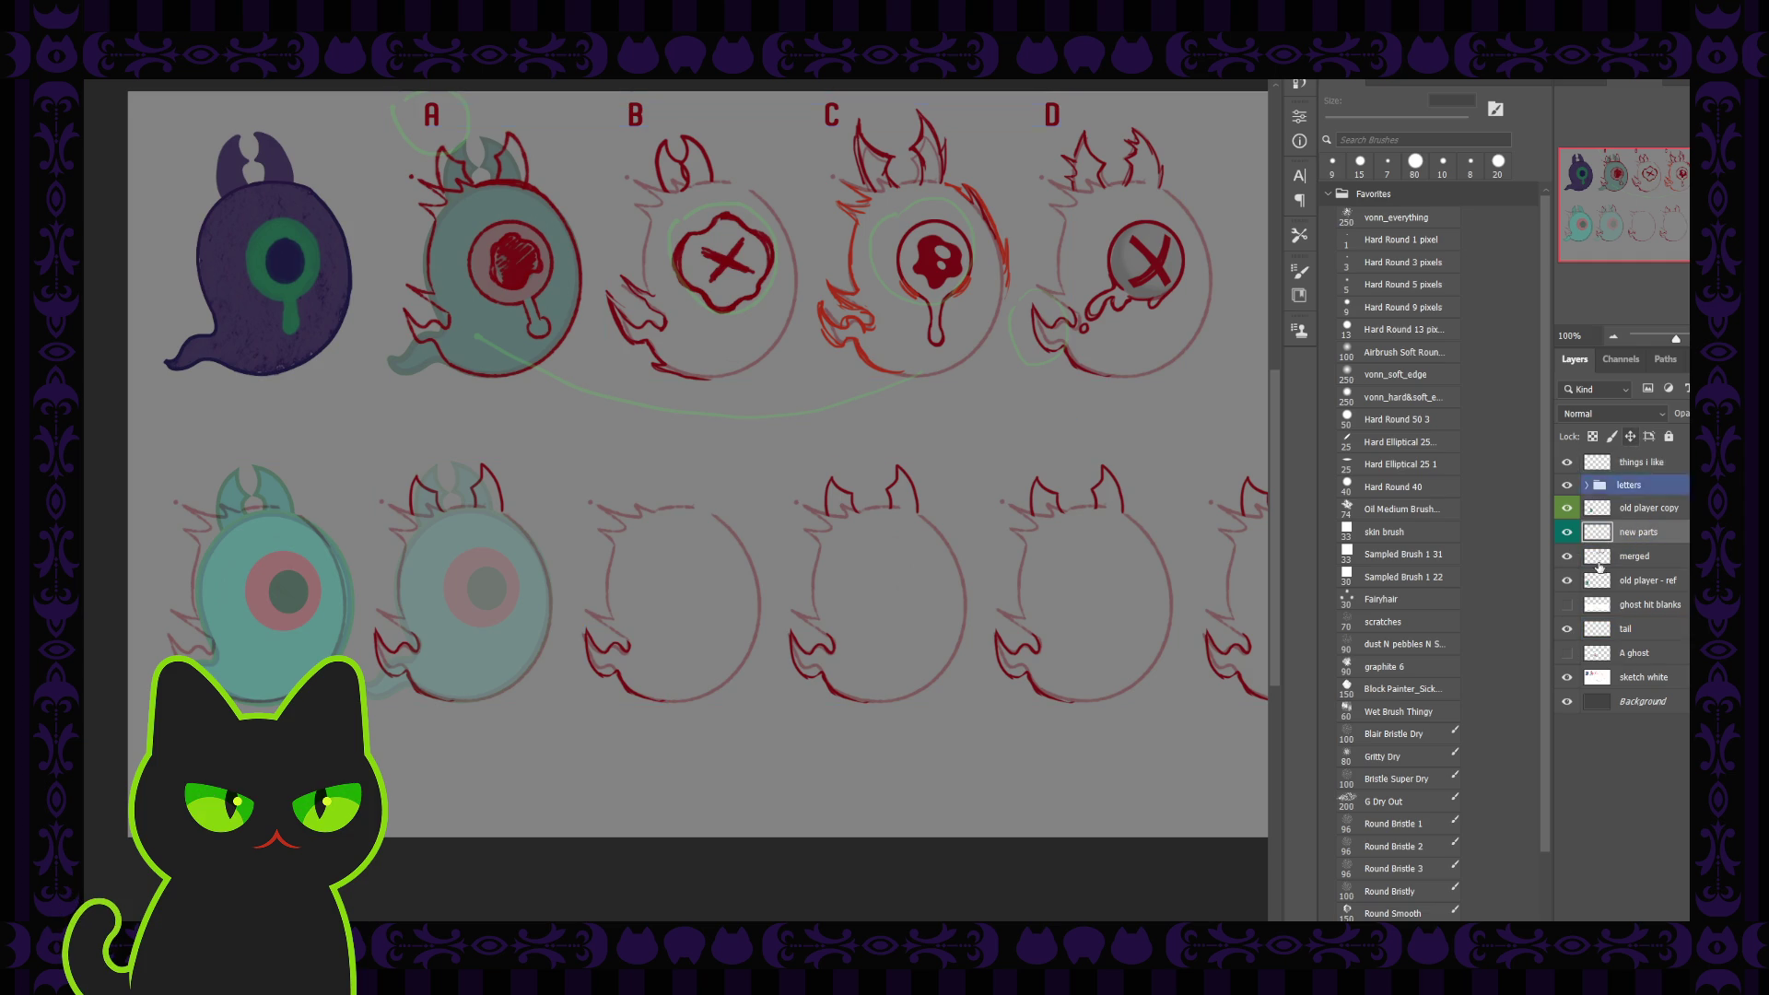
click(1631, 675)
click(1638, 630)
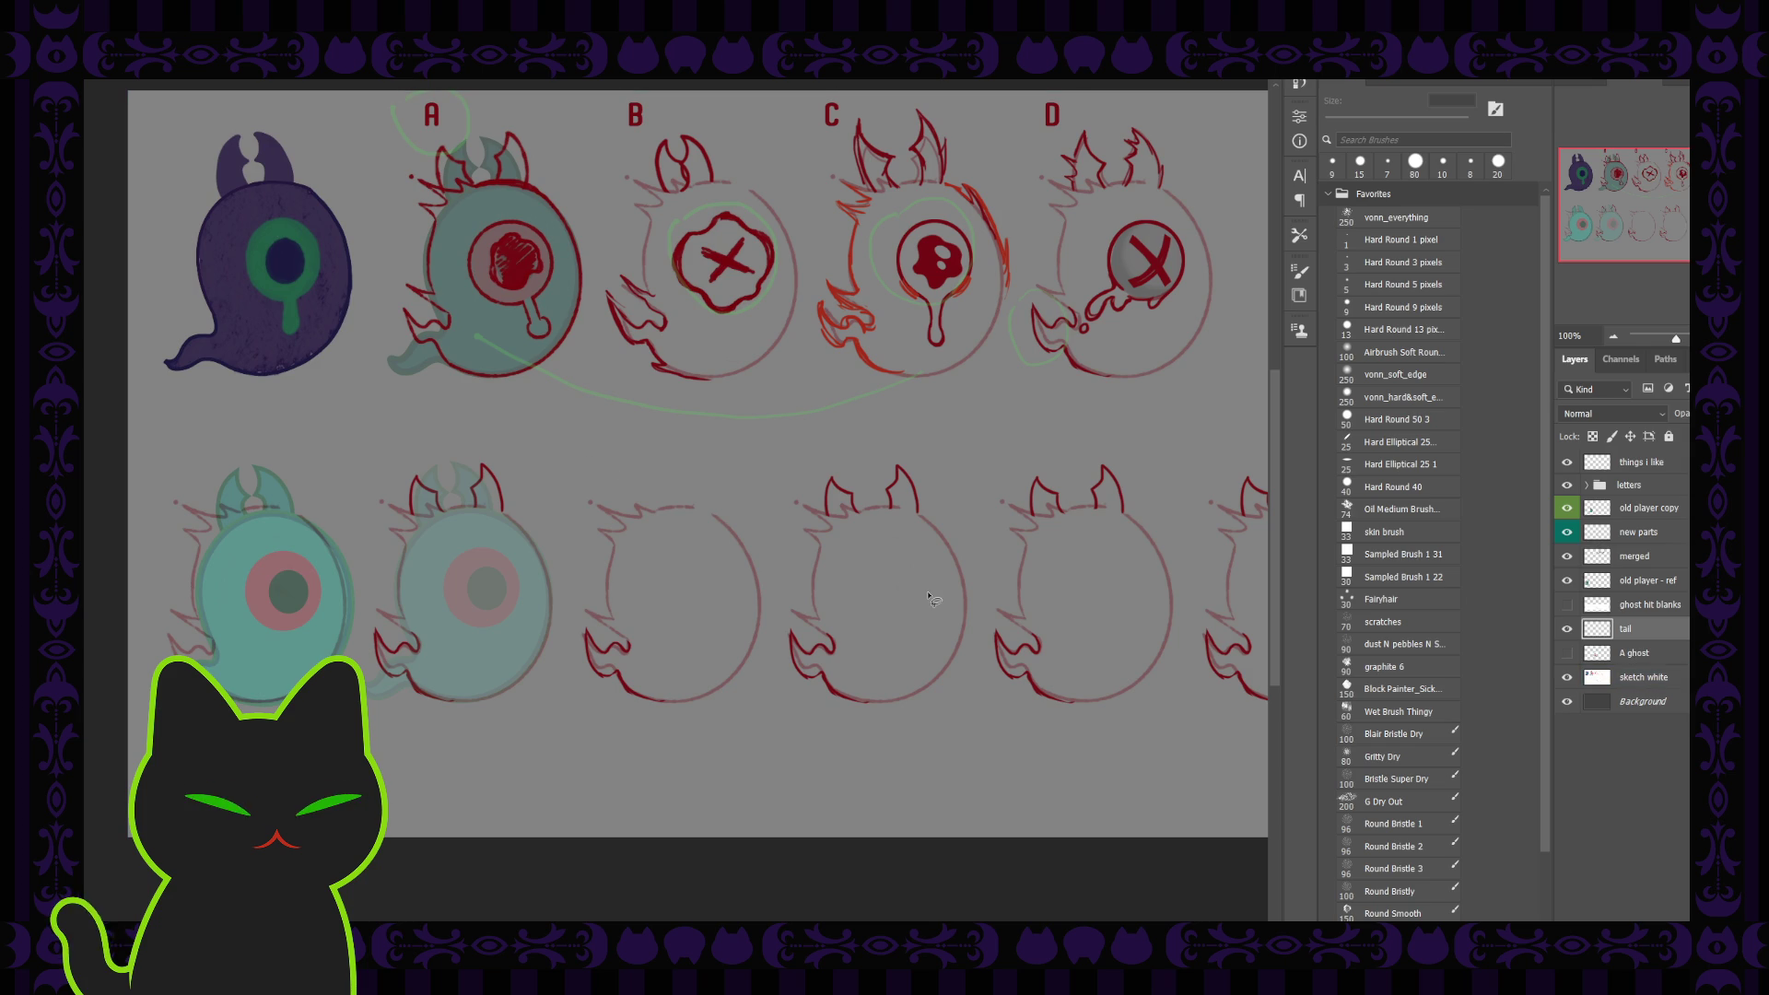
Lasso the horns on C's lower ghost and copy them from new parts onto Layer 1
drag(789, 467, 806, 464)
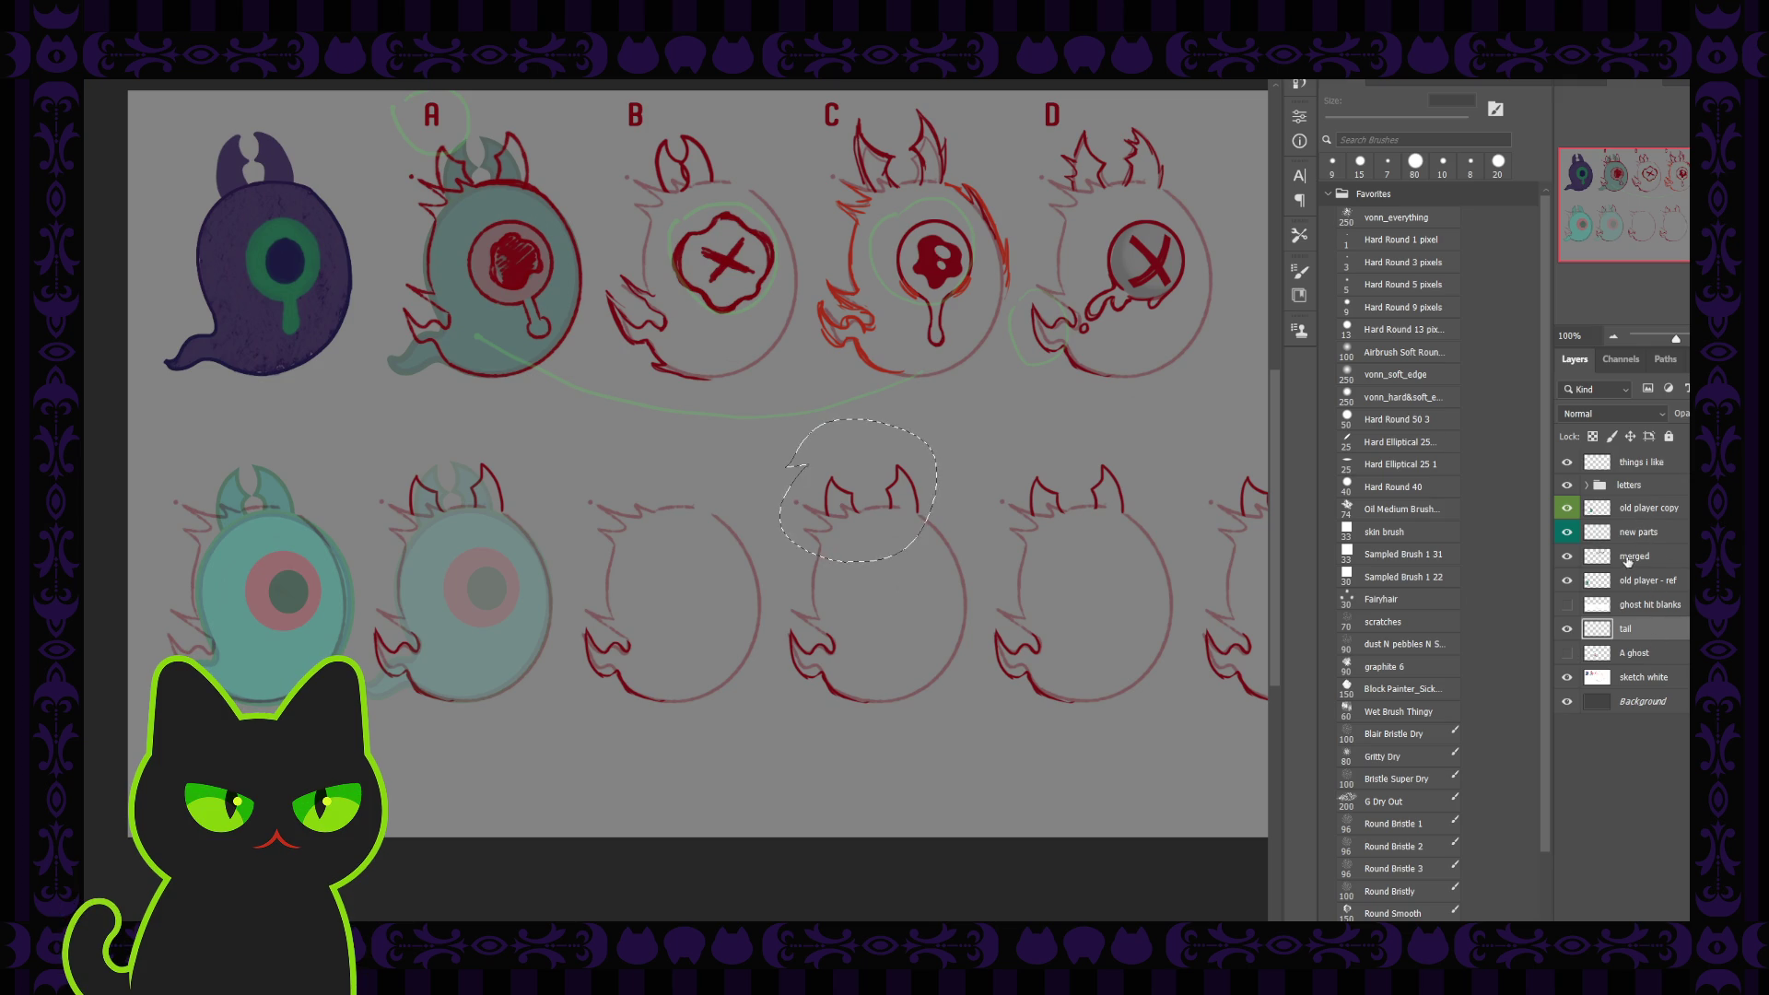
click(1638, 533)
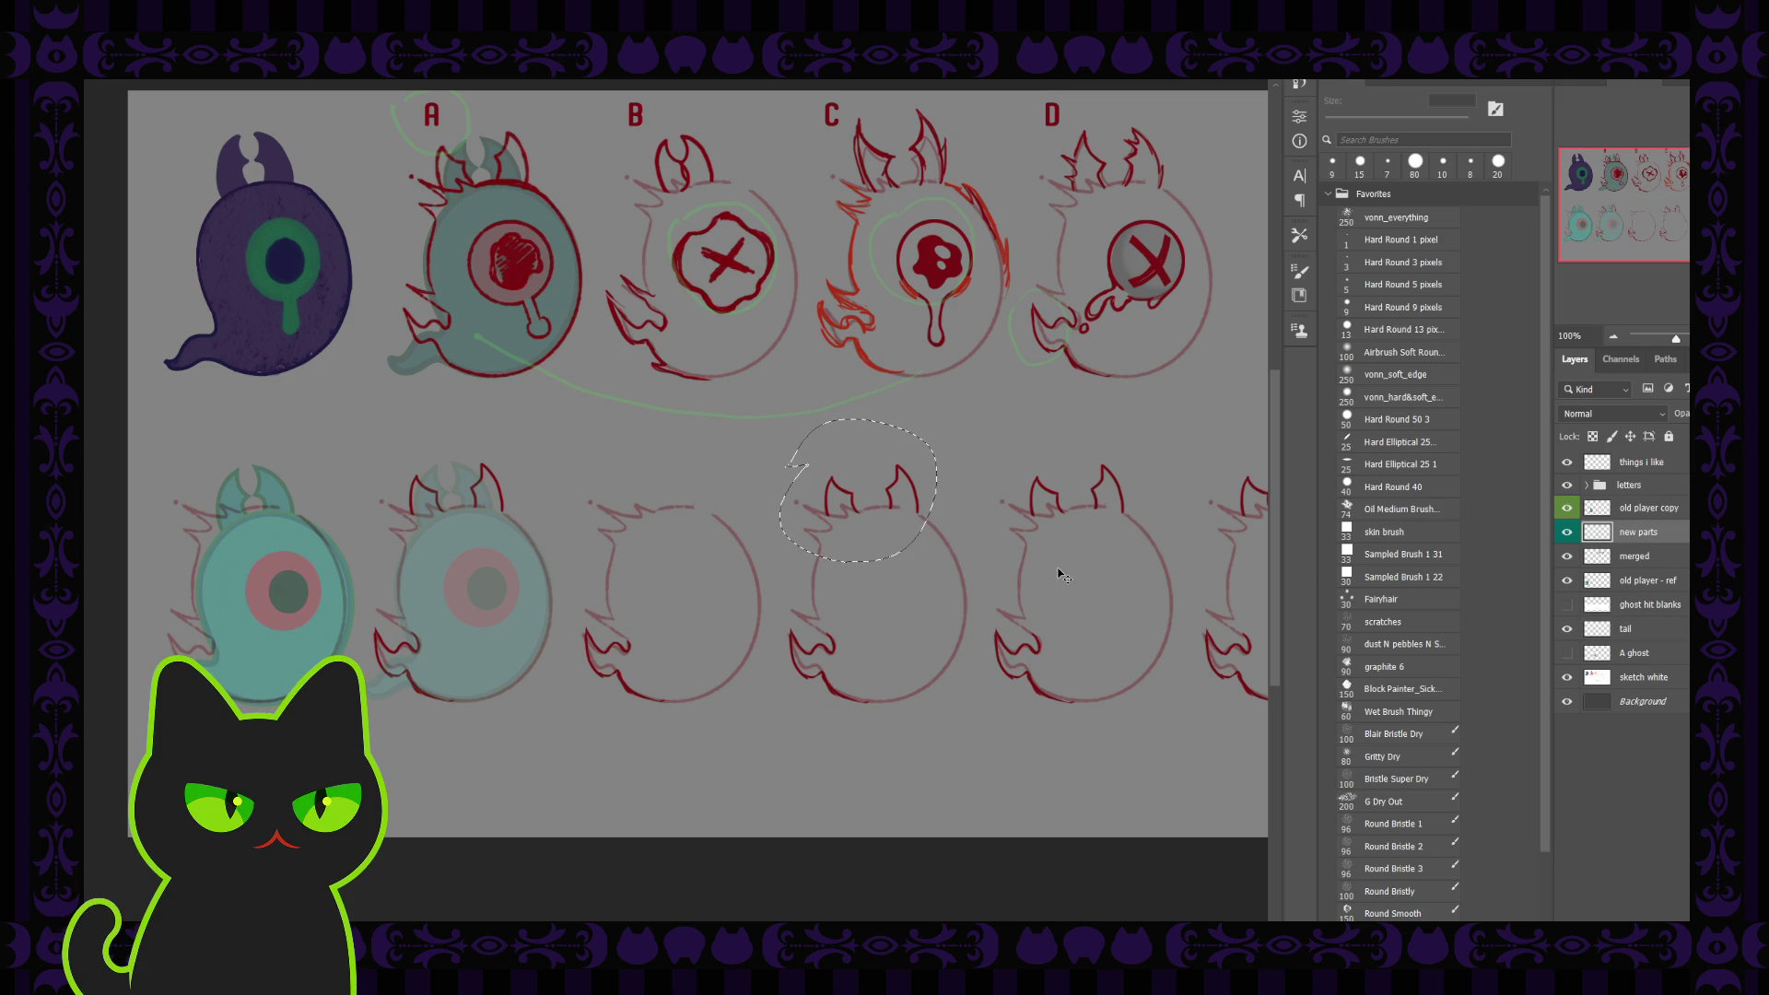
key(ctrl+j)
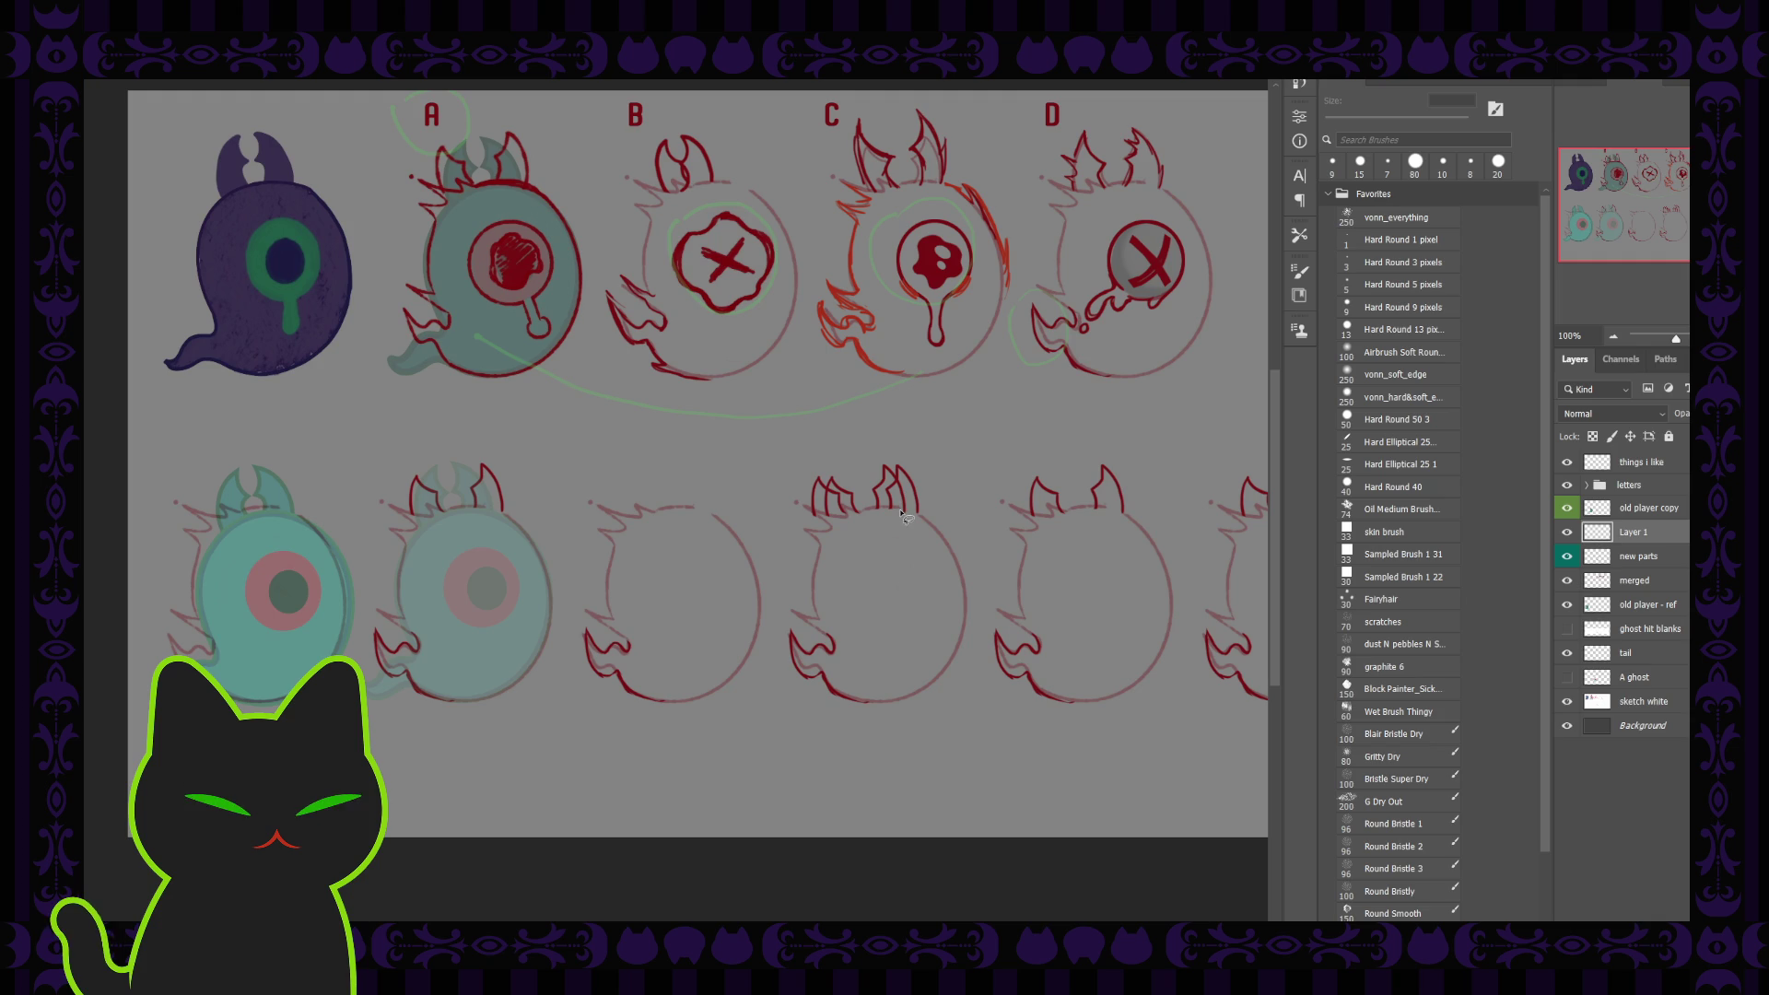
click(876, 503)
key(ctrl+z)
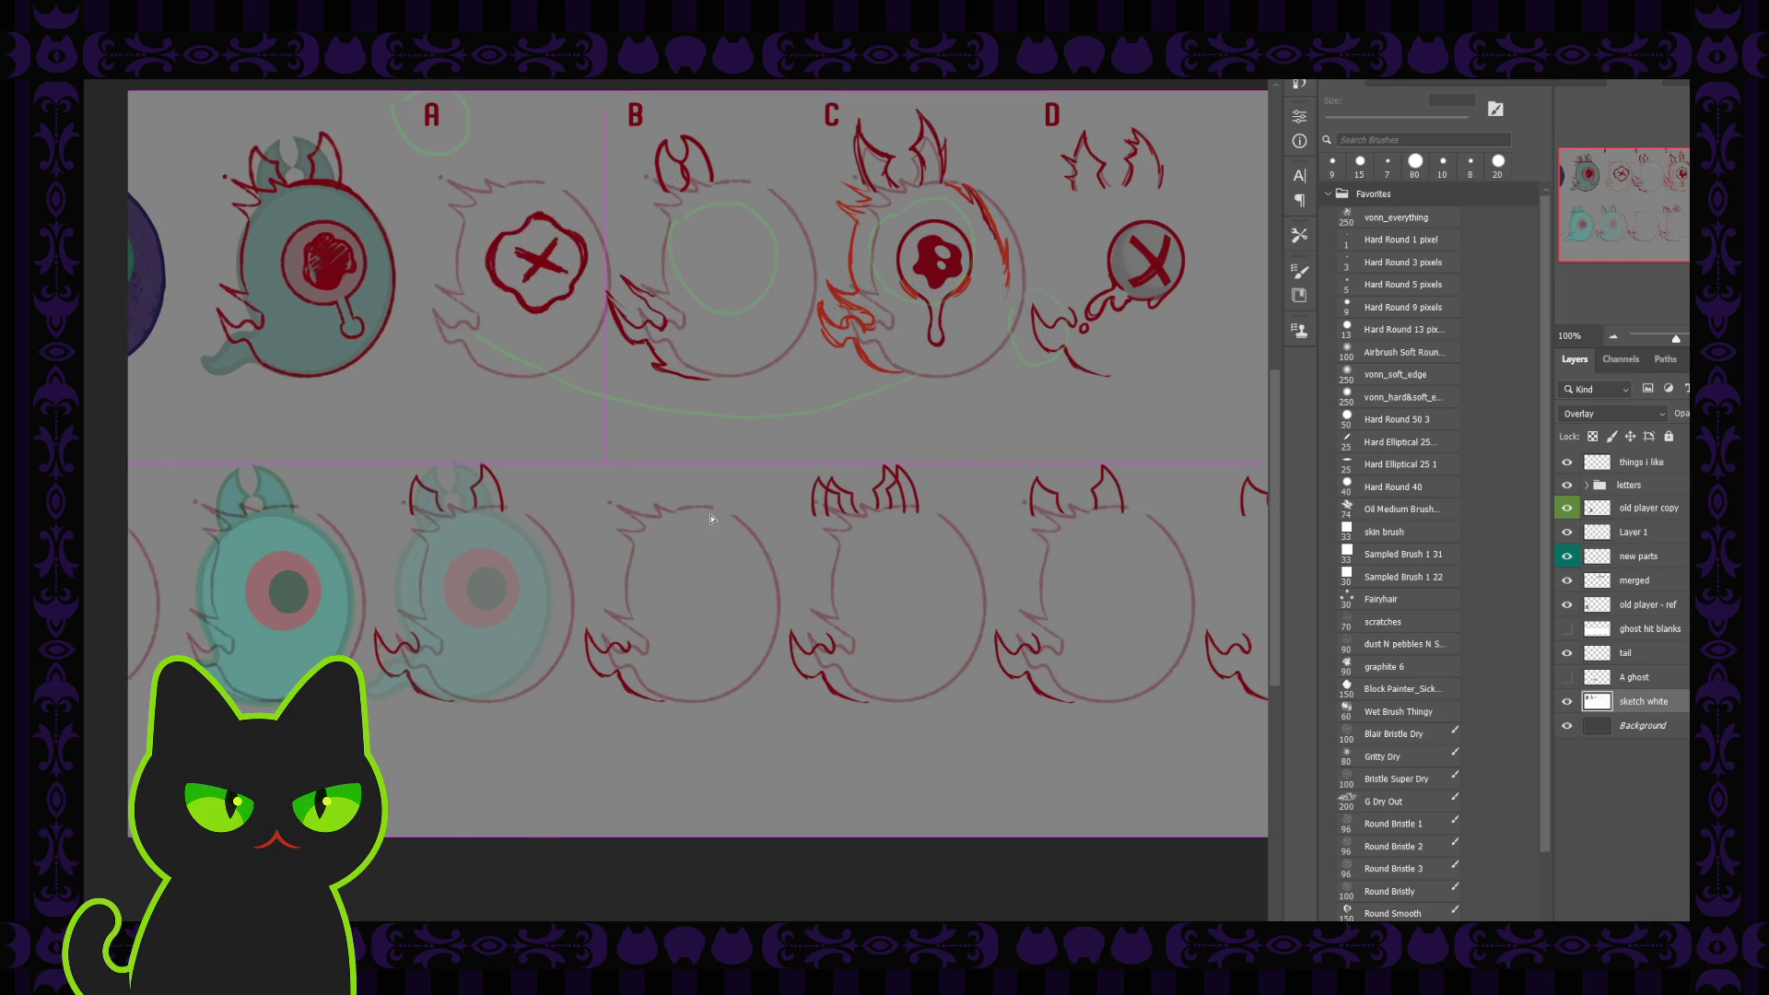
key(ctrl+z)
key(ctrl+z)
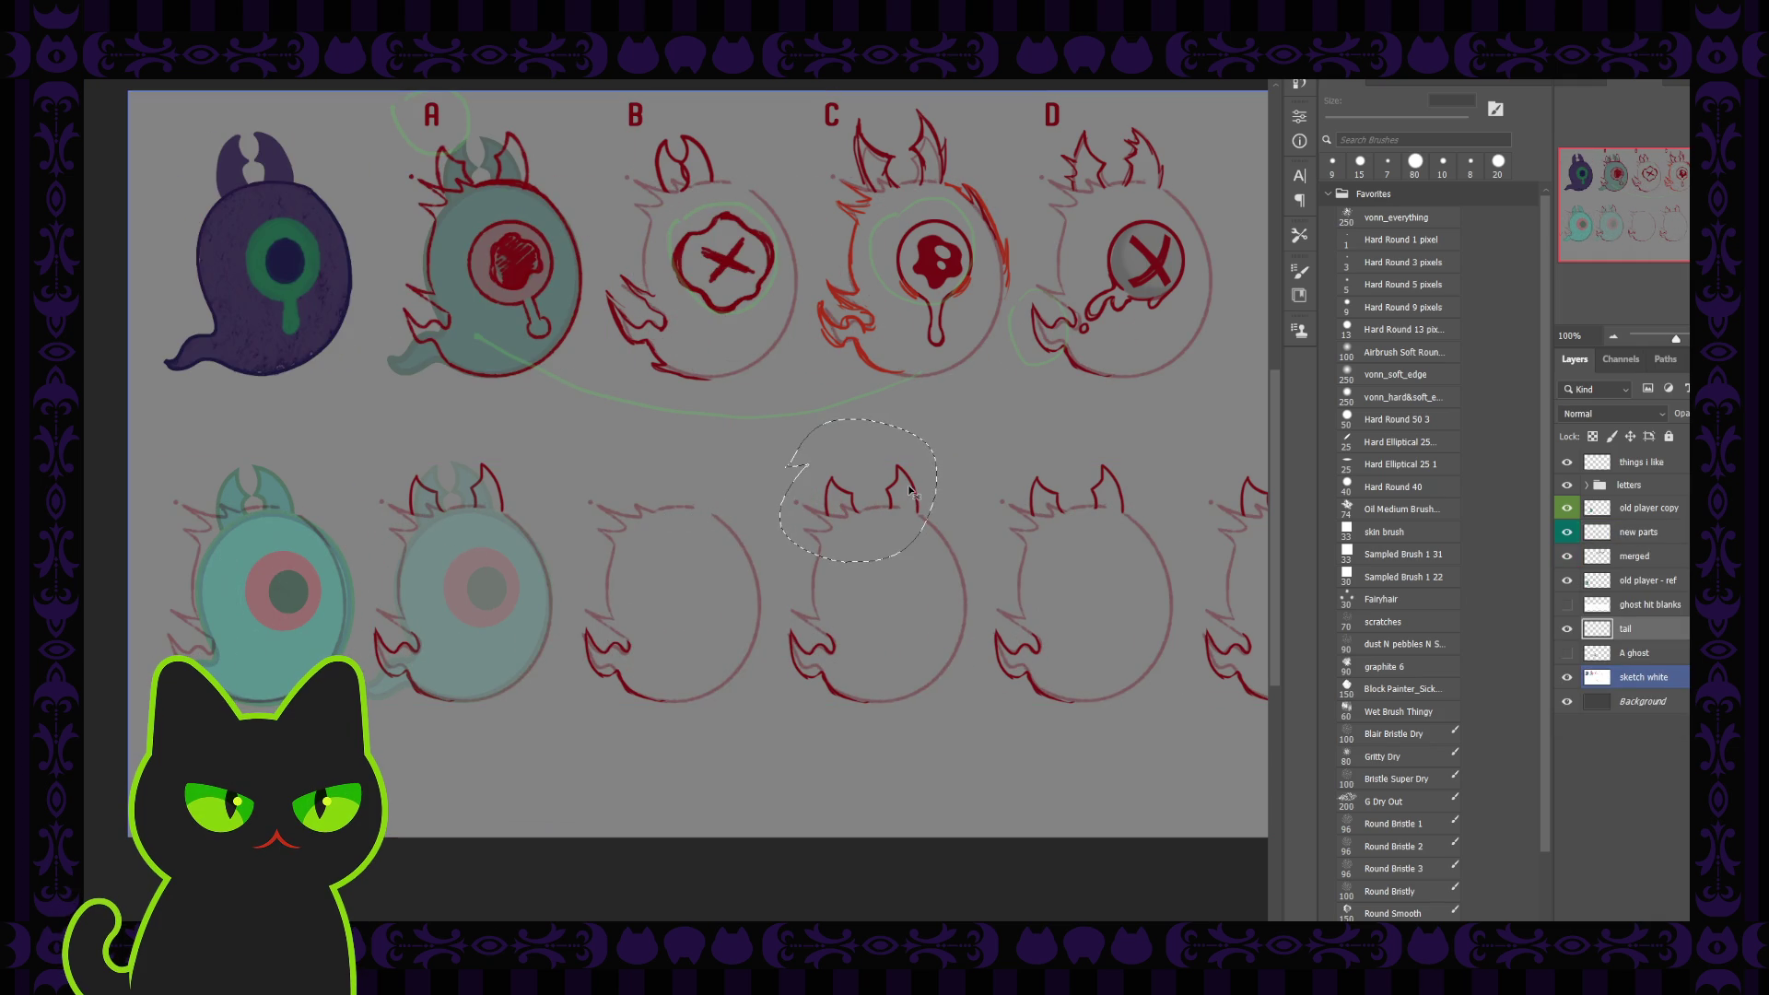
click(1647, 674)
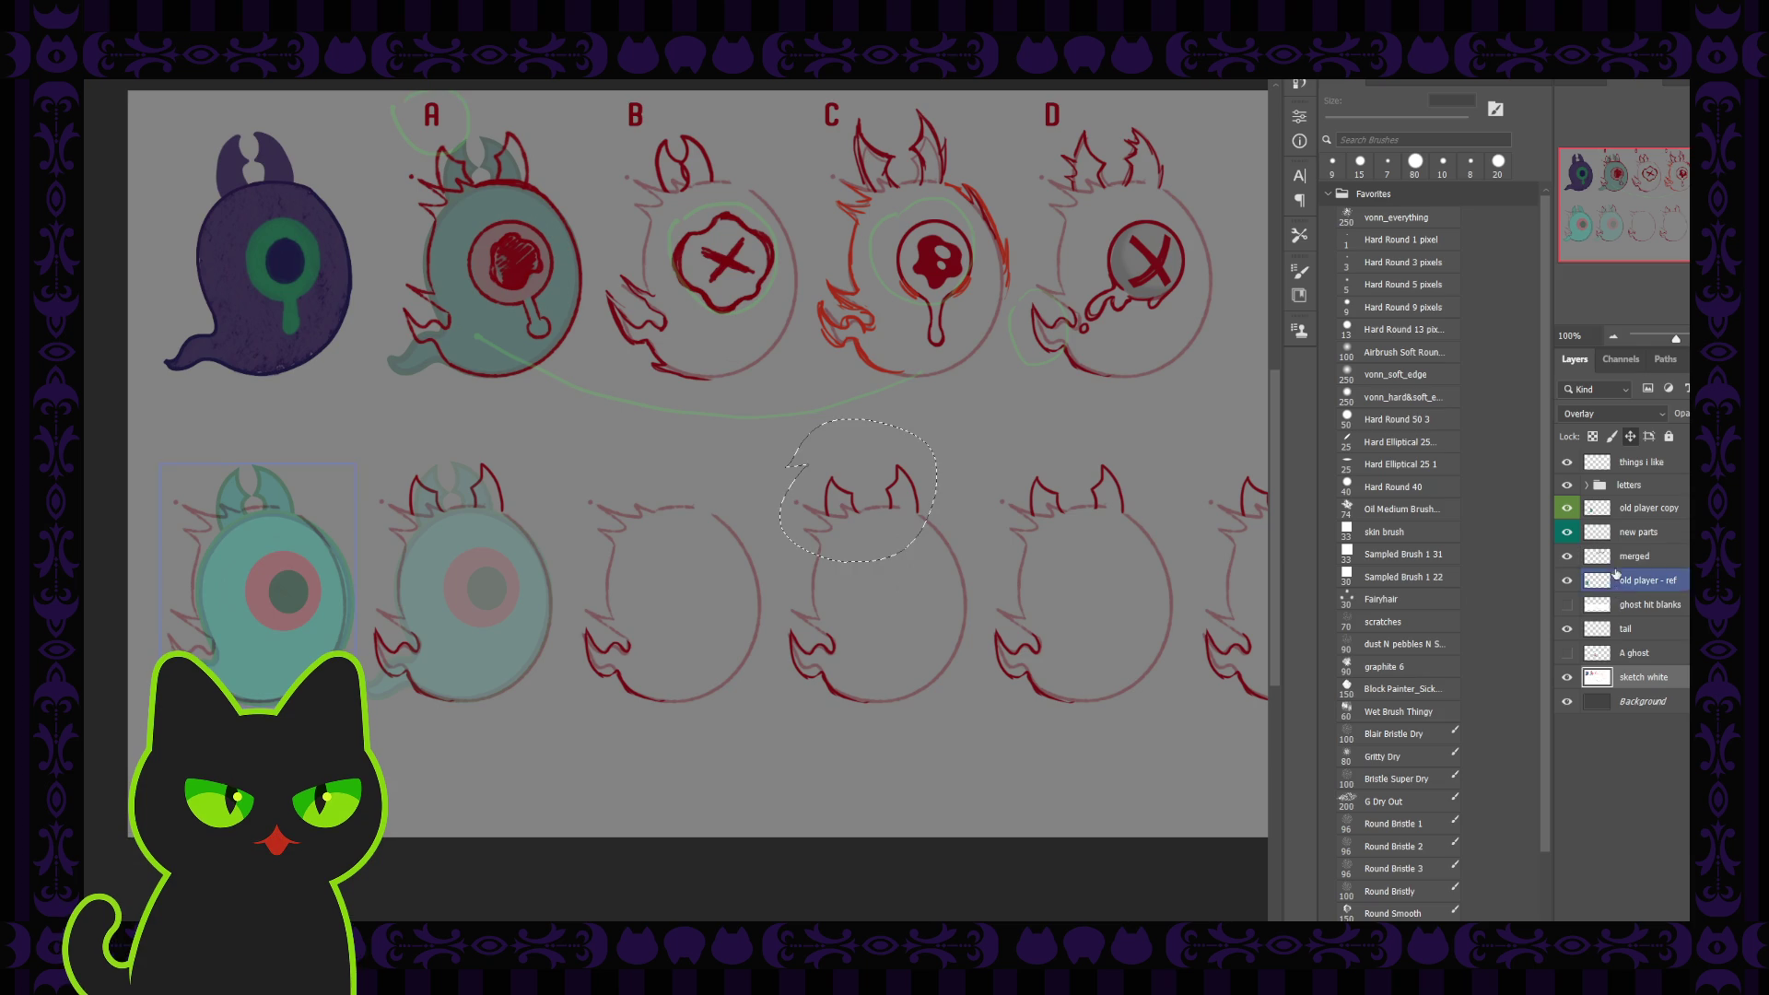
click(1633, 531)
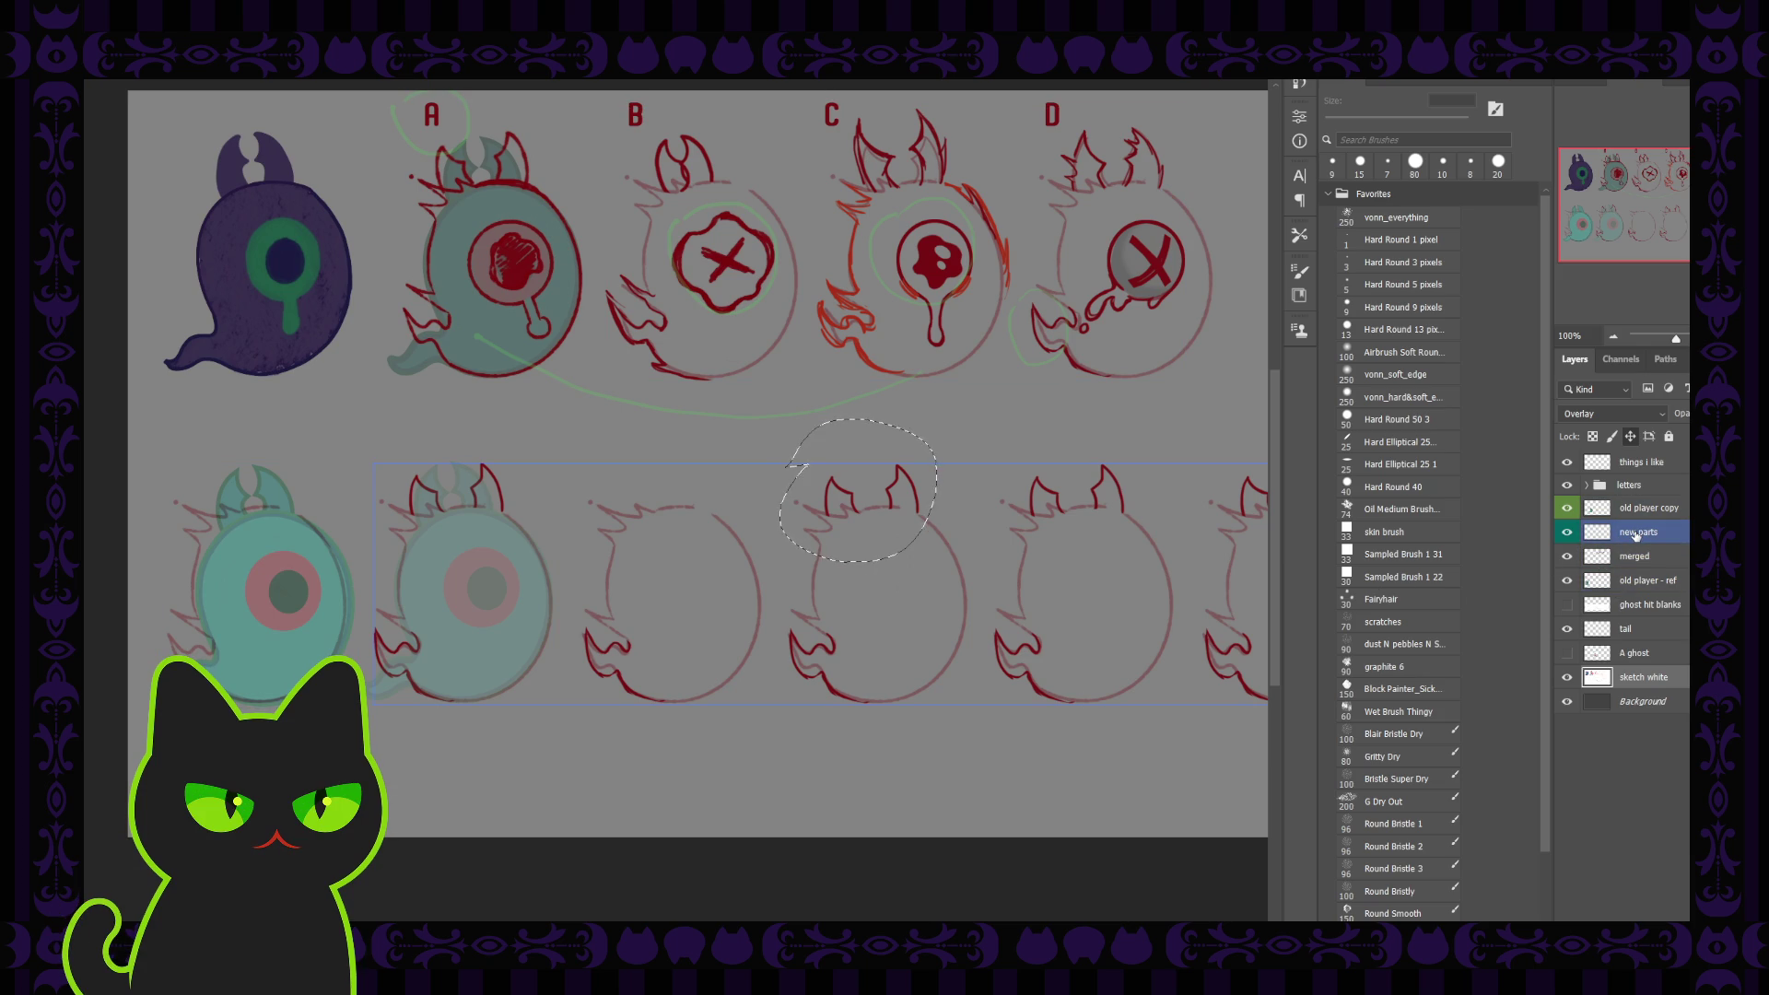
click(1637, 534)
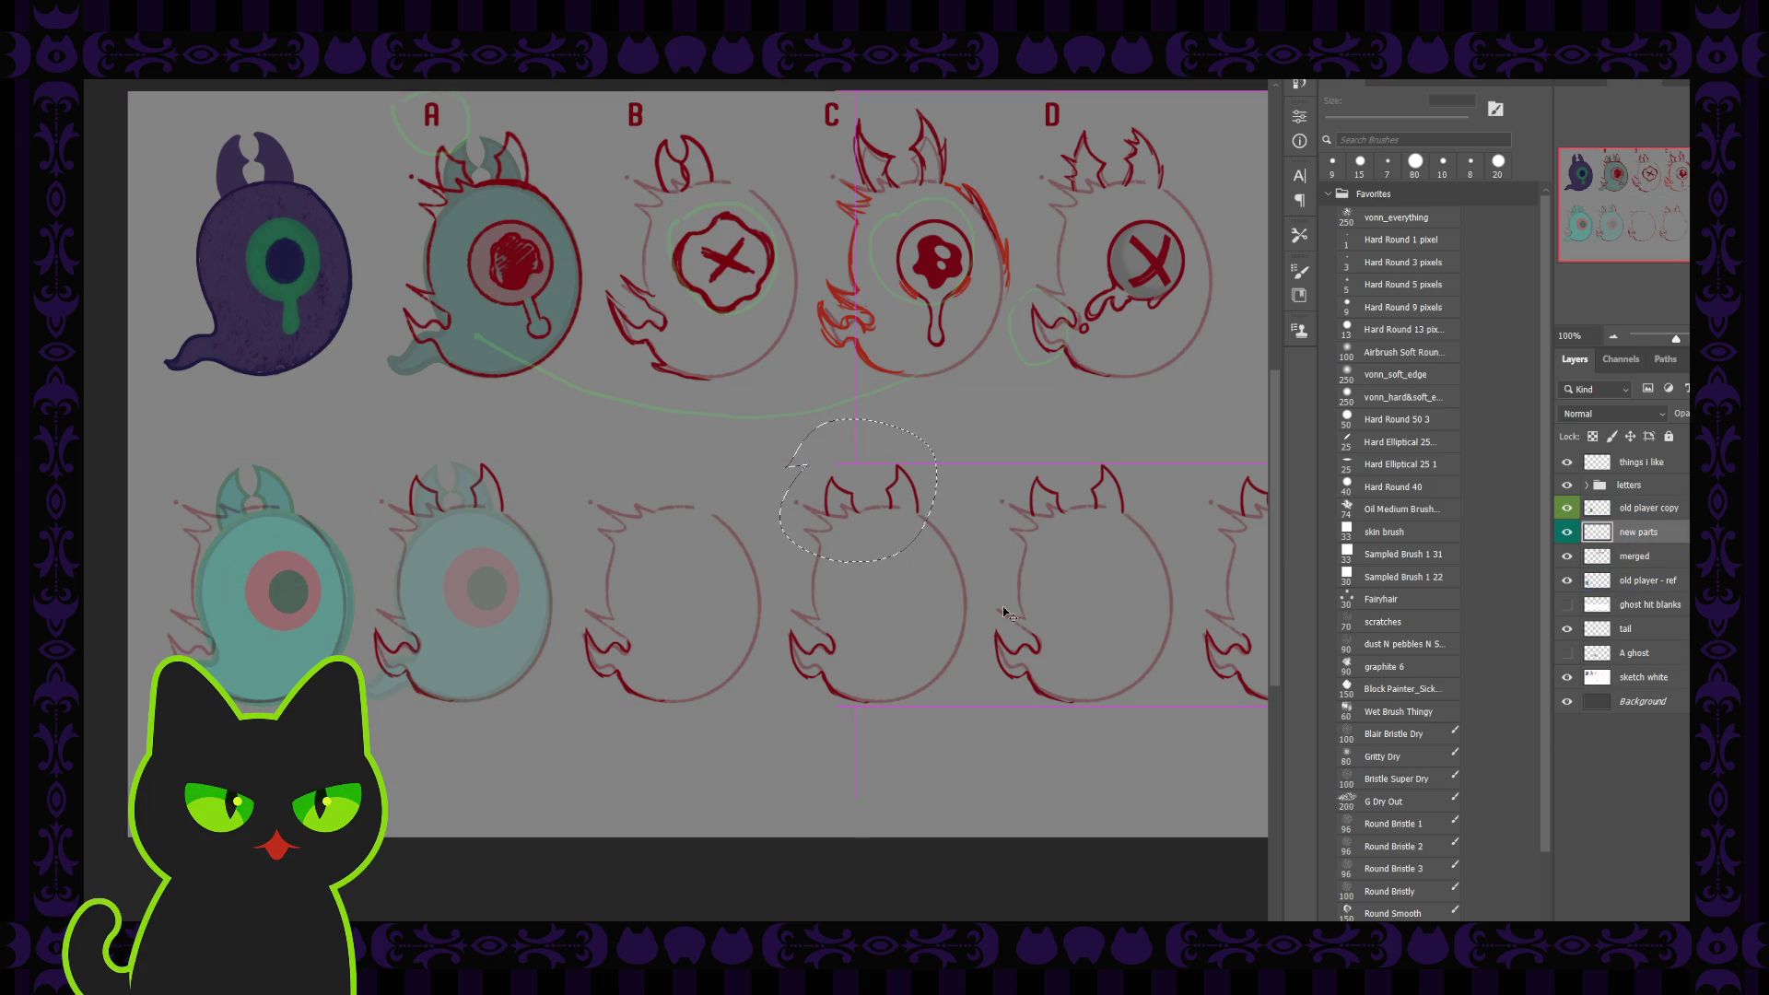
key(ctrl+j)
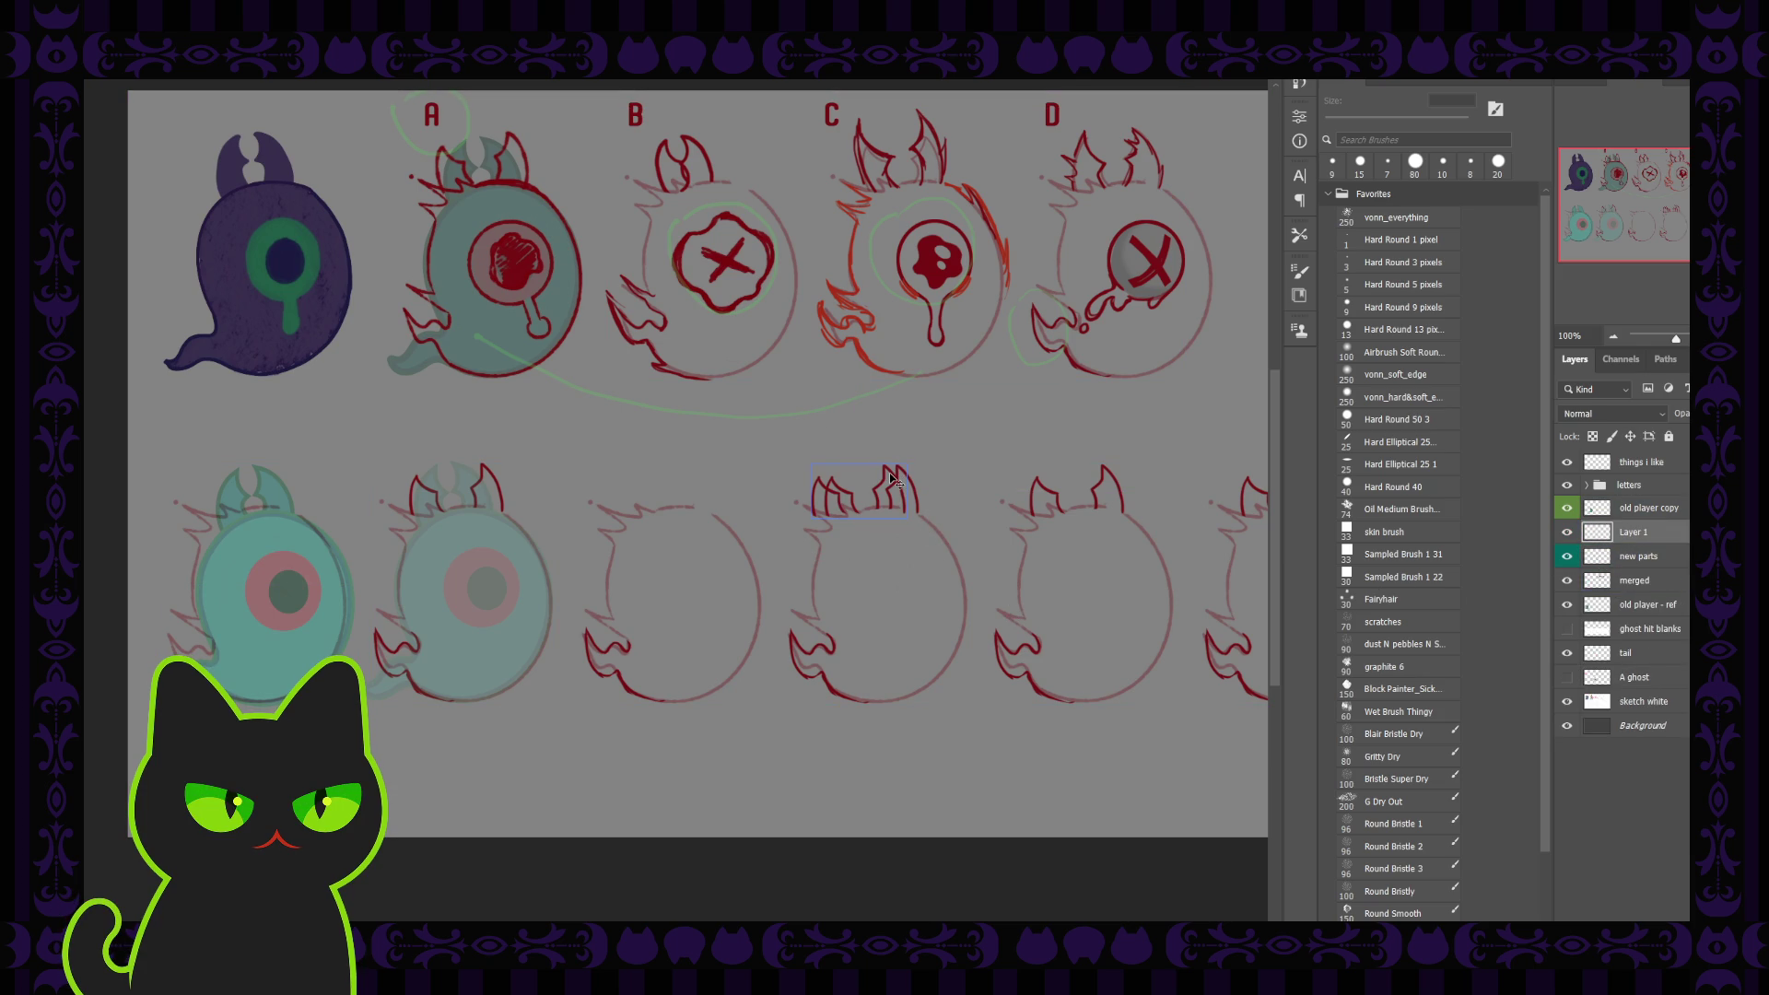
Place the copied horns on B's lower ghost, merge them into the layer, and name it 'new parts'
drag(892, 479, 694, 504)
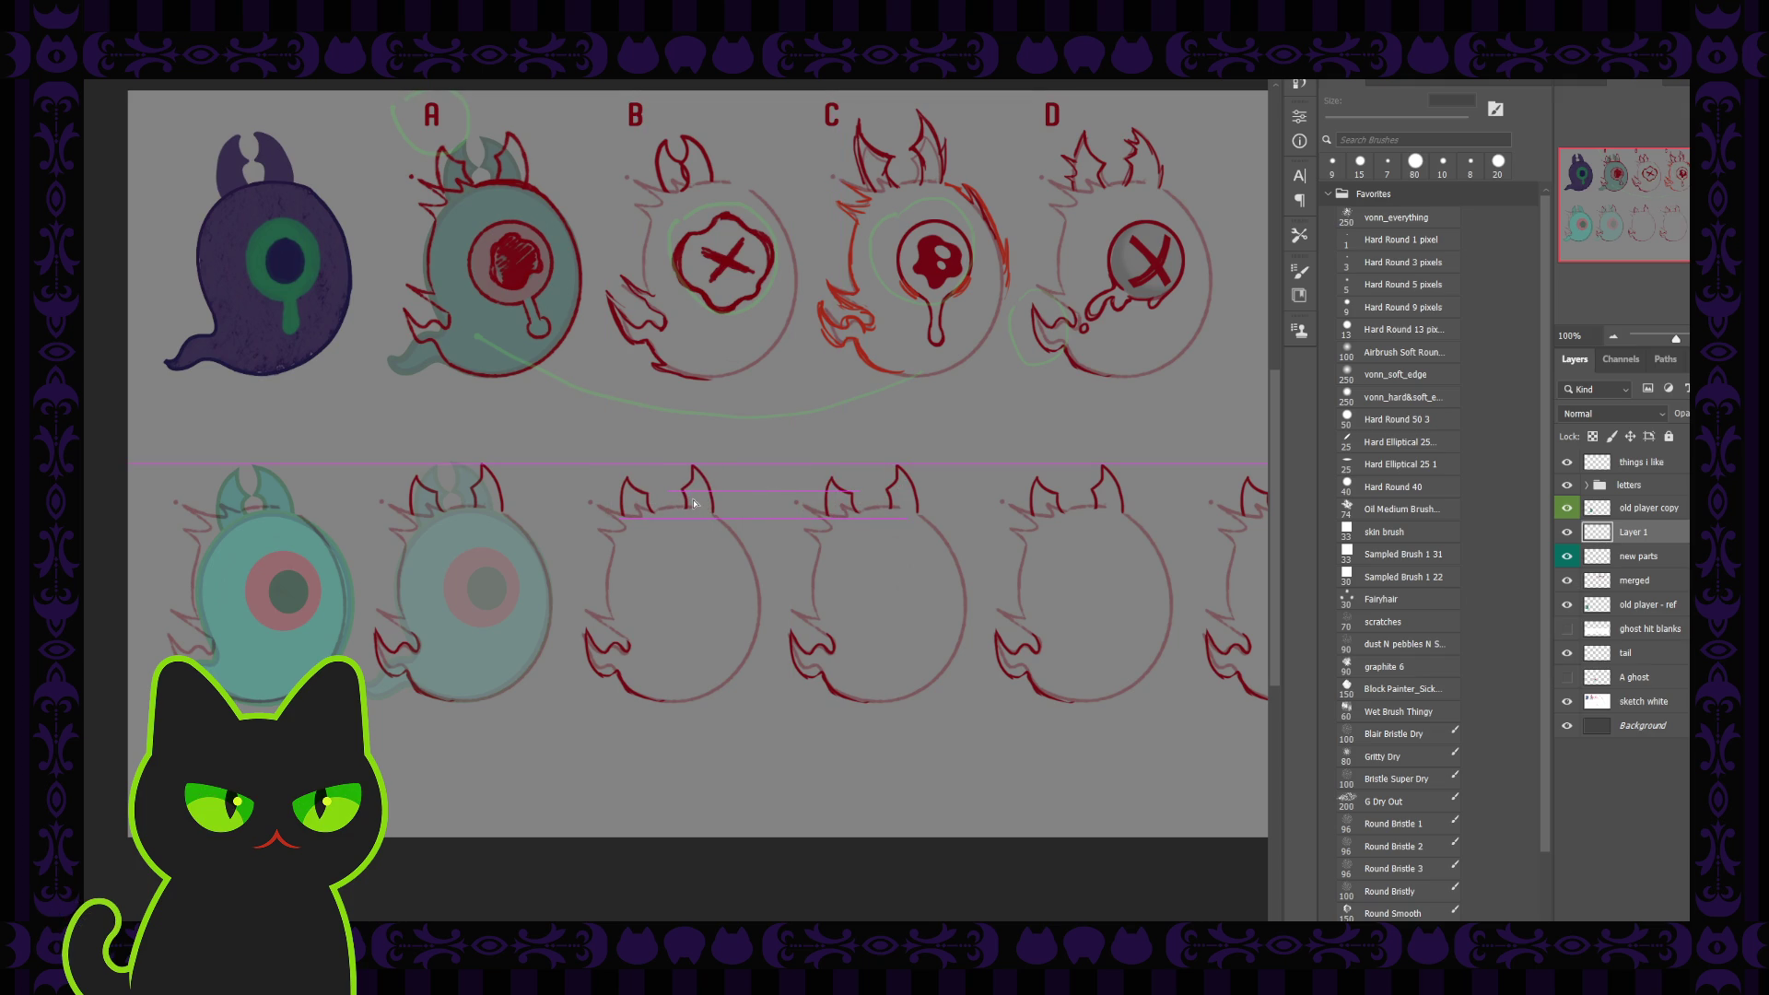
click(1638, 557)
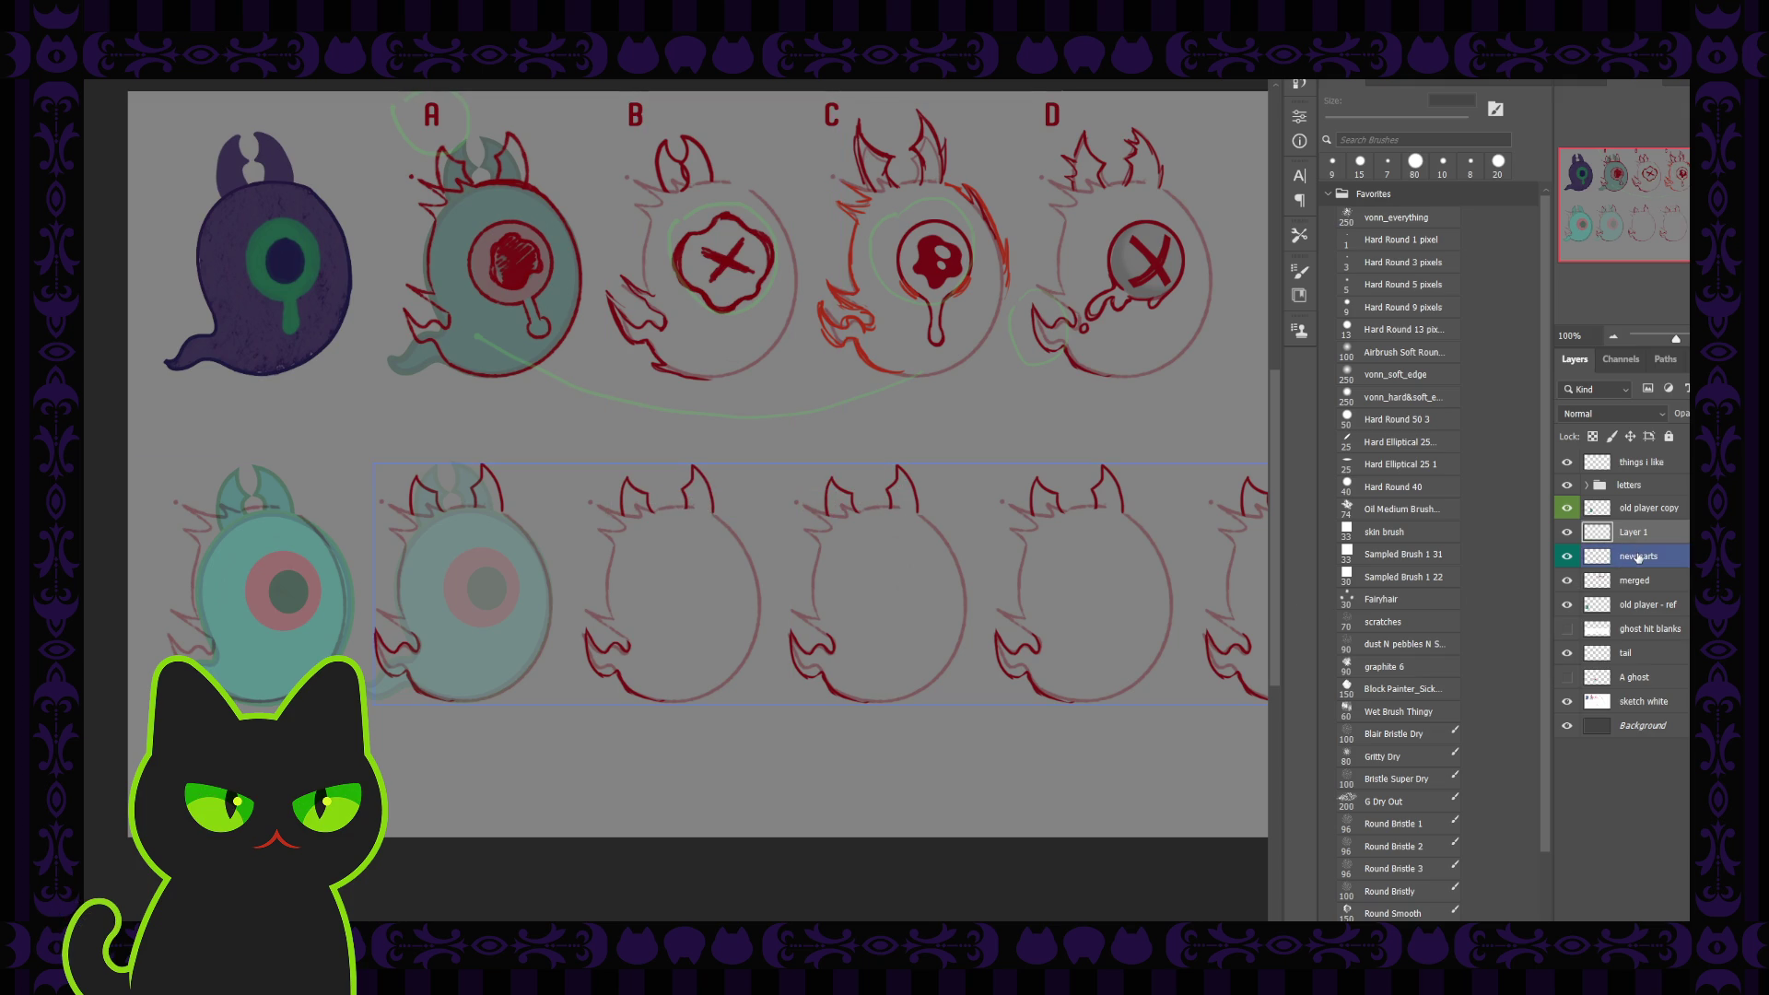
click(1649, 535)
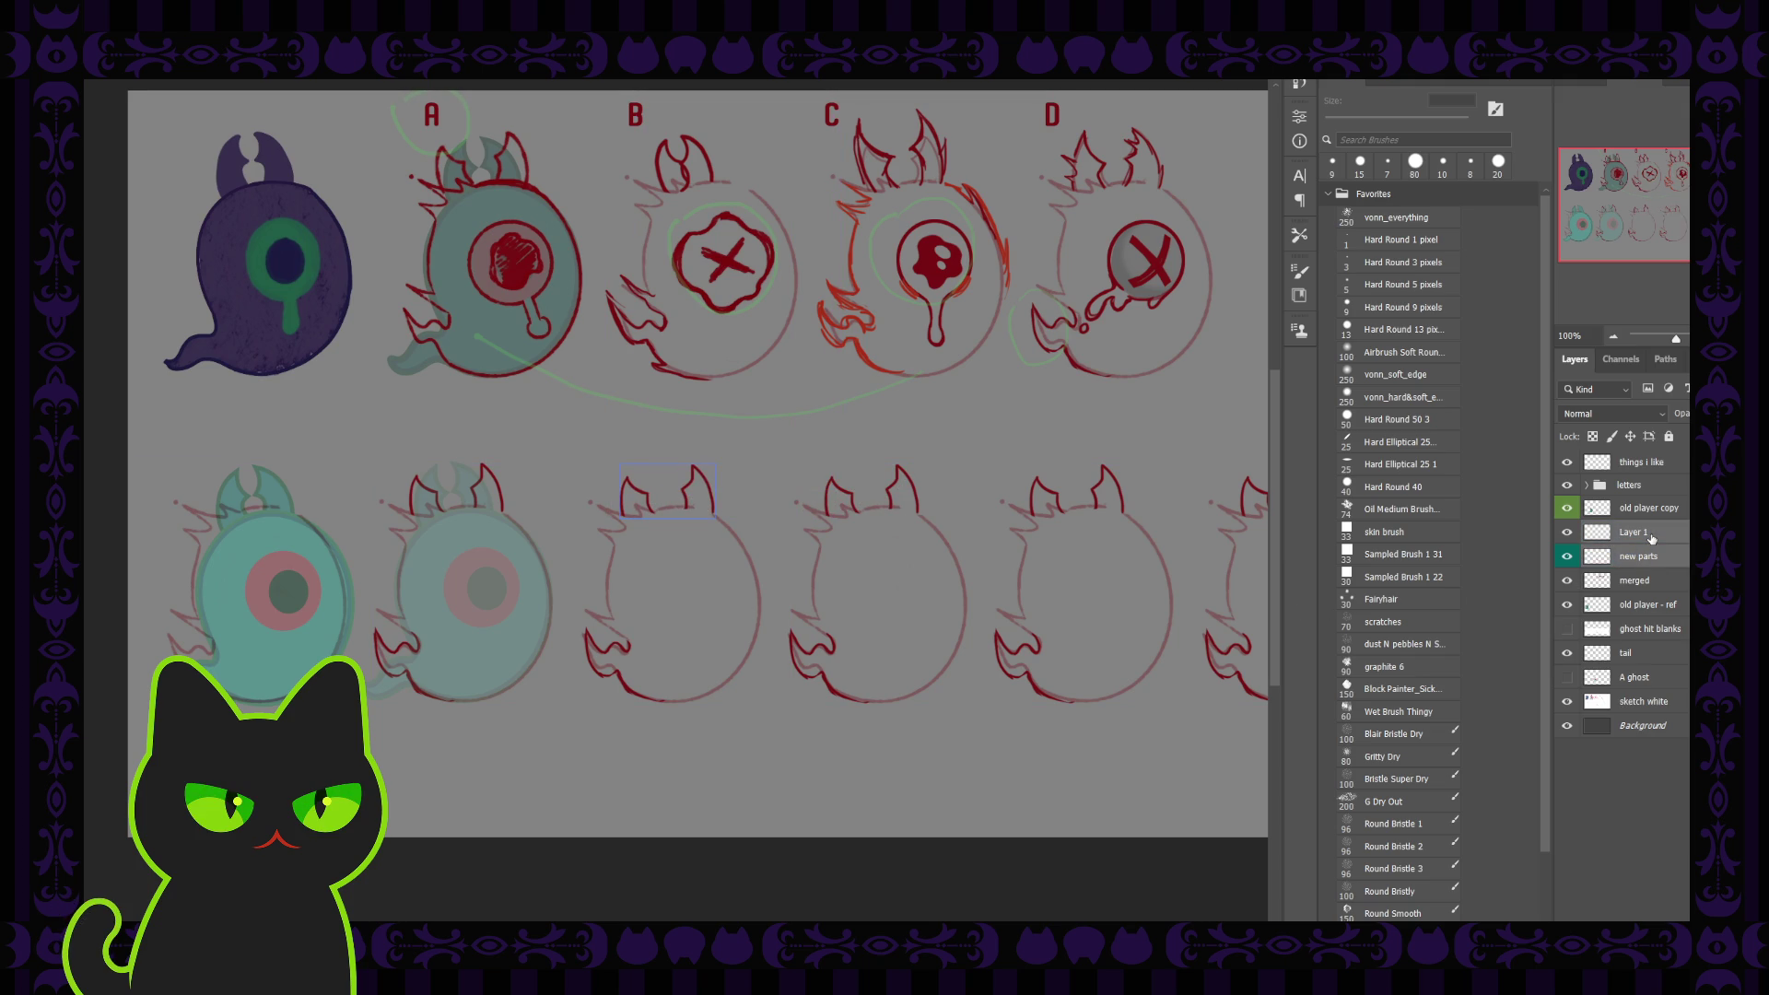
key(ctrl+e)
double_click(1634, 535)
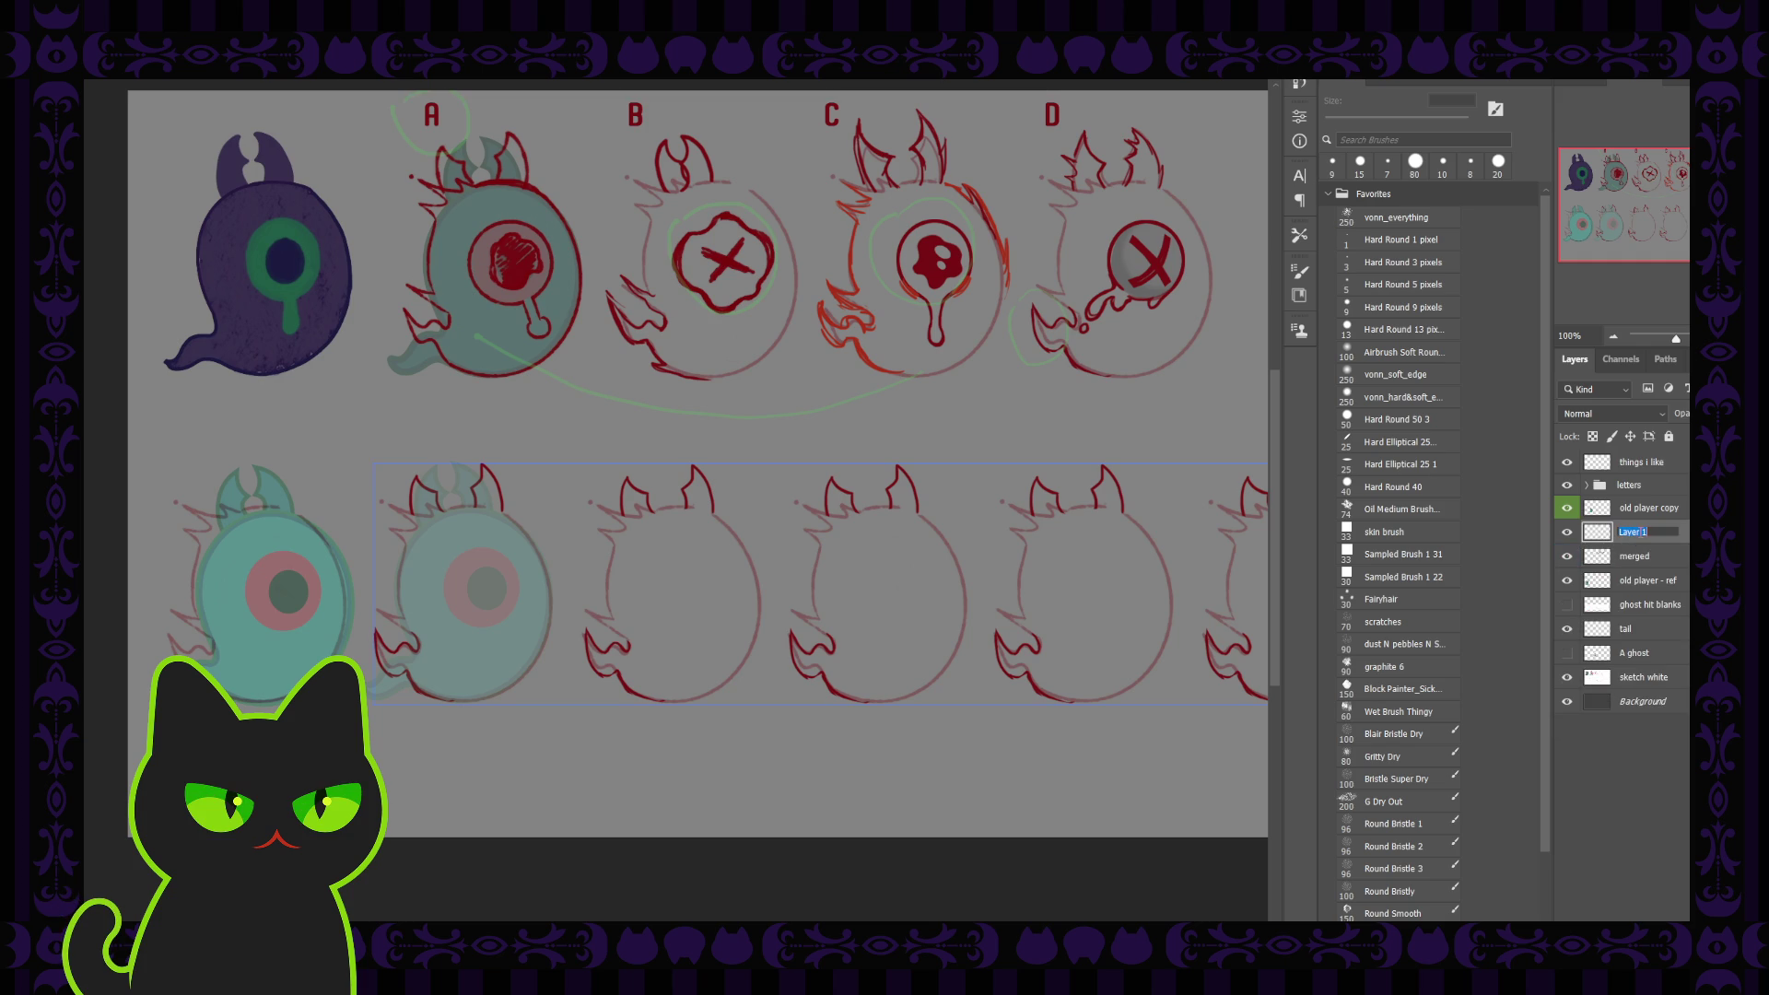
text(new parts)
key(Return)
Reorder the tail layer around new parts and remove it from the stack
click(1580, 631)
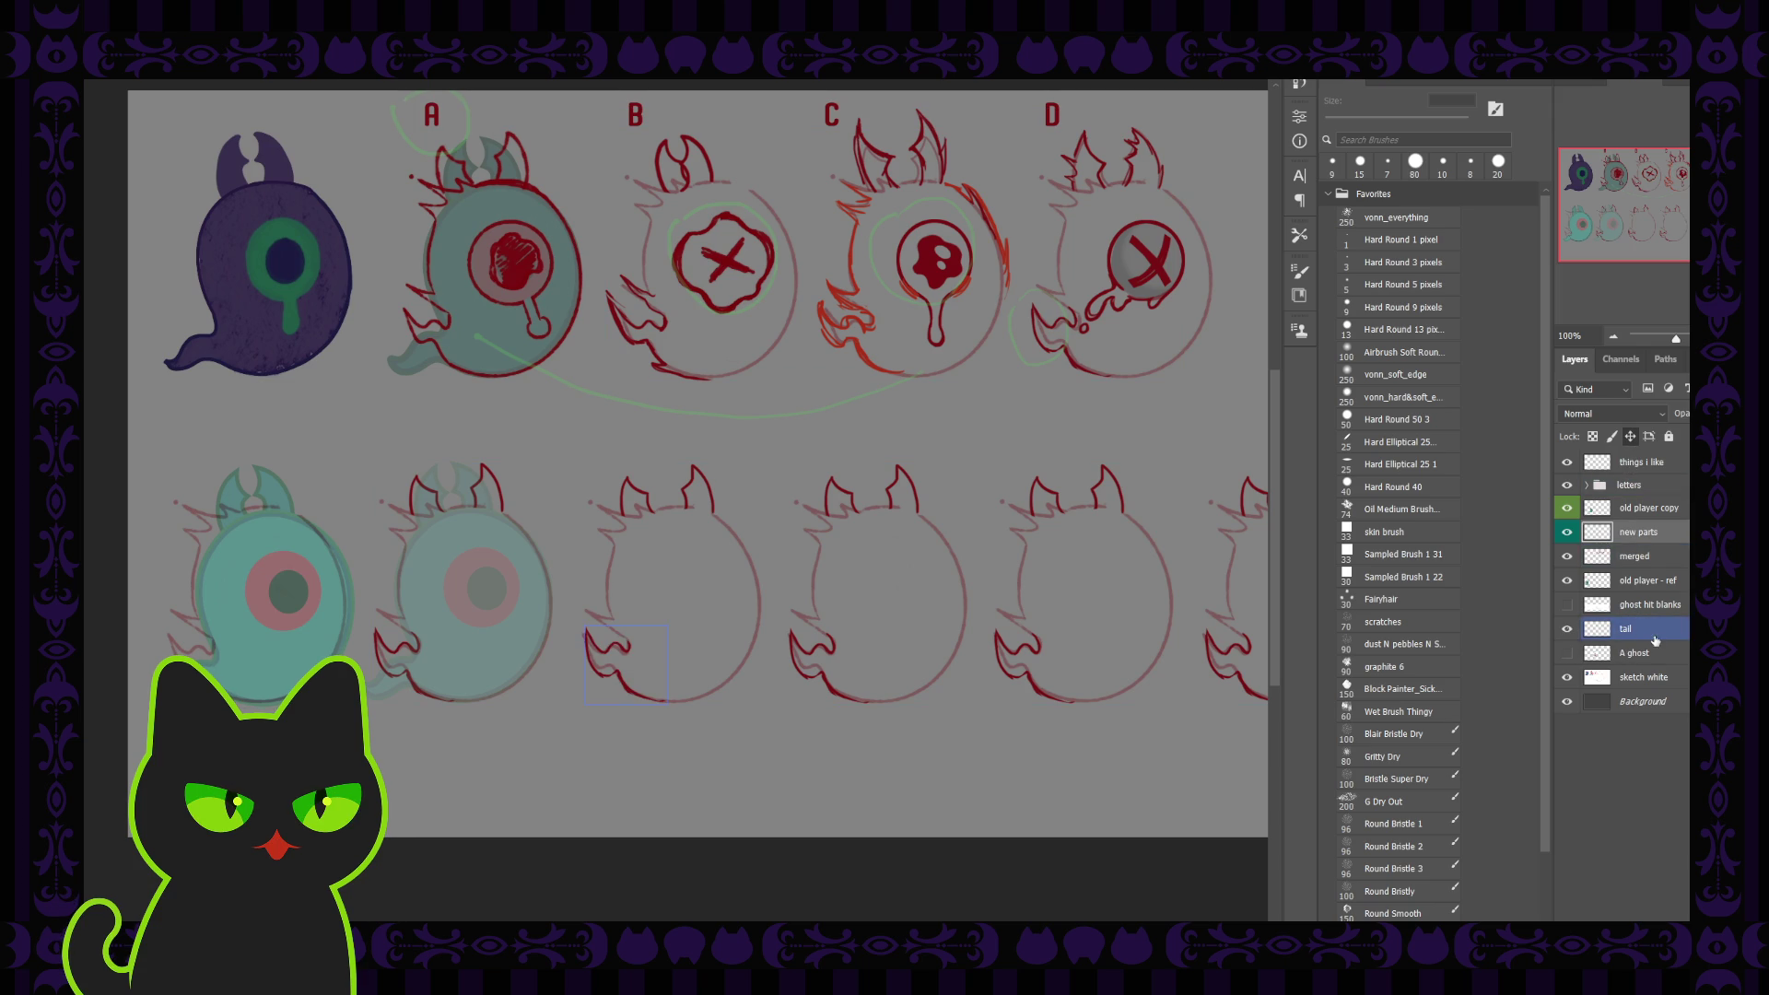
drag(1656, 640, 1649, 521)
click(1649, 557)
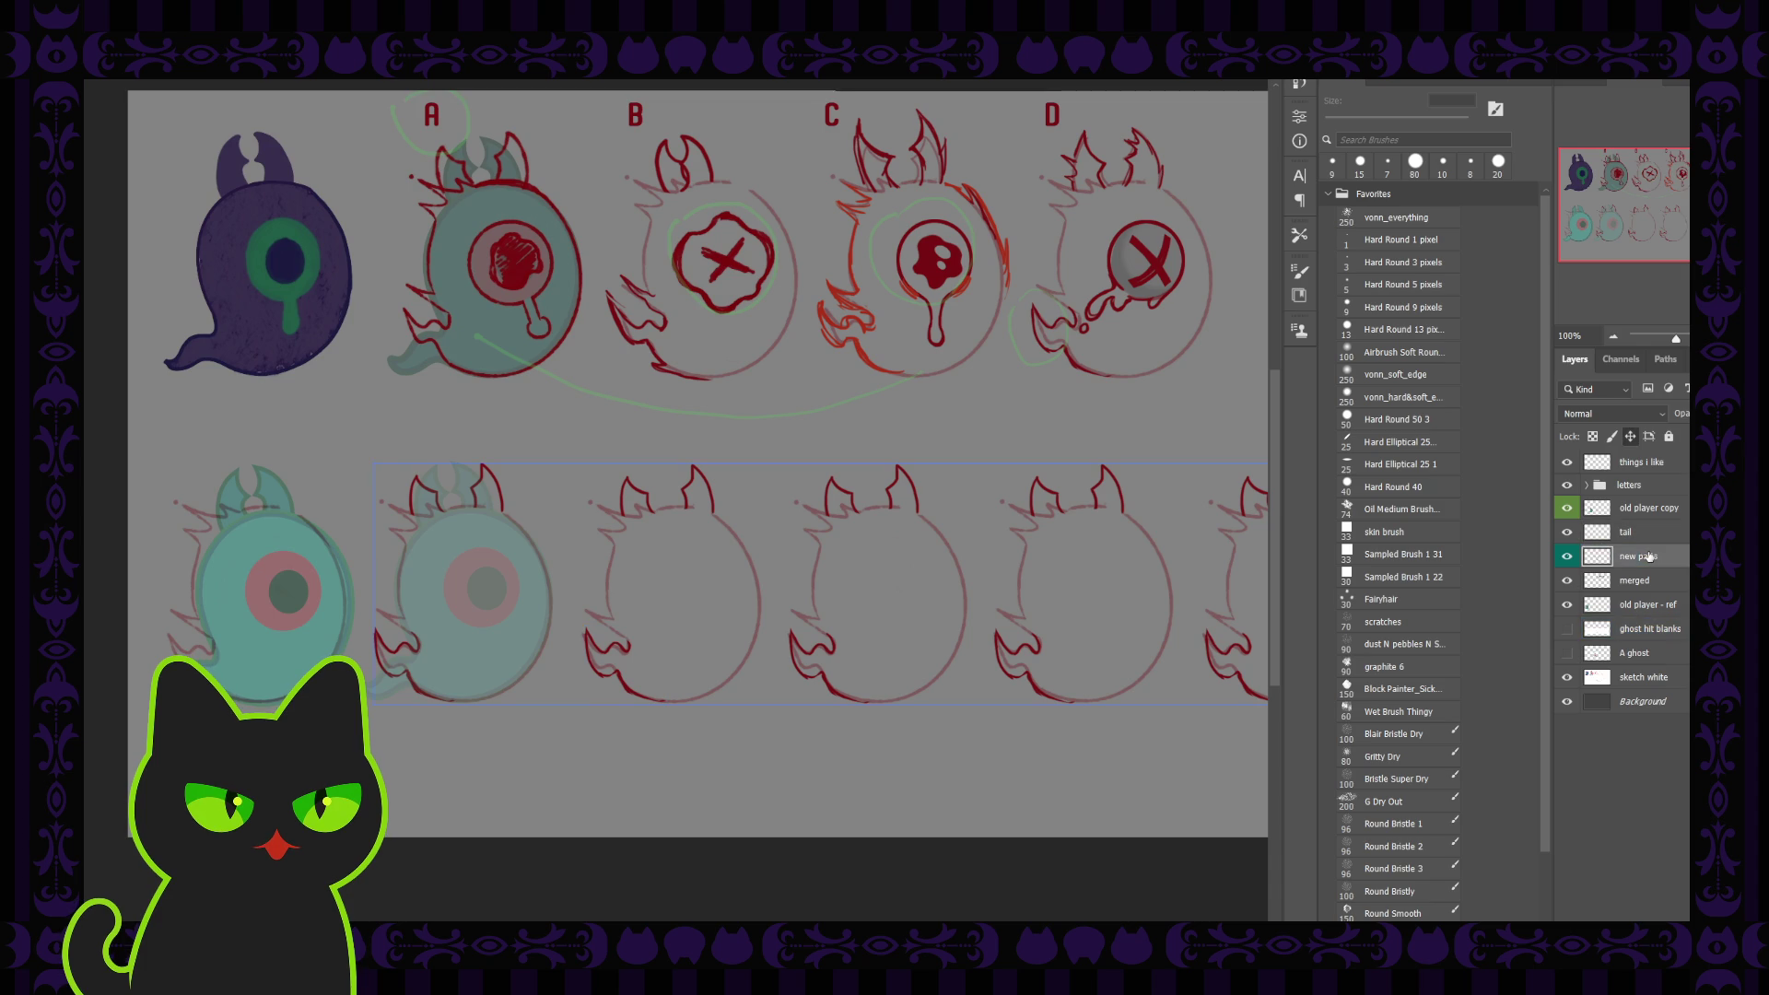
click(1665, 542)
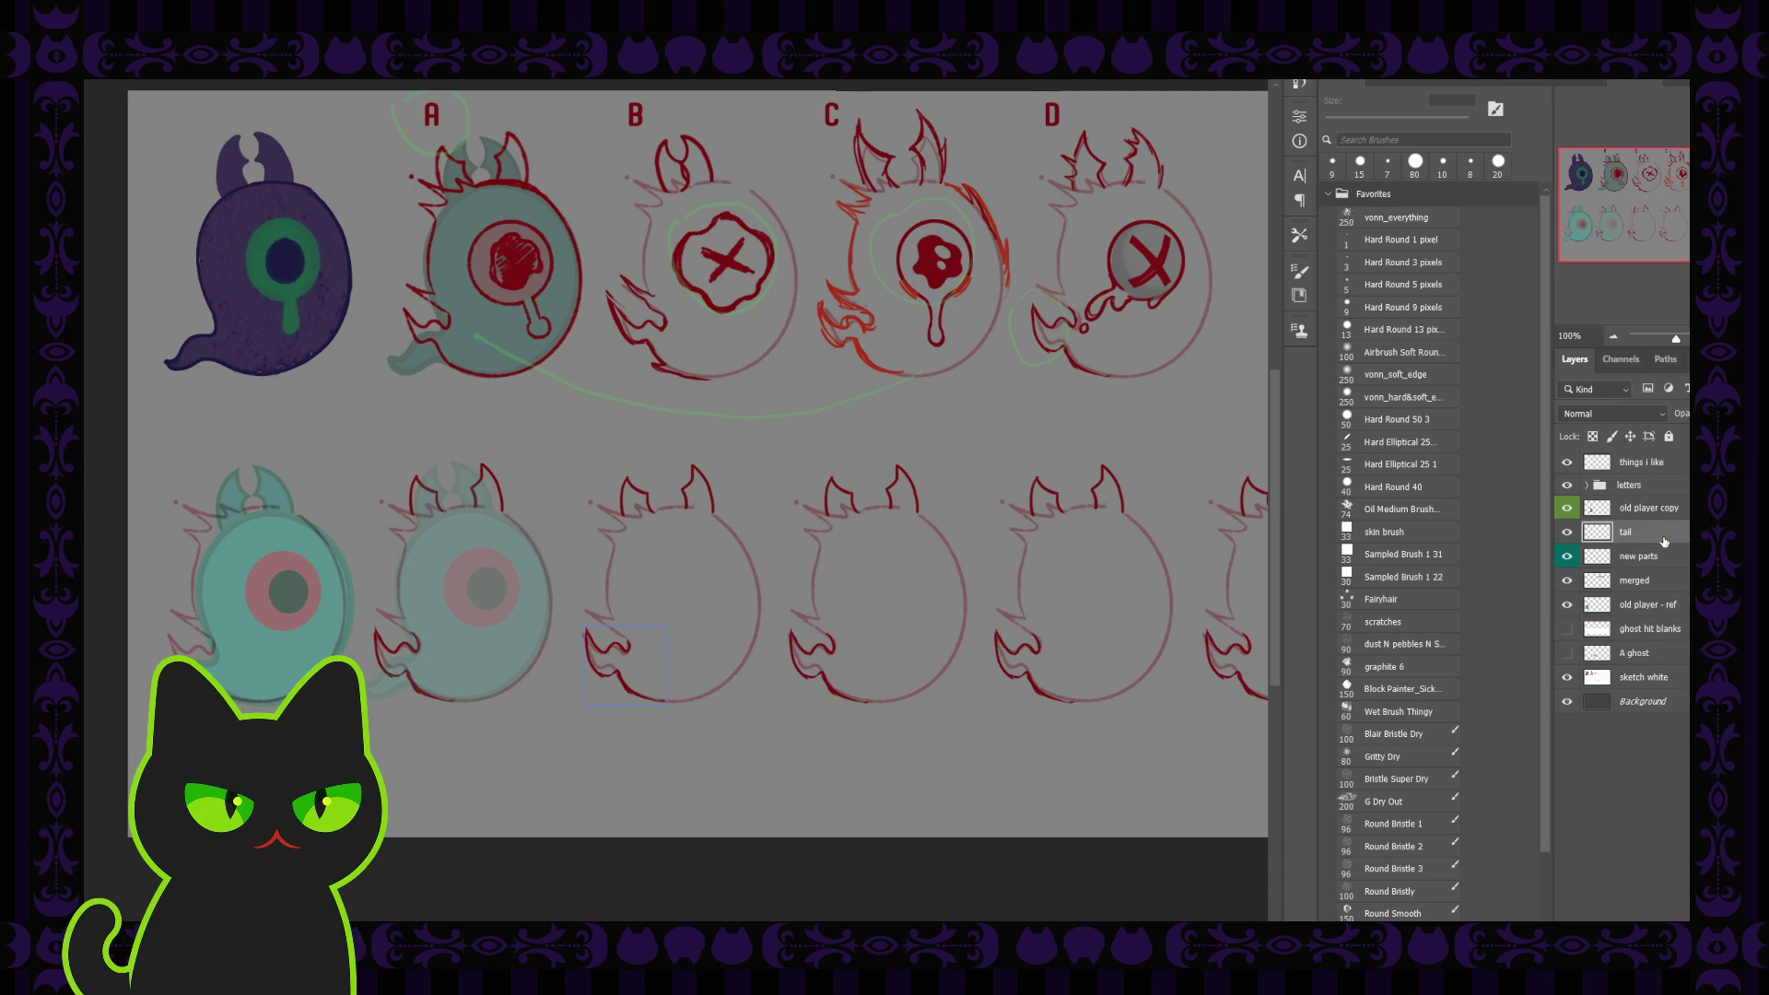
click(1658, 564)
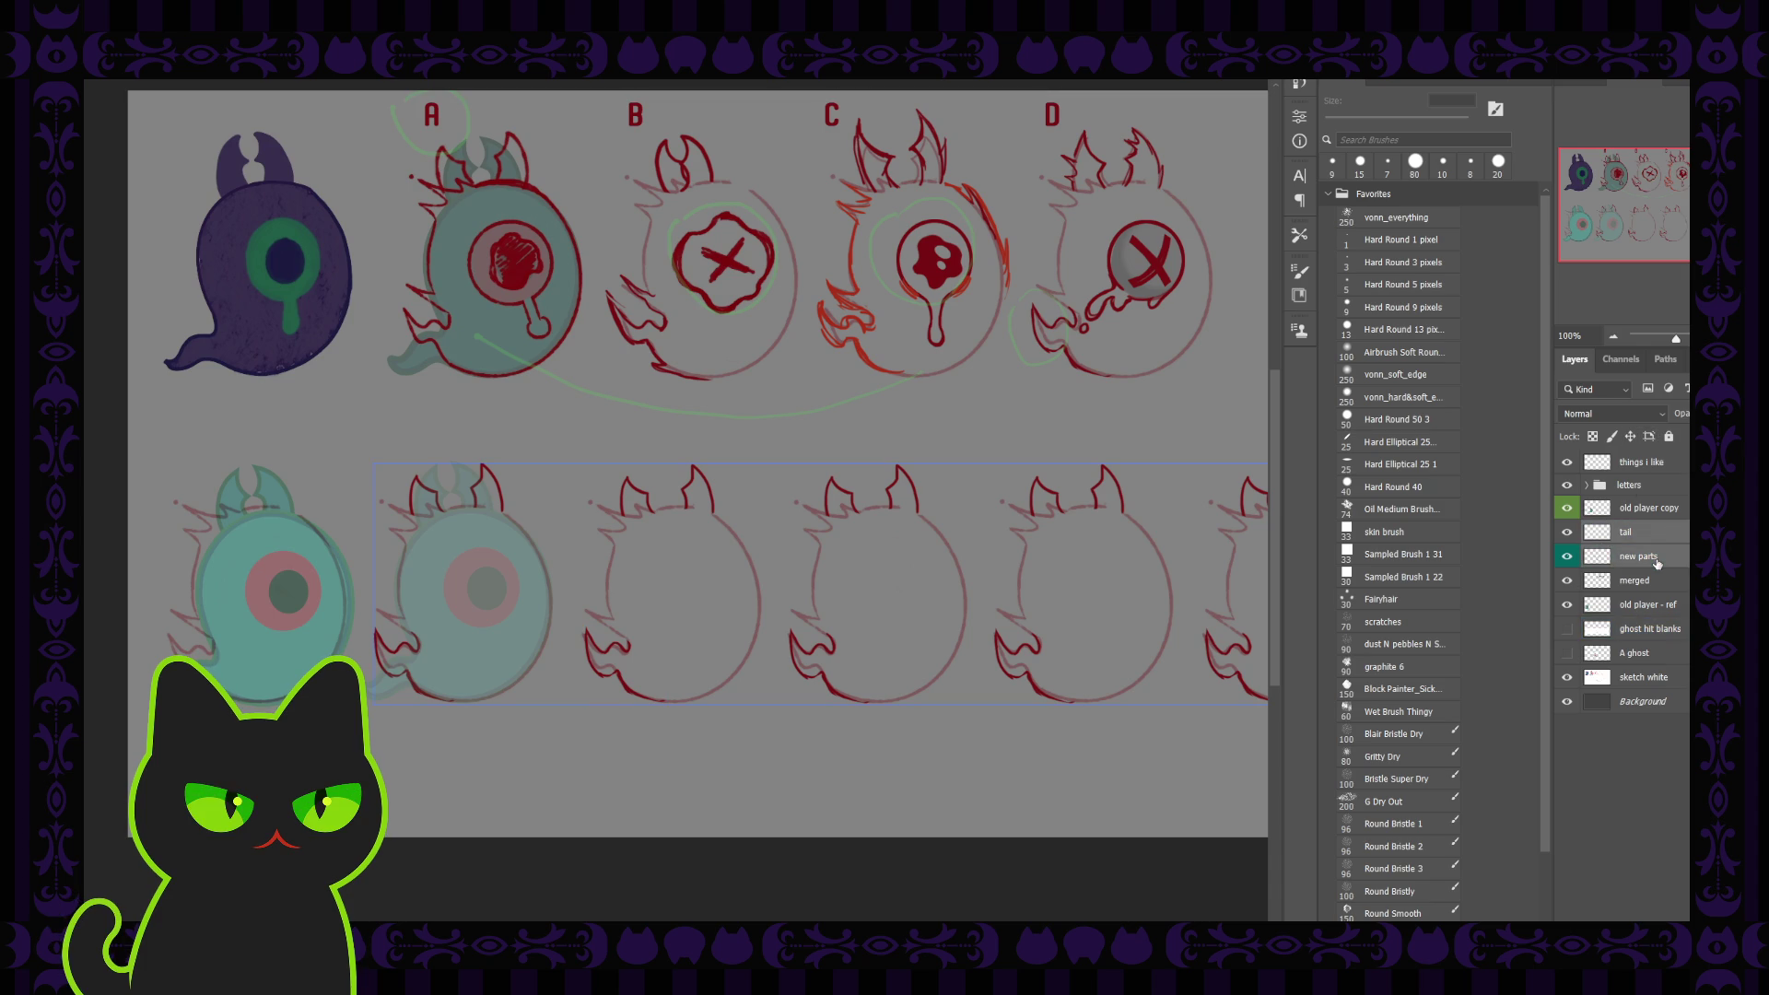
drag(1656, 541, 1658, 557)
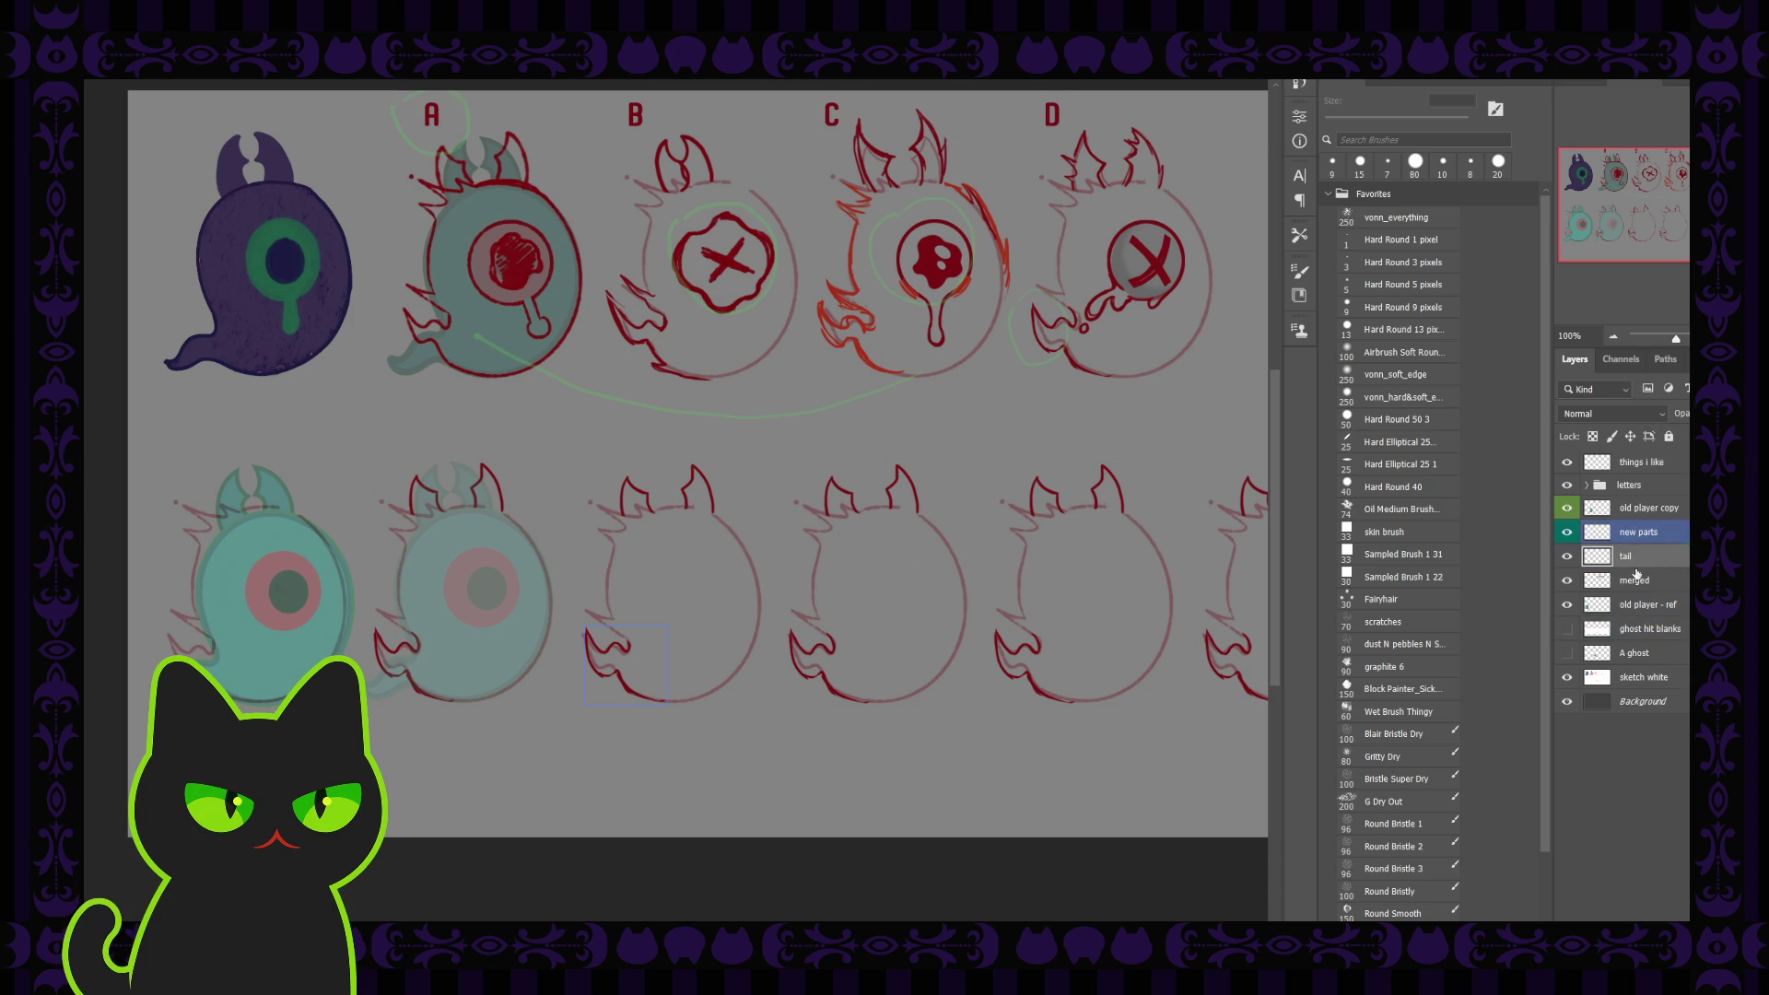
click(1664, 541)
key(ctrl+e)
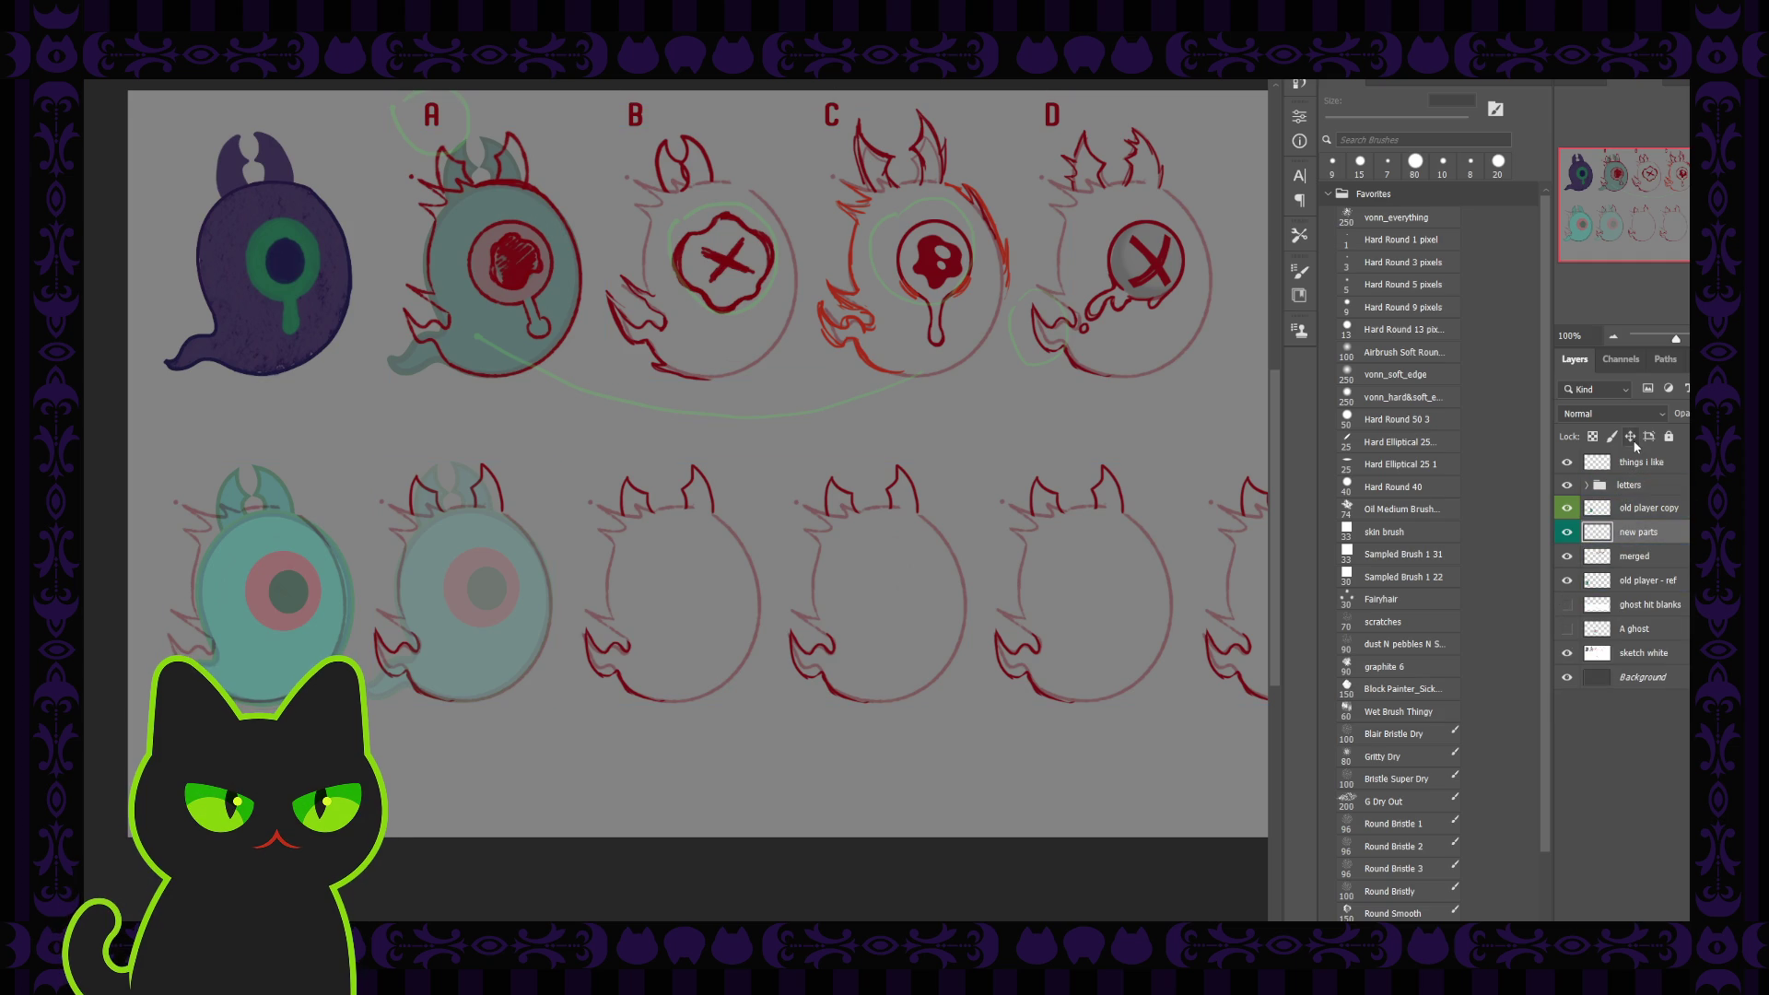
Select the old player - ref and A ghost layers and toggle the merged layer's visibility to check it
ctrl+click(1634, 585)
click(1635, 628)
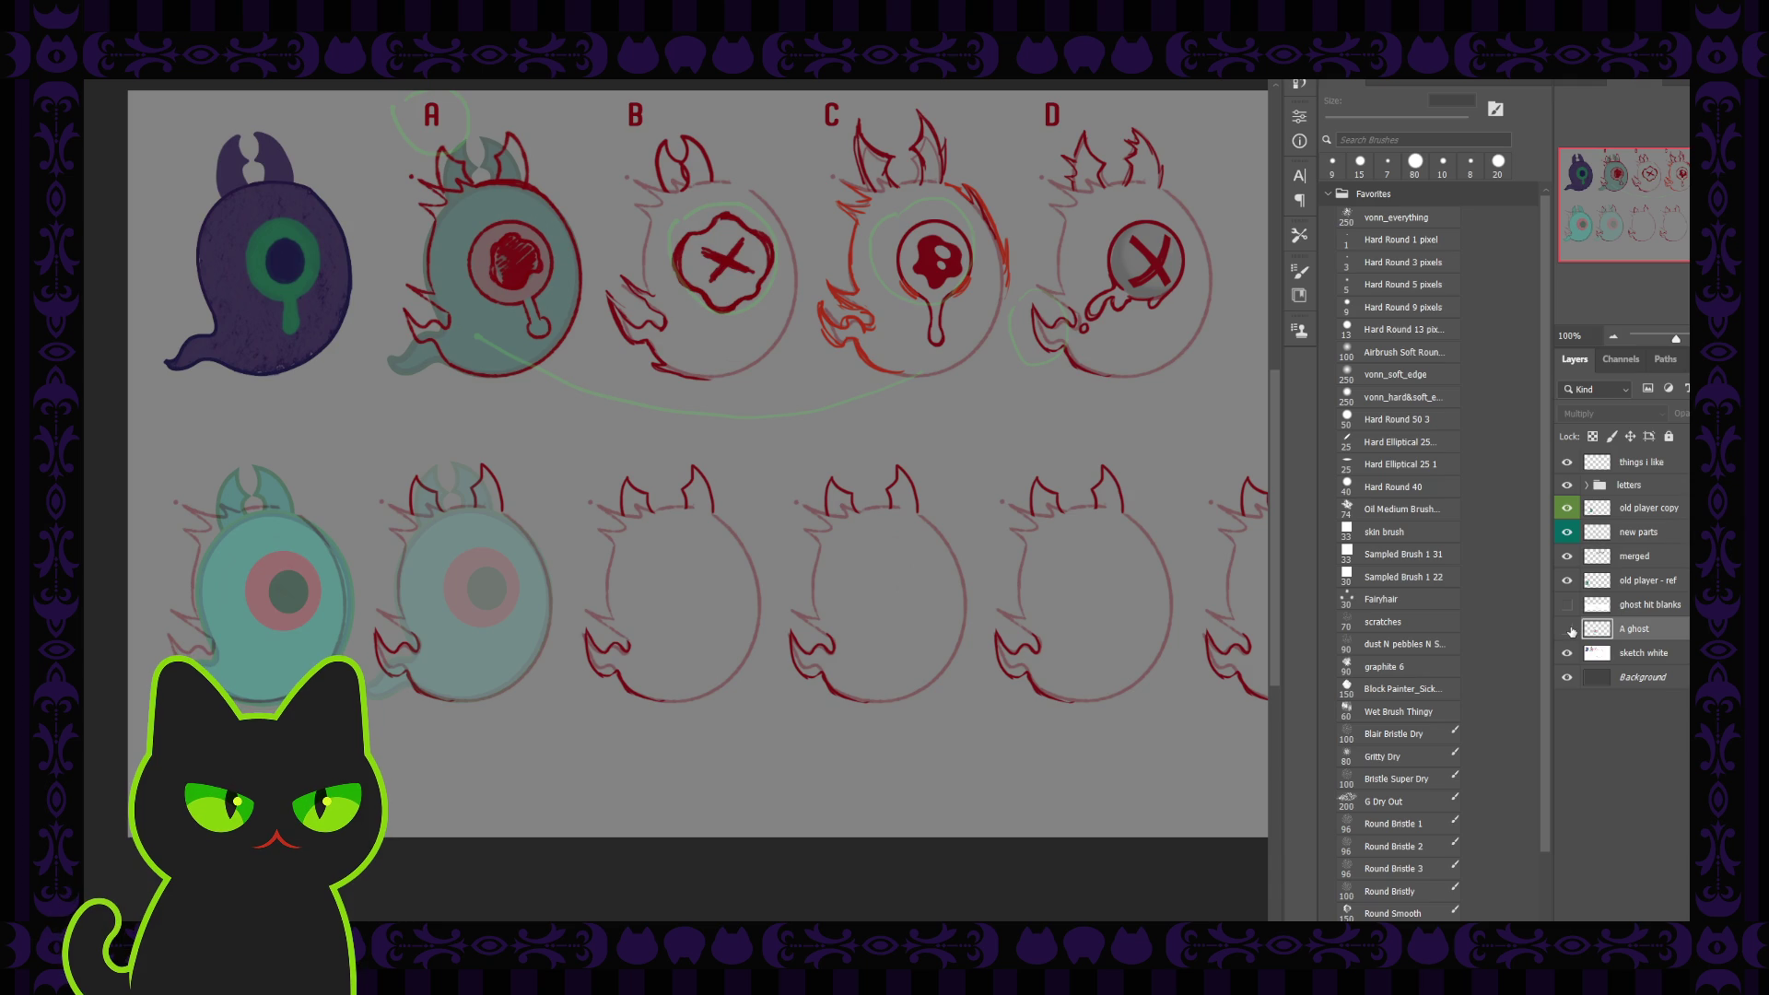
click(1573, 558)
click(1567, 557)
click(1568, 556)
Show the A ghost layer and drag its drawing onto the bottom-row ghost outline
click(1649, 631)
click(1570, 629)
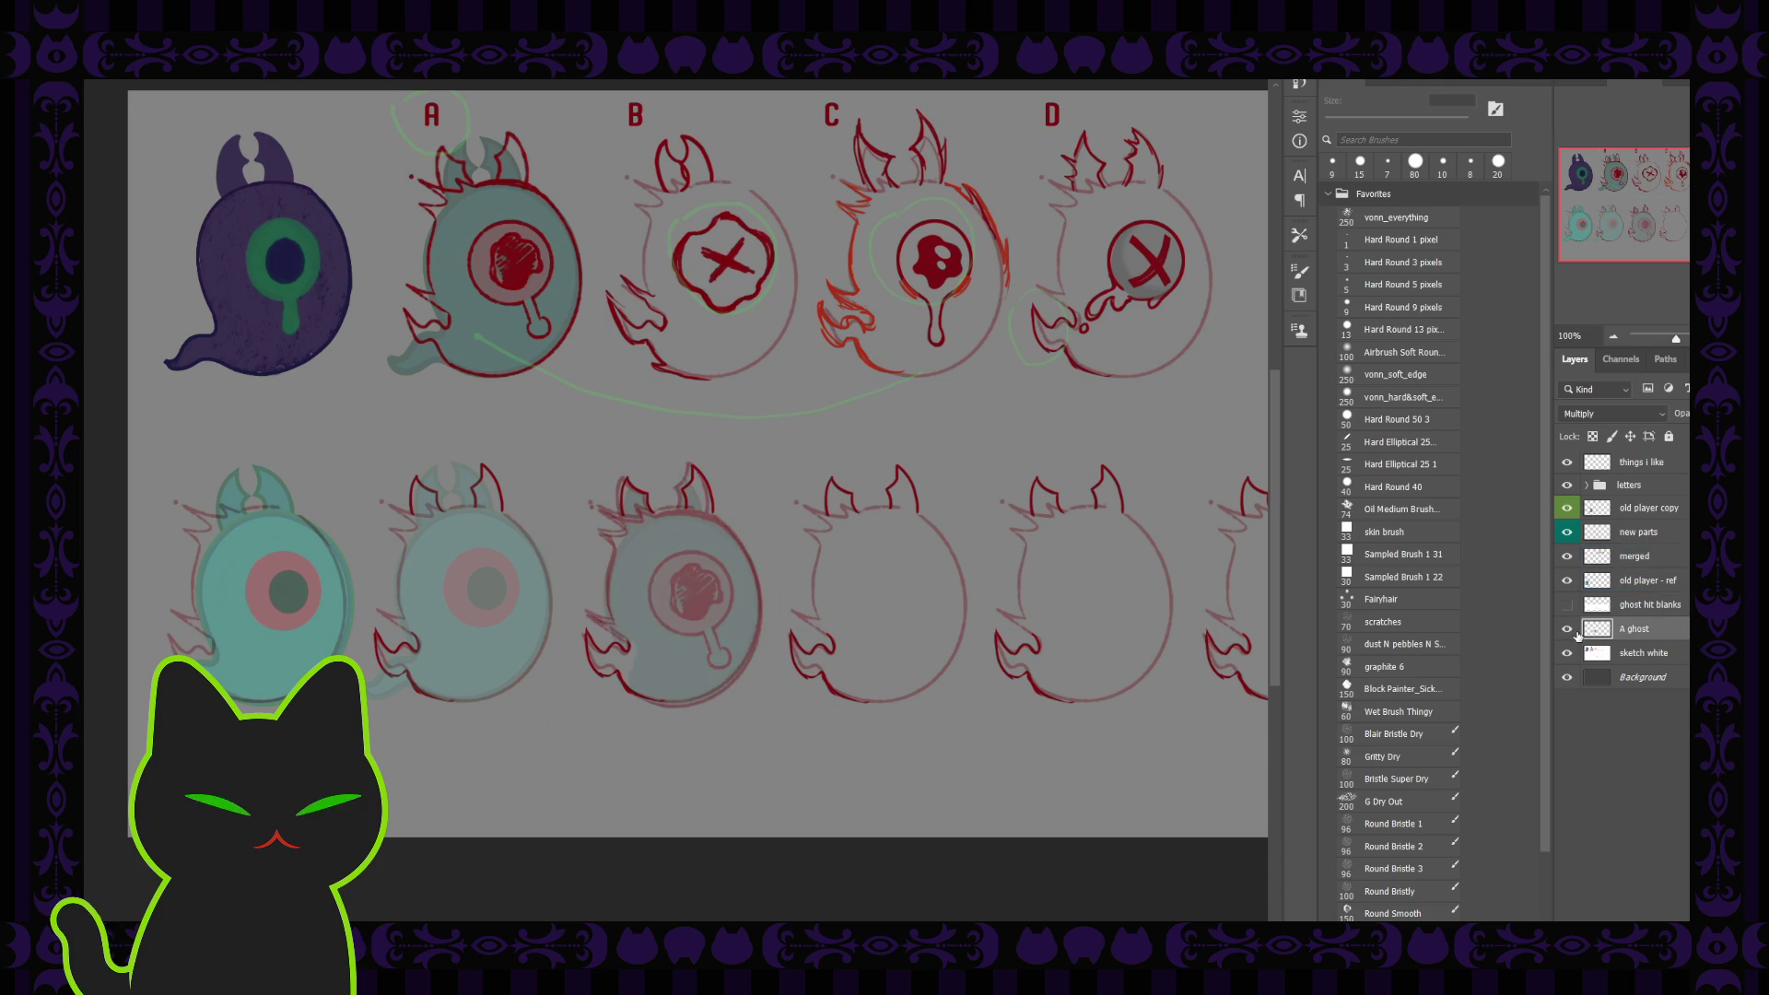
click(1571, 630)
click(1569, 629)
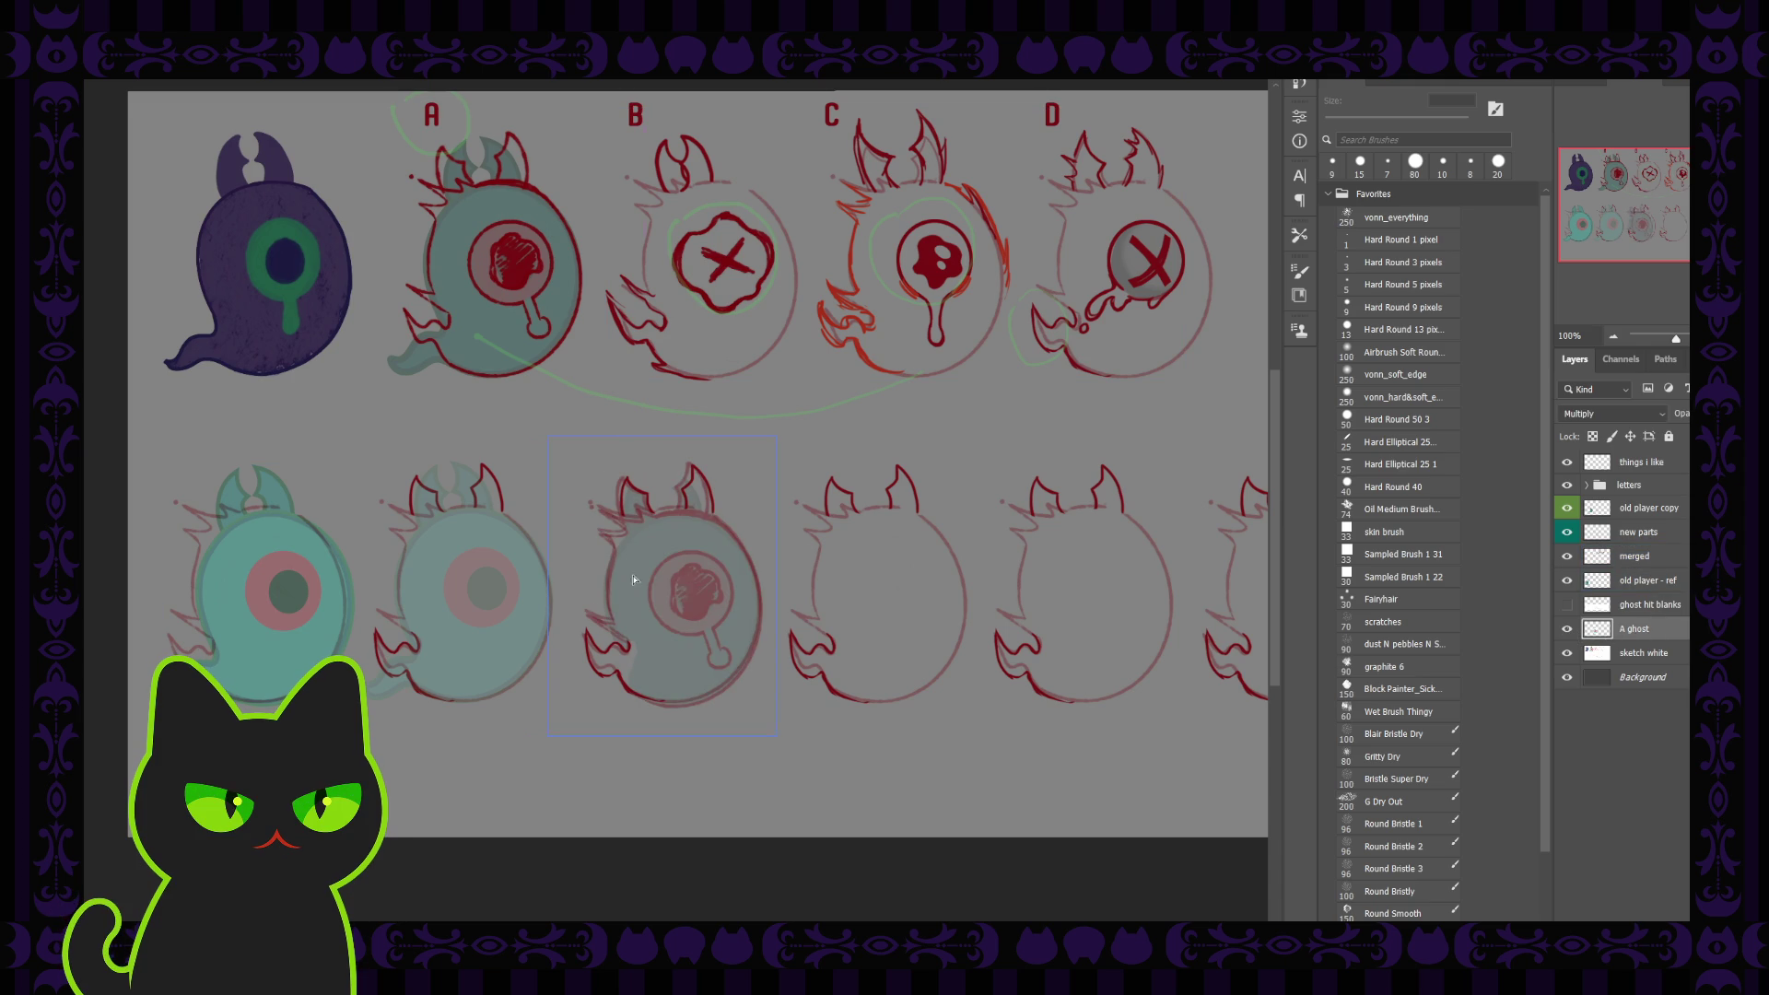
drag(690, 583, 477, 574)
Hide the 'old player copy' layer and nudge the A ghost drawing right to align it, at 200% zoom
click(1640, 485)
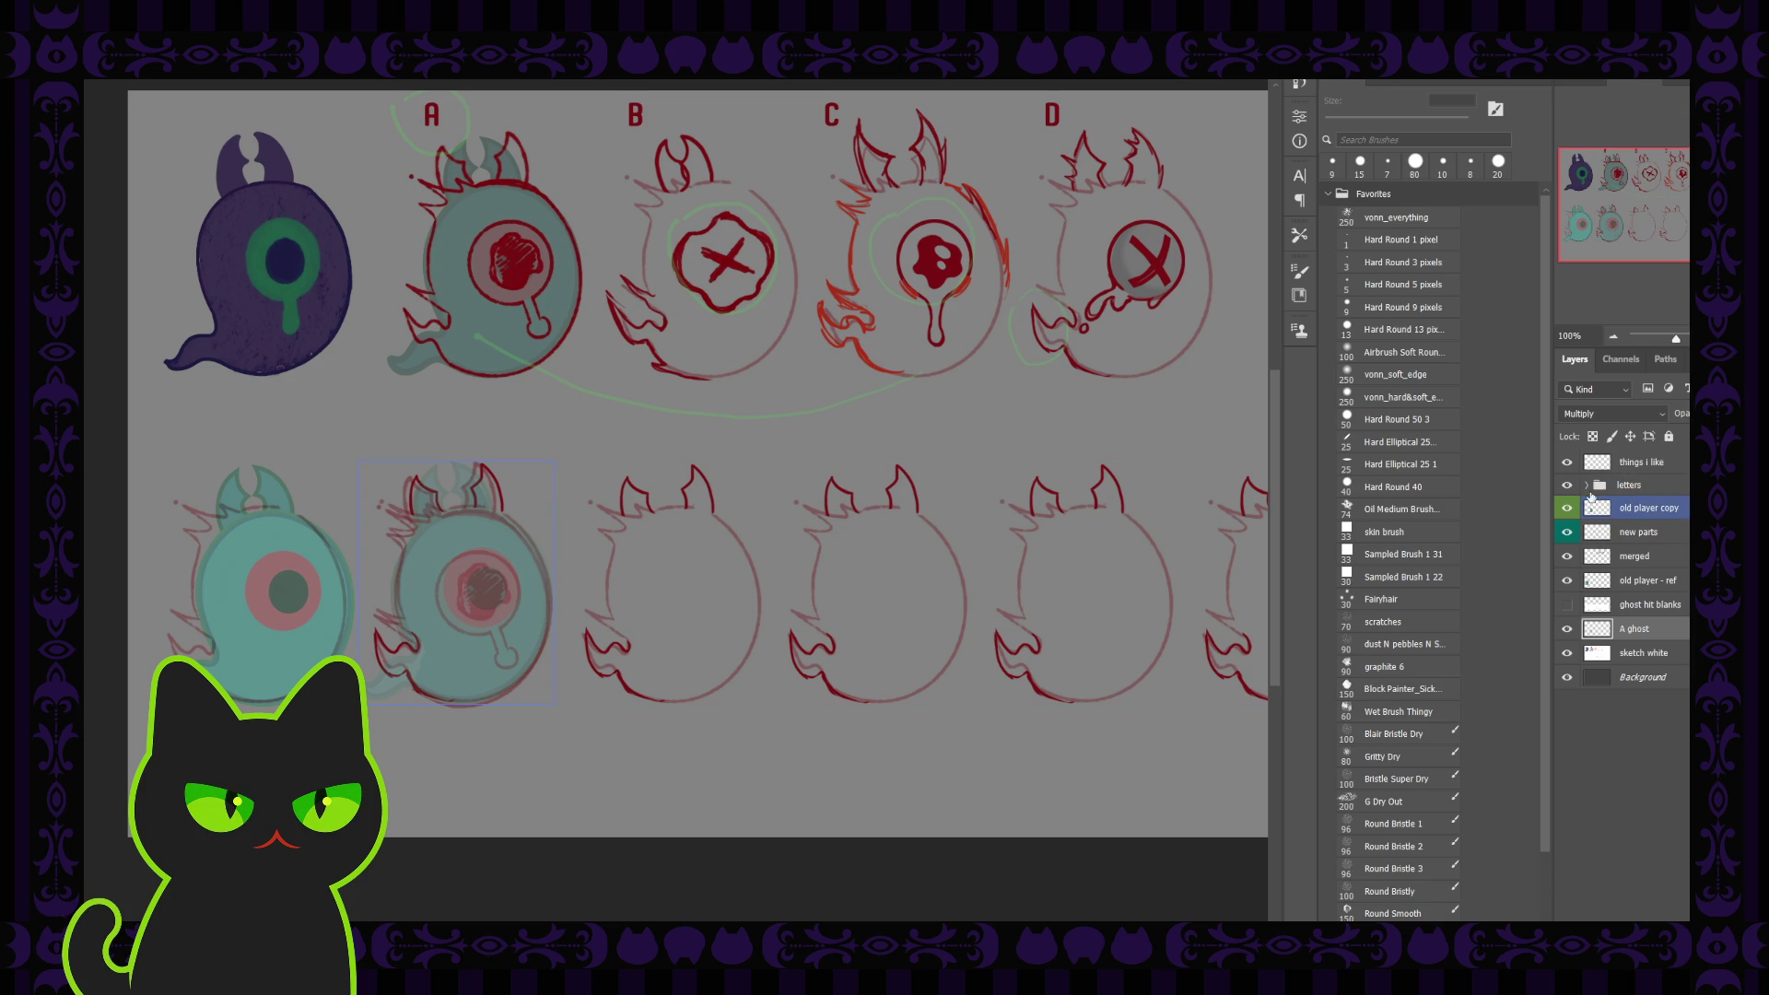
click(1597, 581)
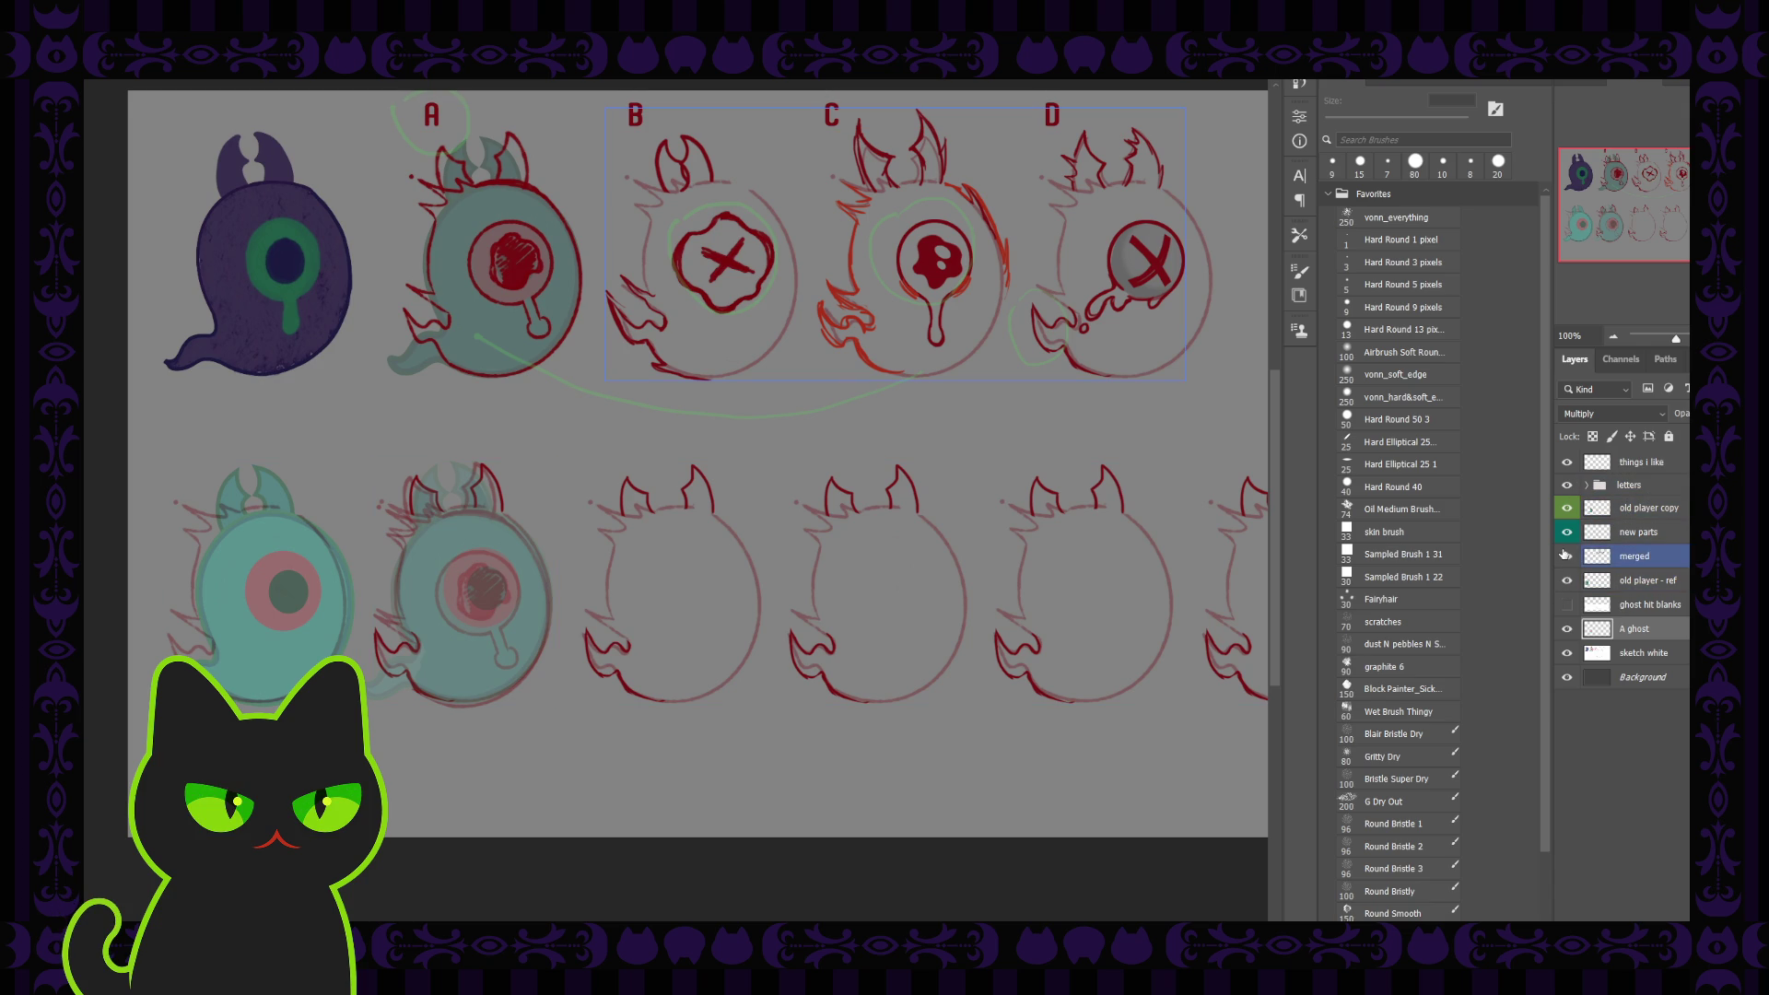
click(1567, 508)
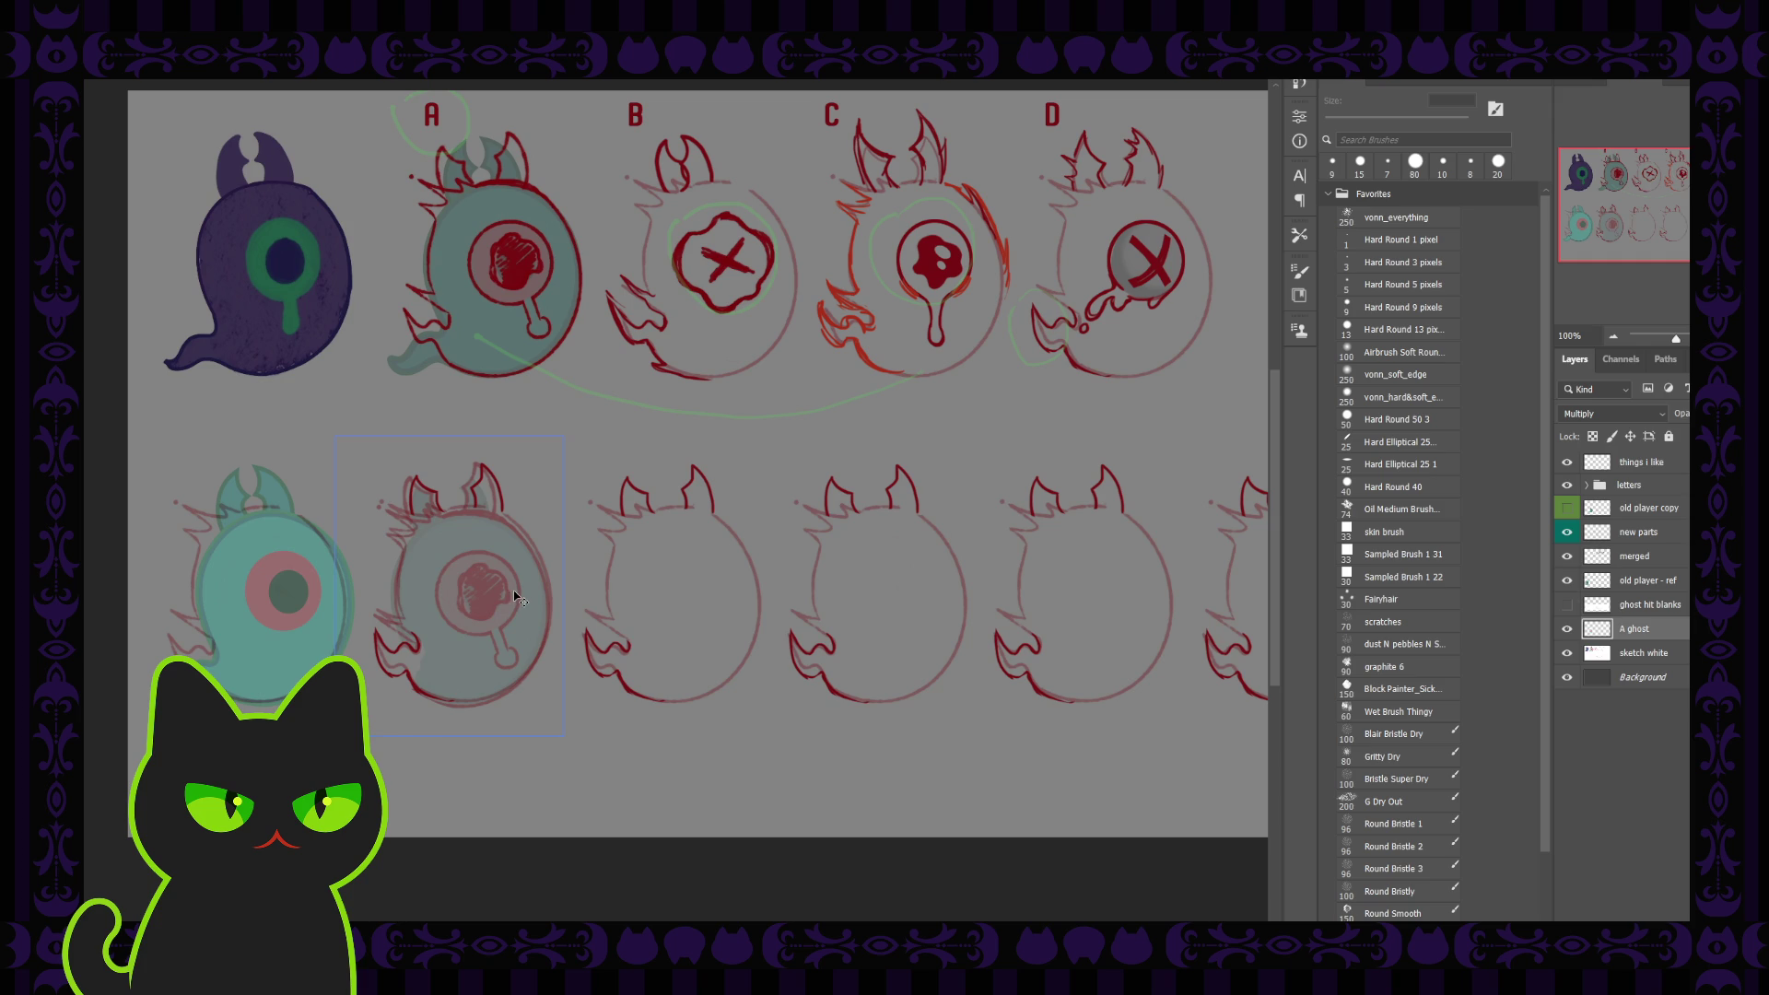
drag(516, 597, 517, 595)
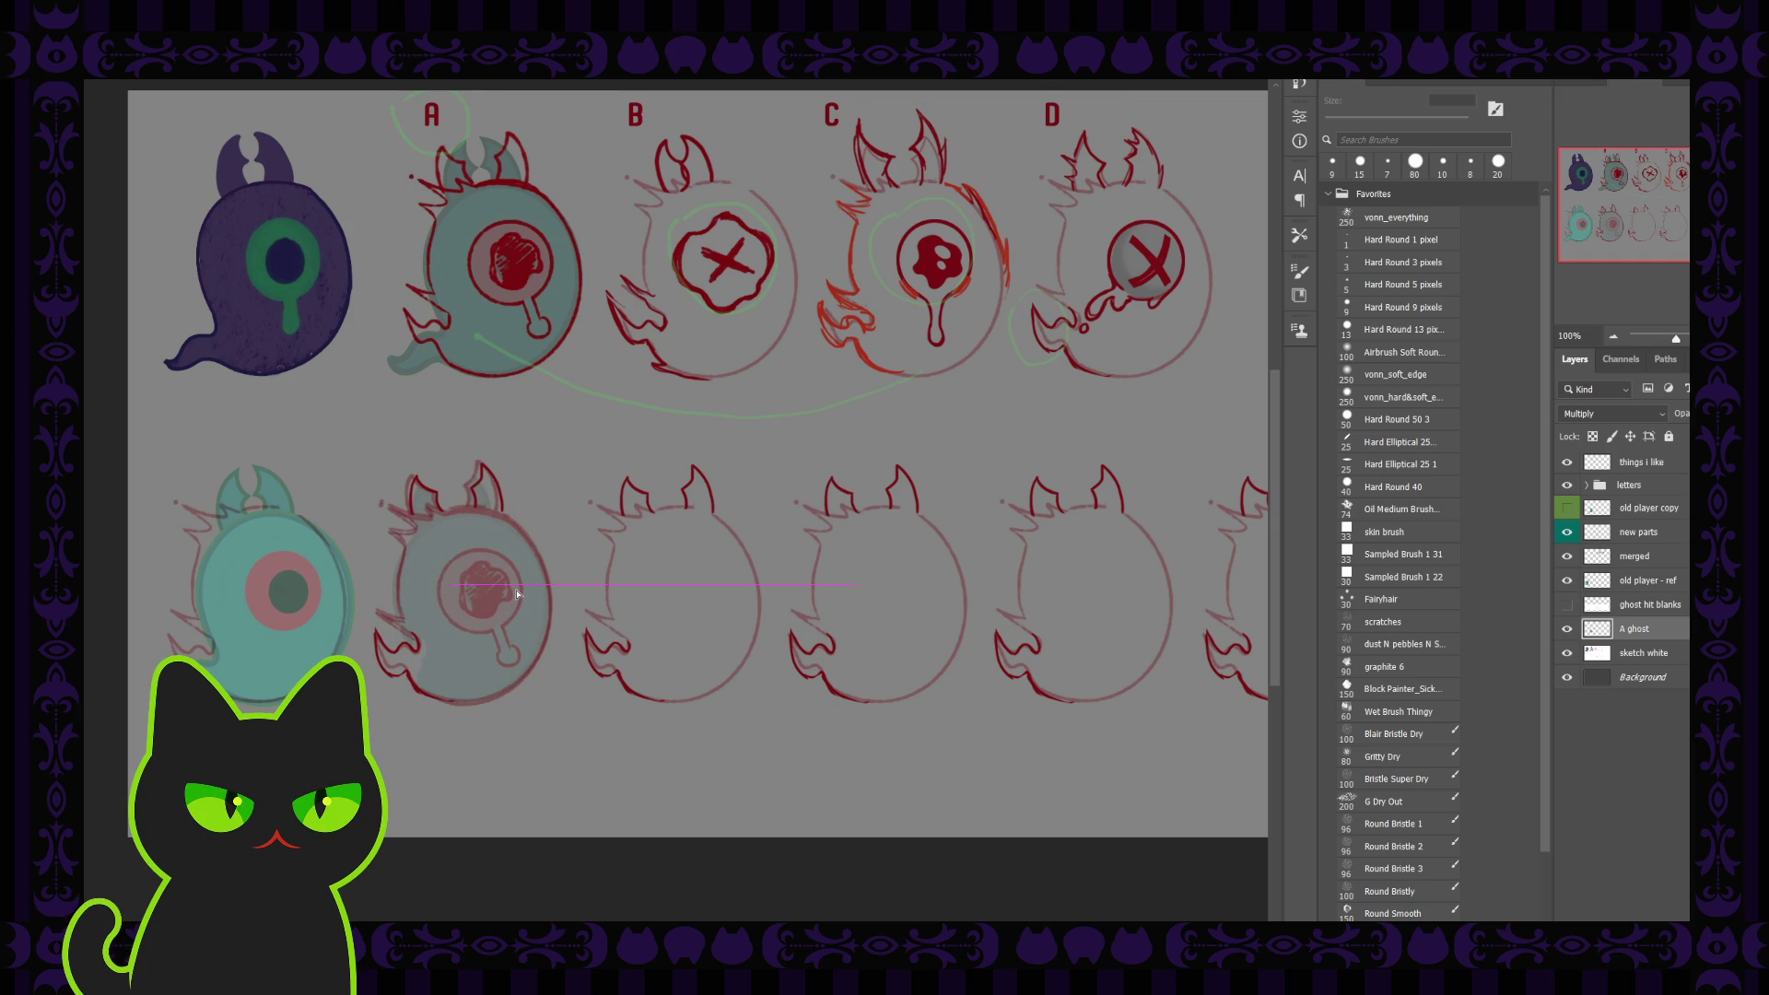
drag(517, 595, 517, 593)
key(ctrl+plus)
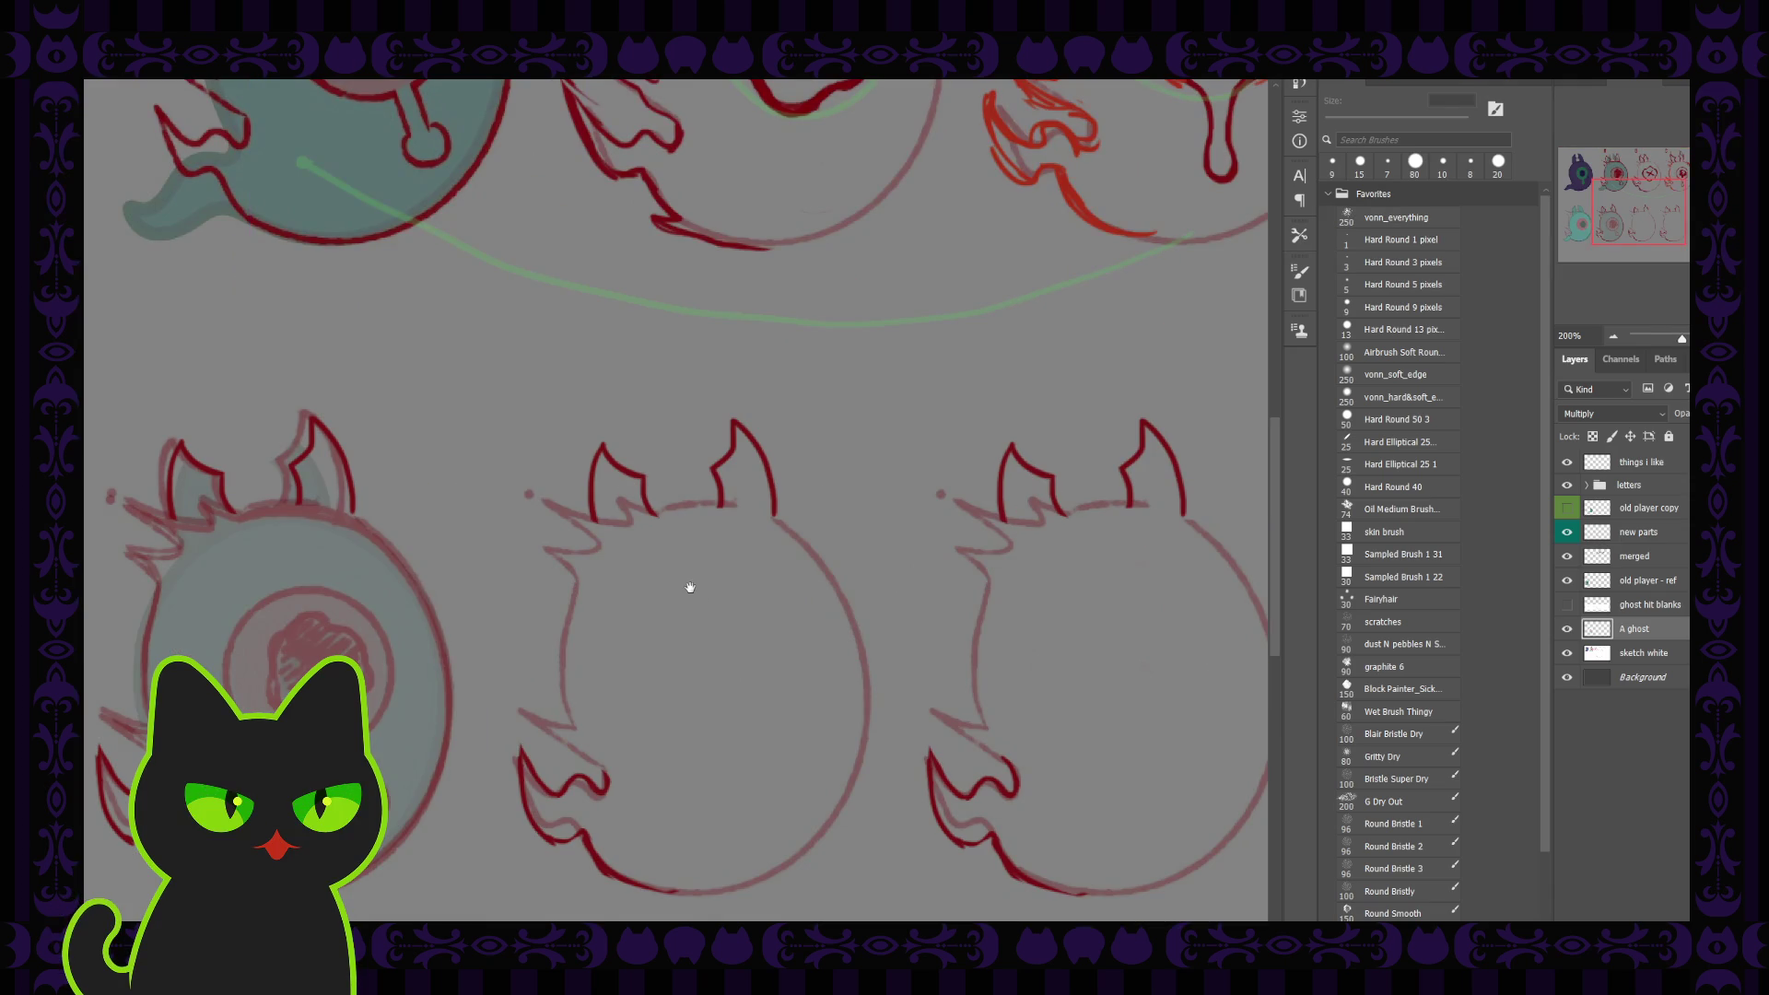
drag(383, 593, 677, 453)
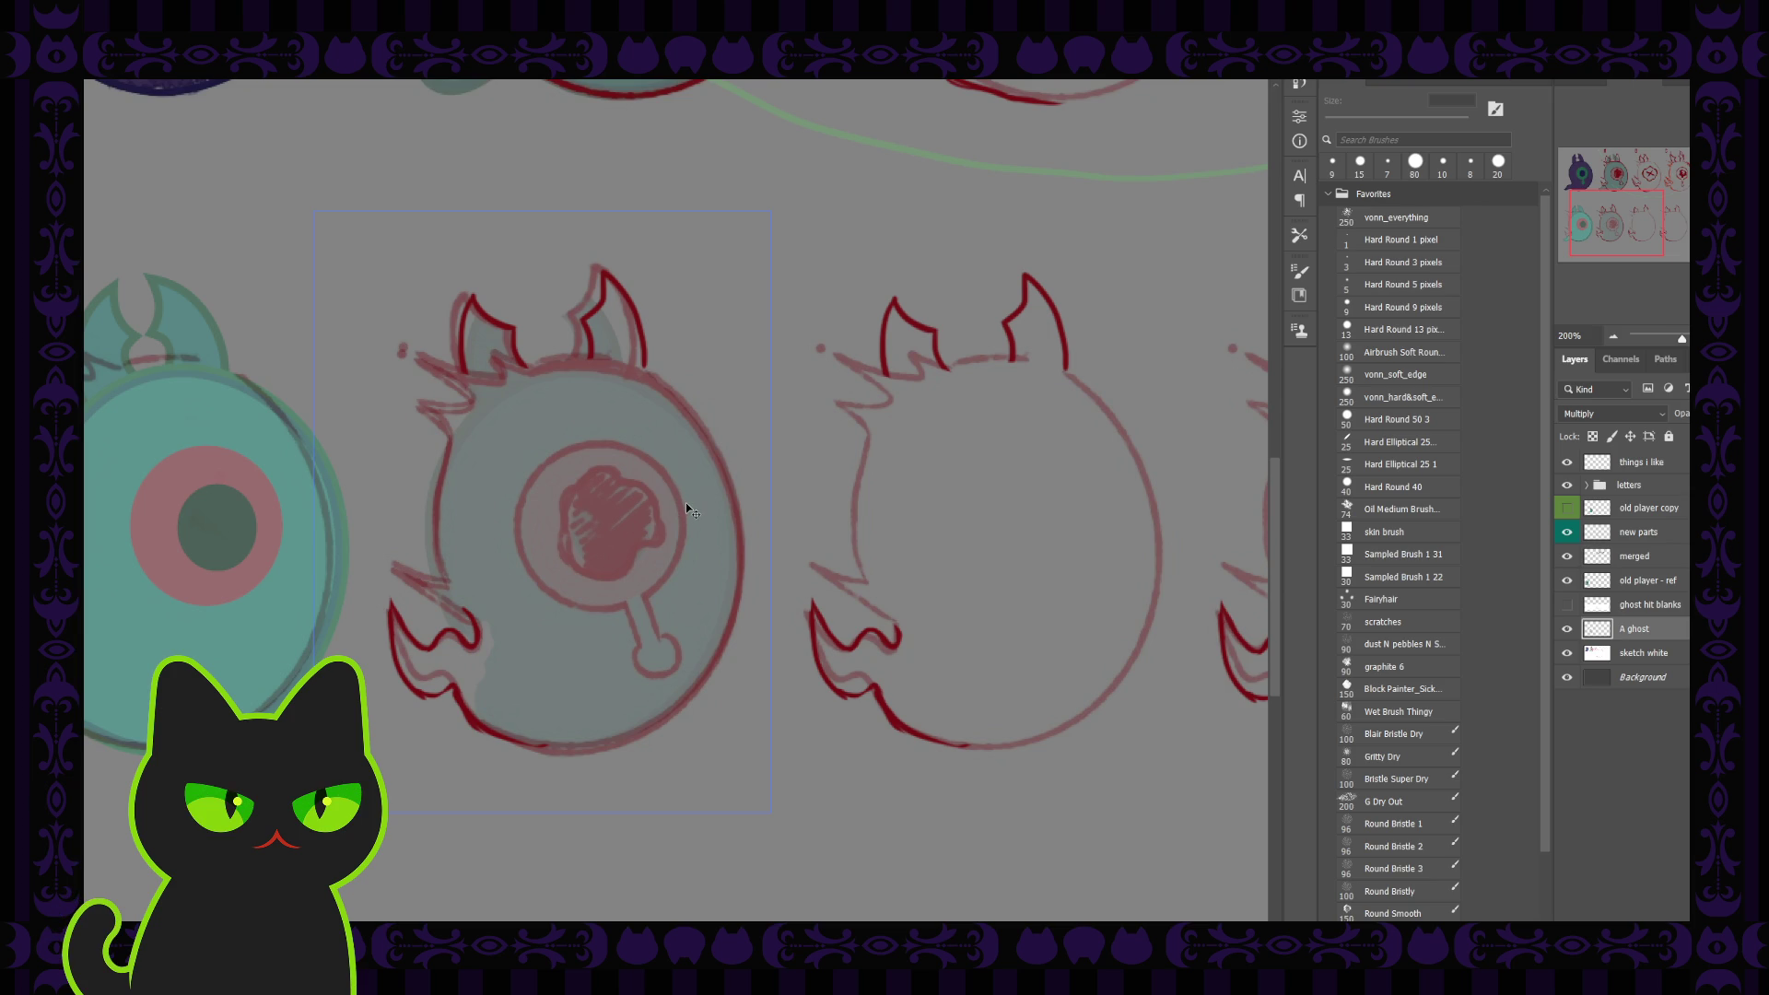
drag(687, 504, 689, 507)
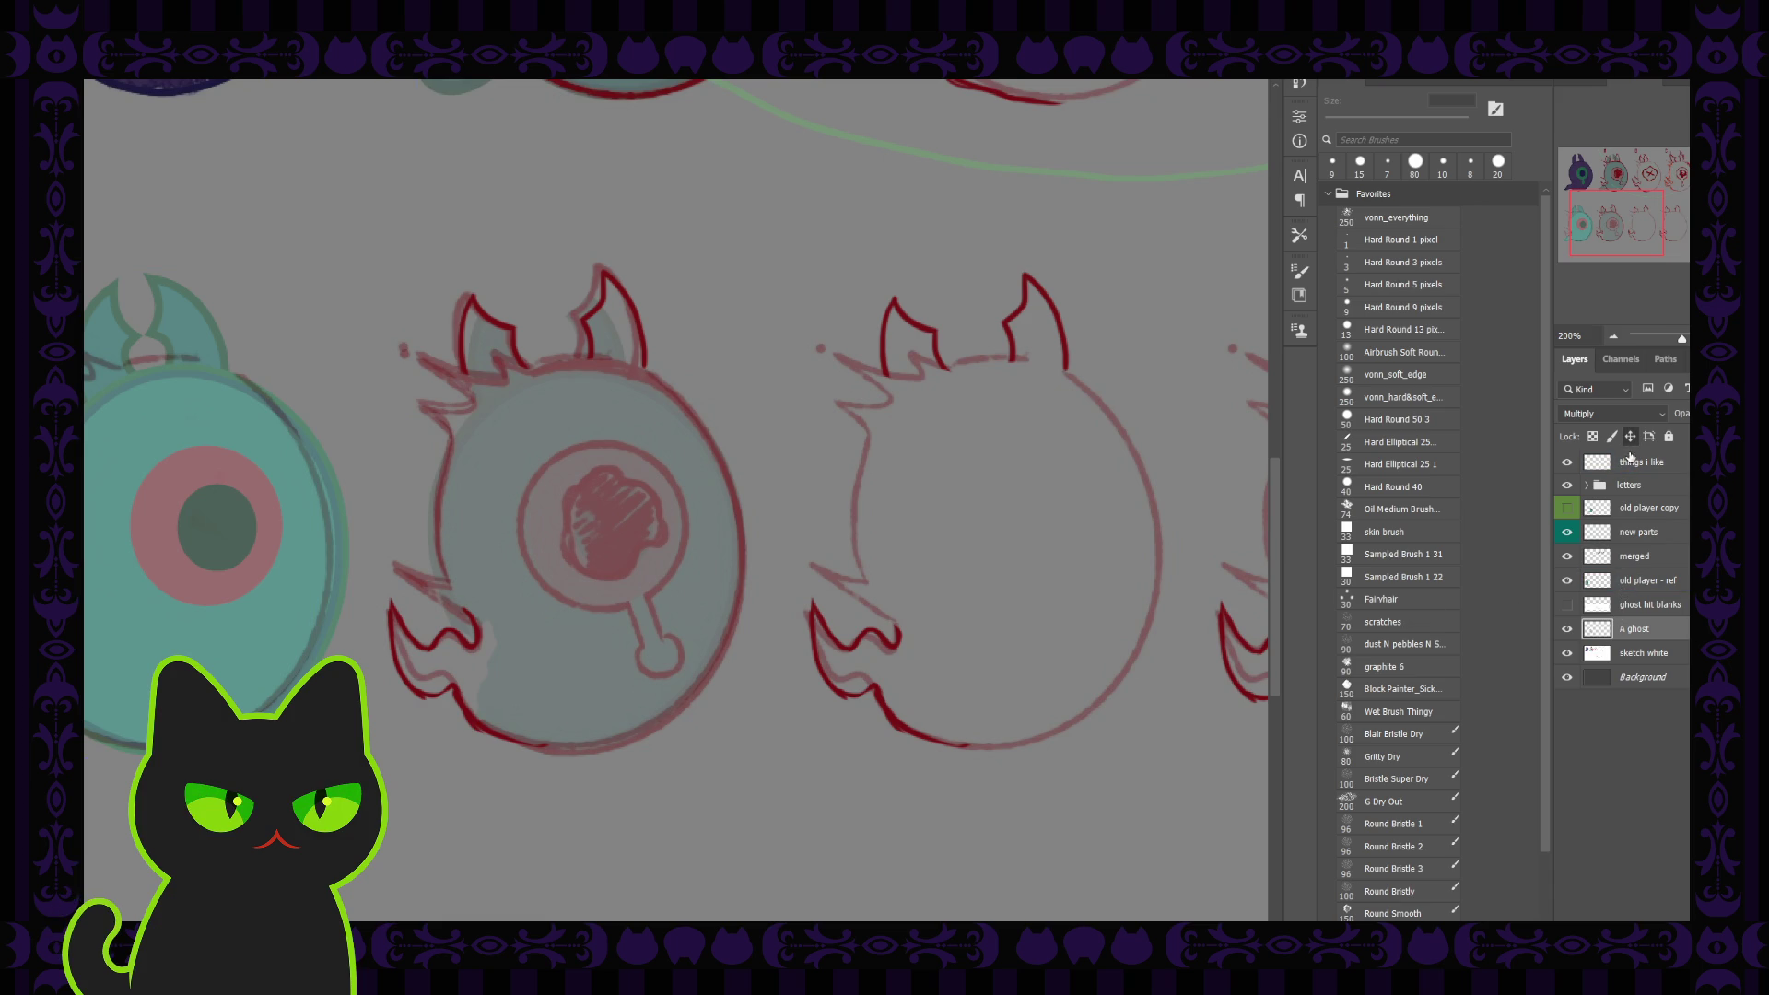
Rename the merged layer to 'top row - merged'
click(1652, 580)
click(1637, 557)
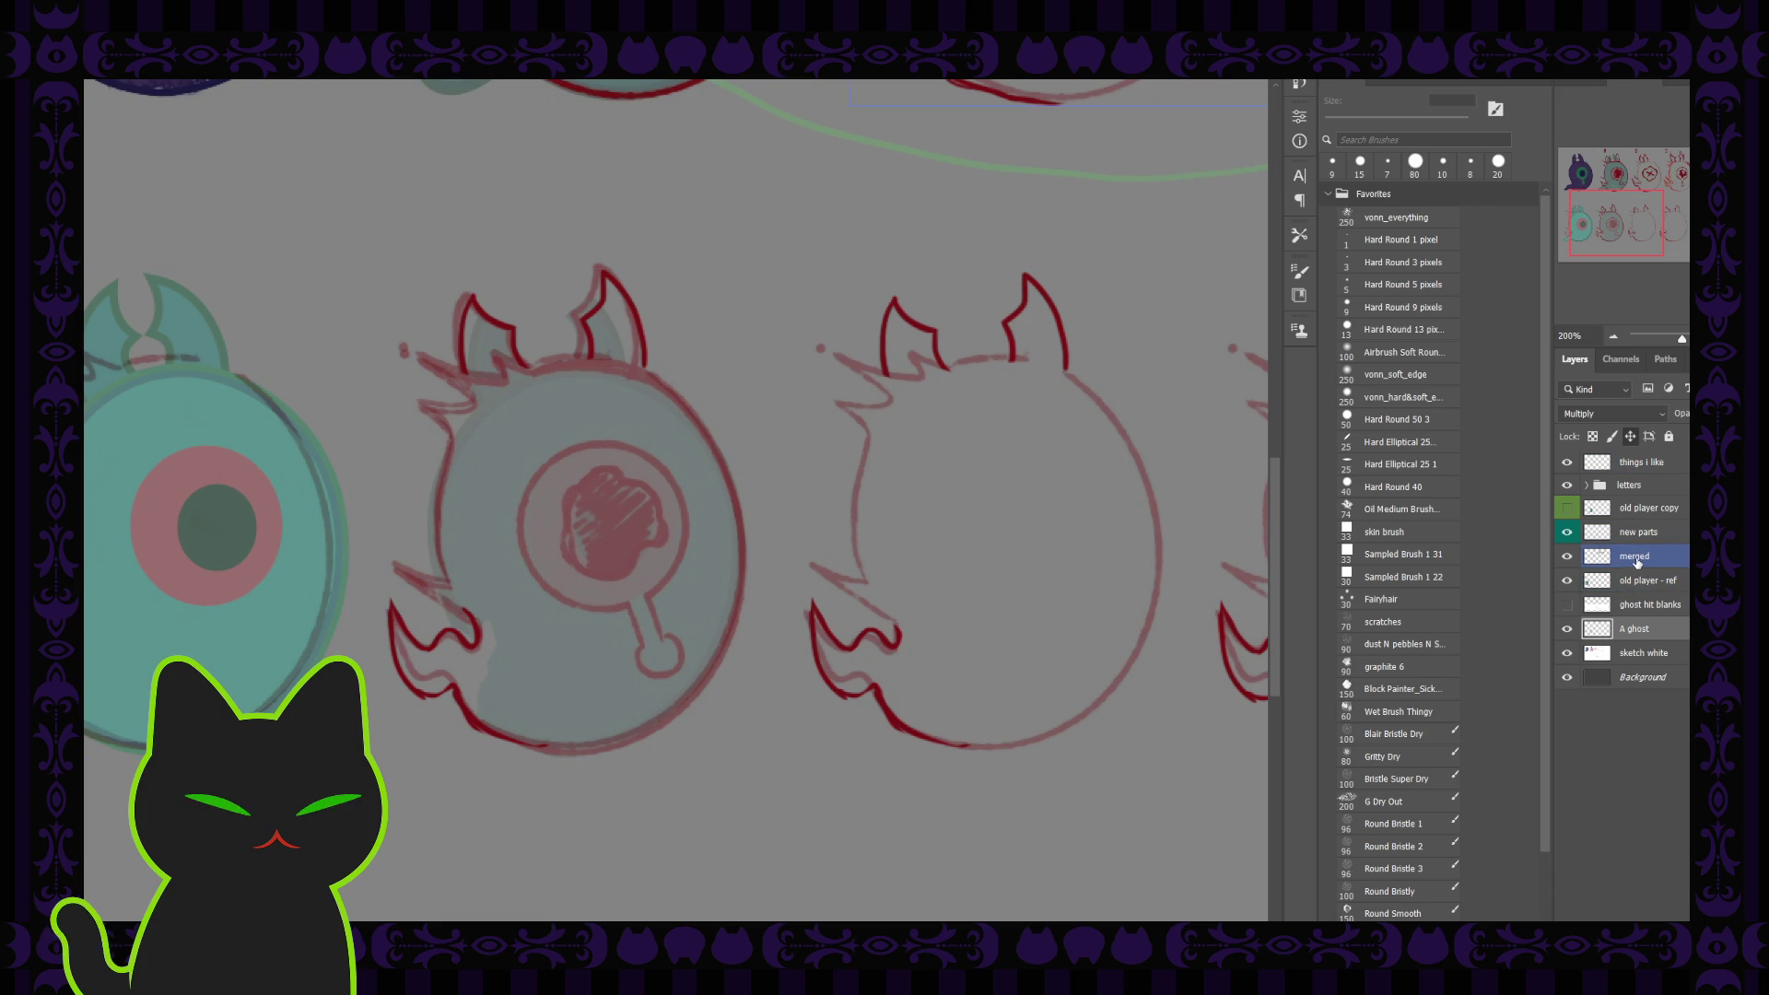
double_click(1636, 557)
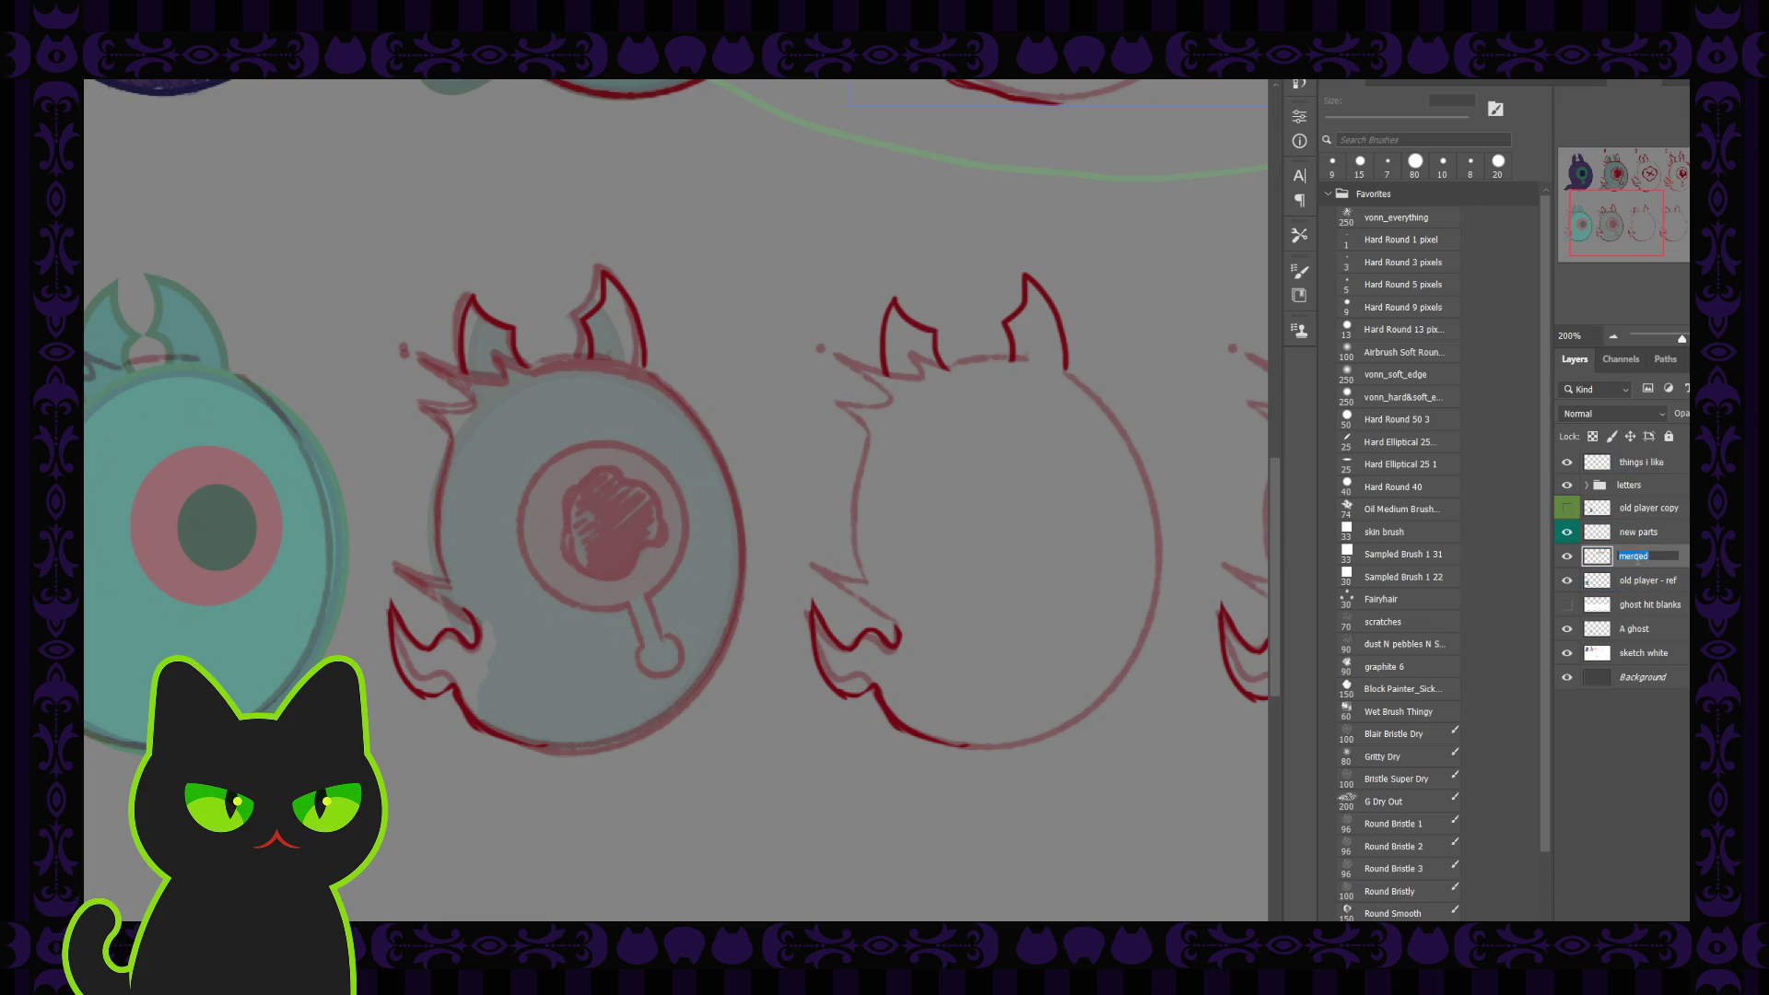
text(top row )
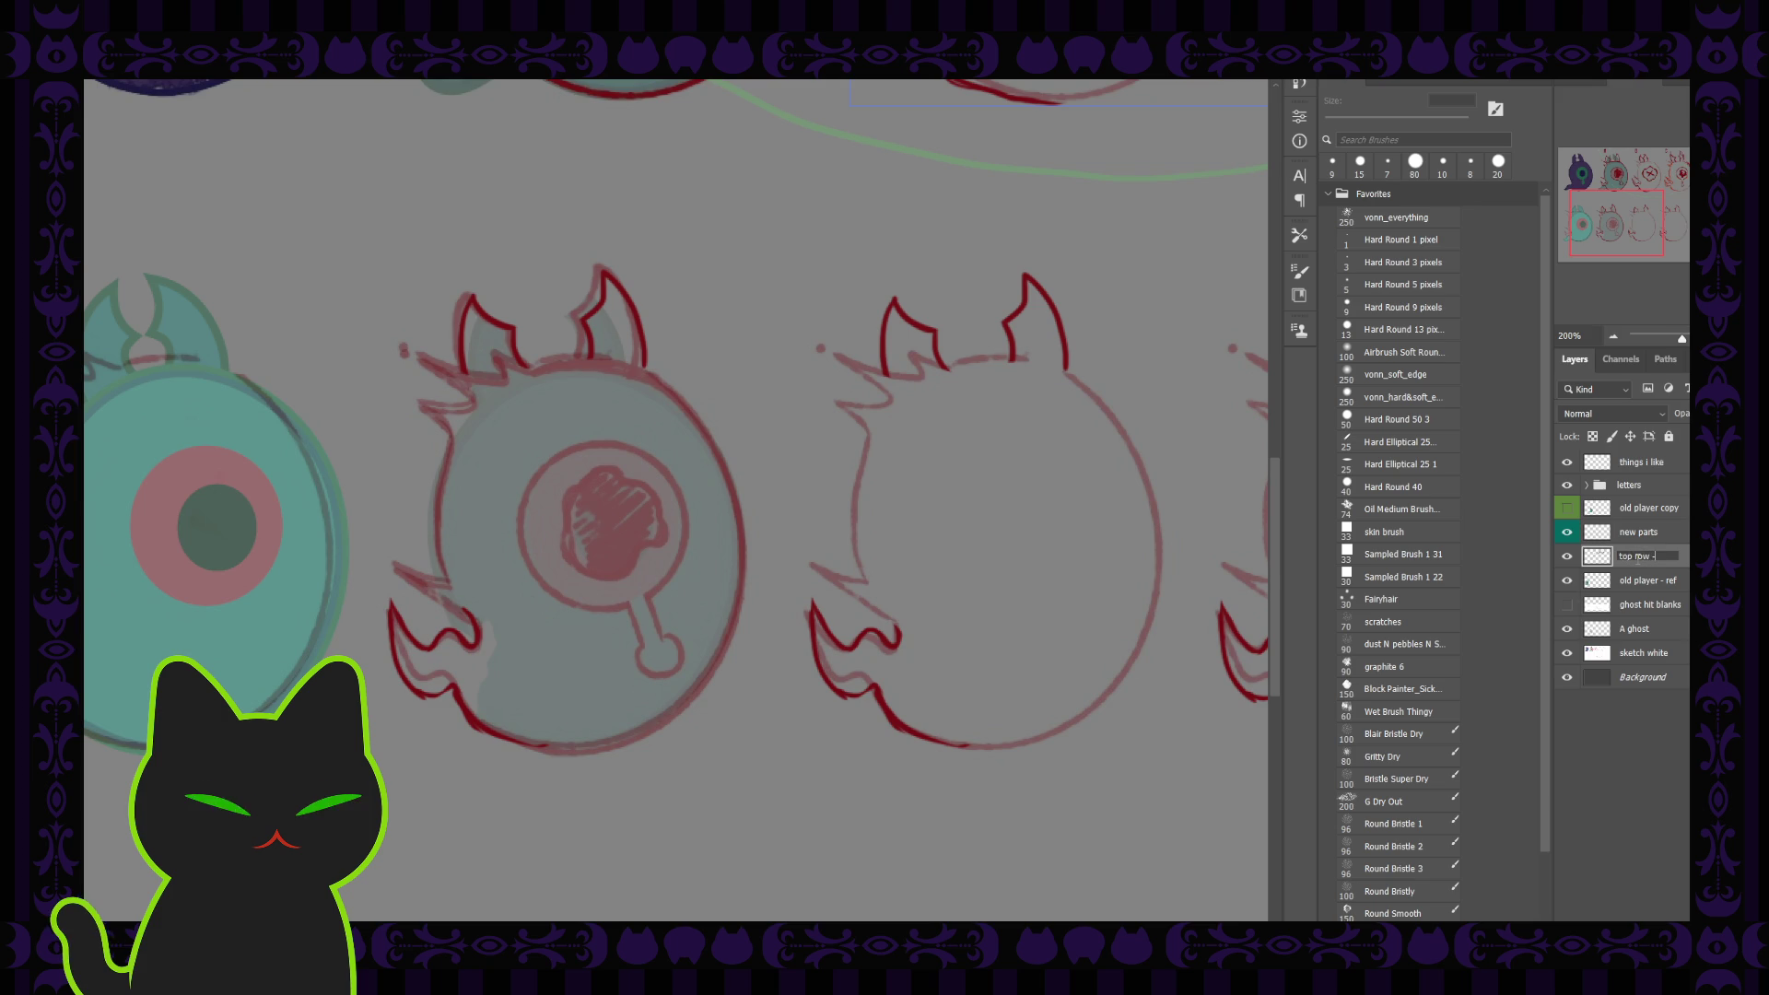
text(- merged)
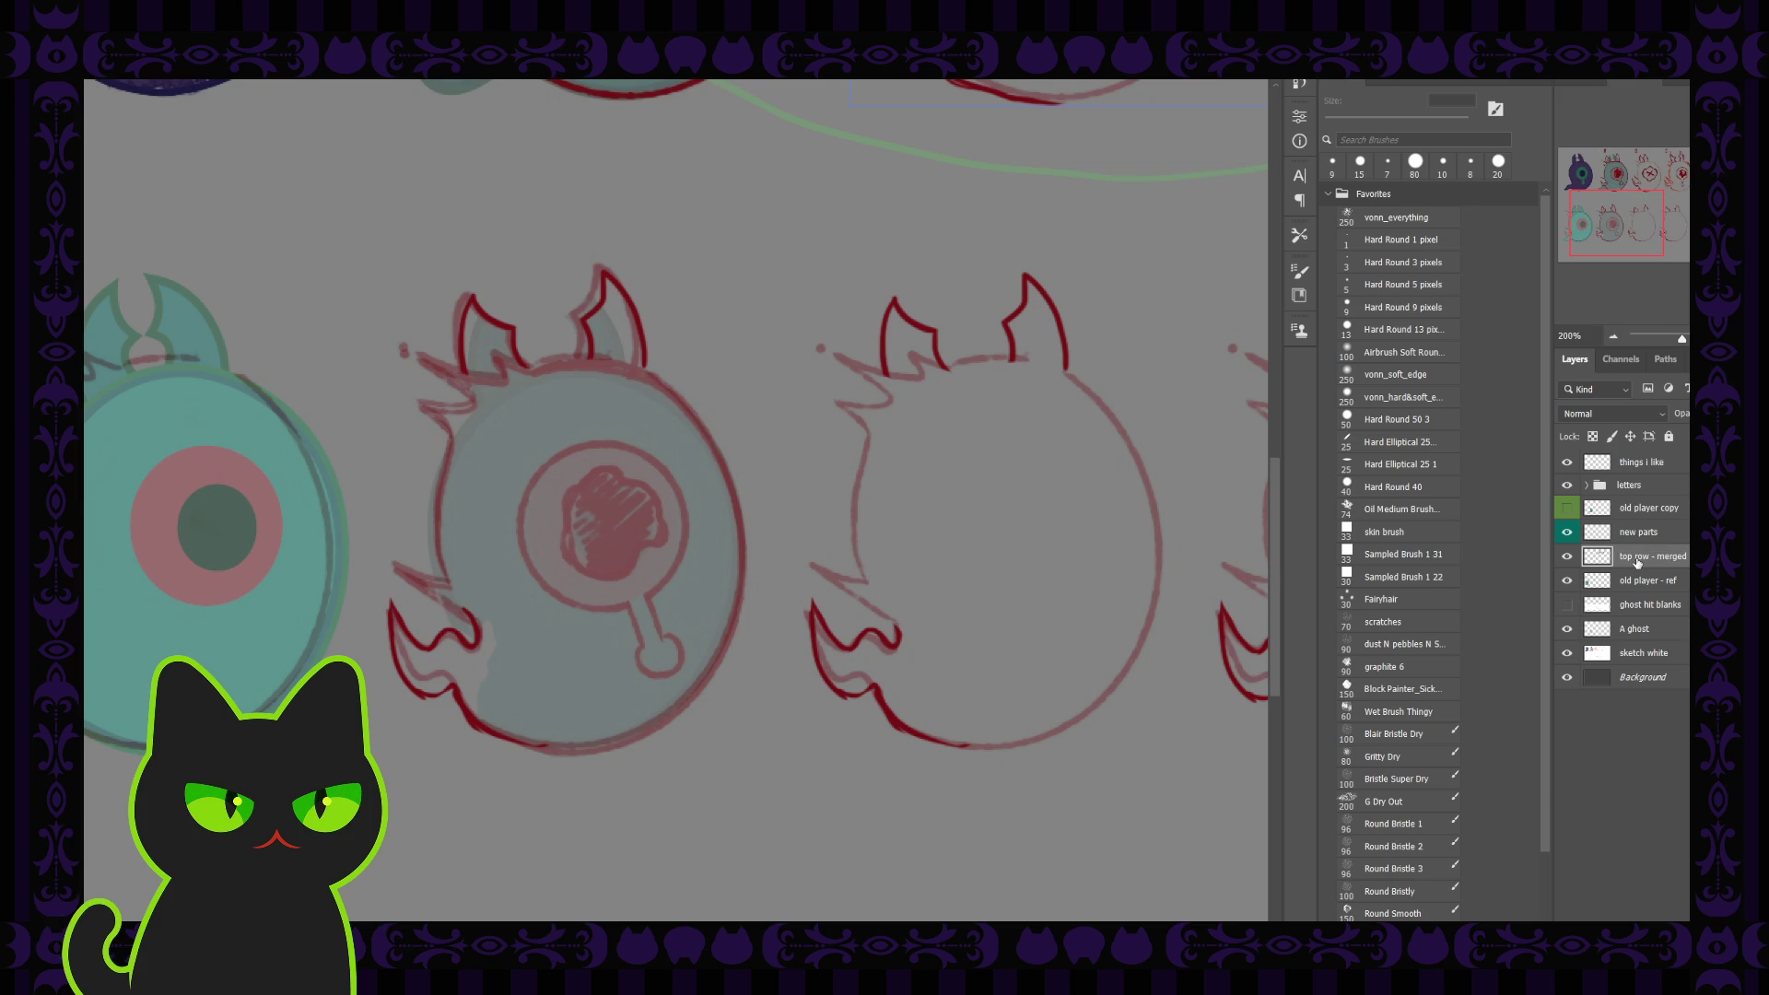
Add a new 'bottom row' layer above old player - ref and draw a circular selection around the eye
click(1636, 581)
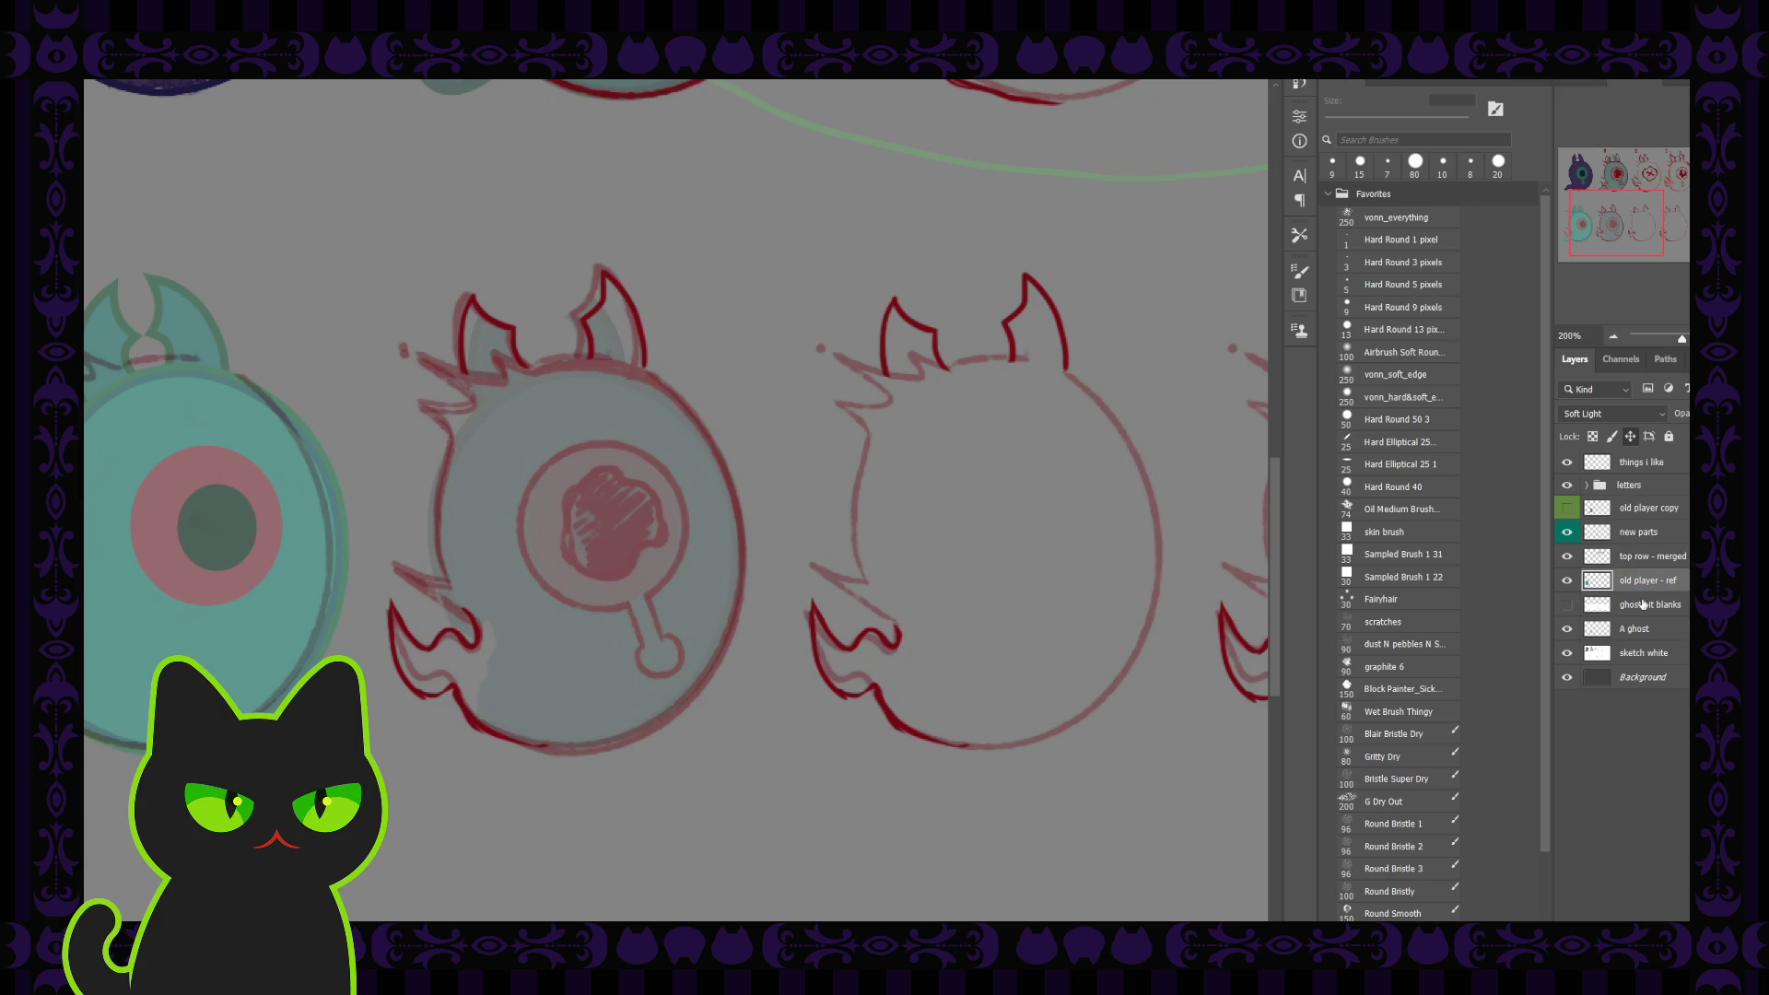
click(1650, 630)
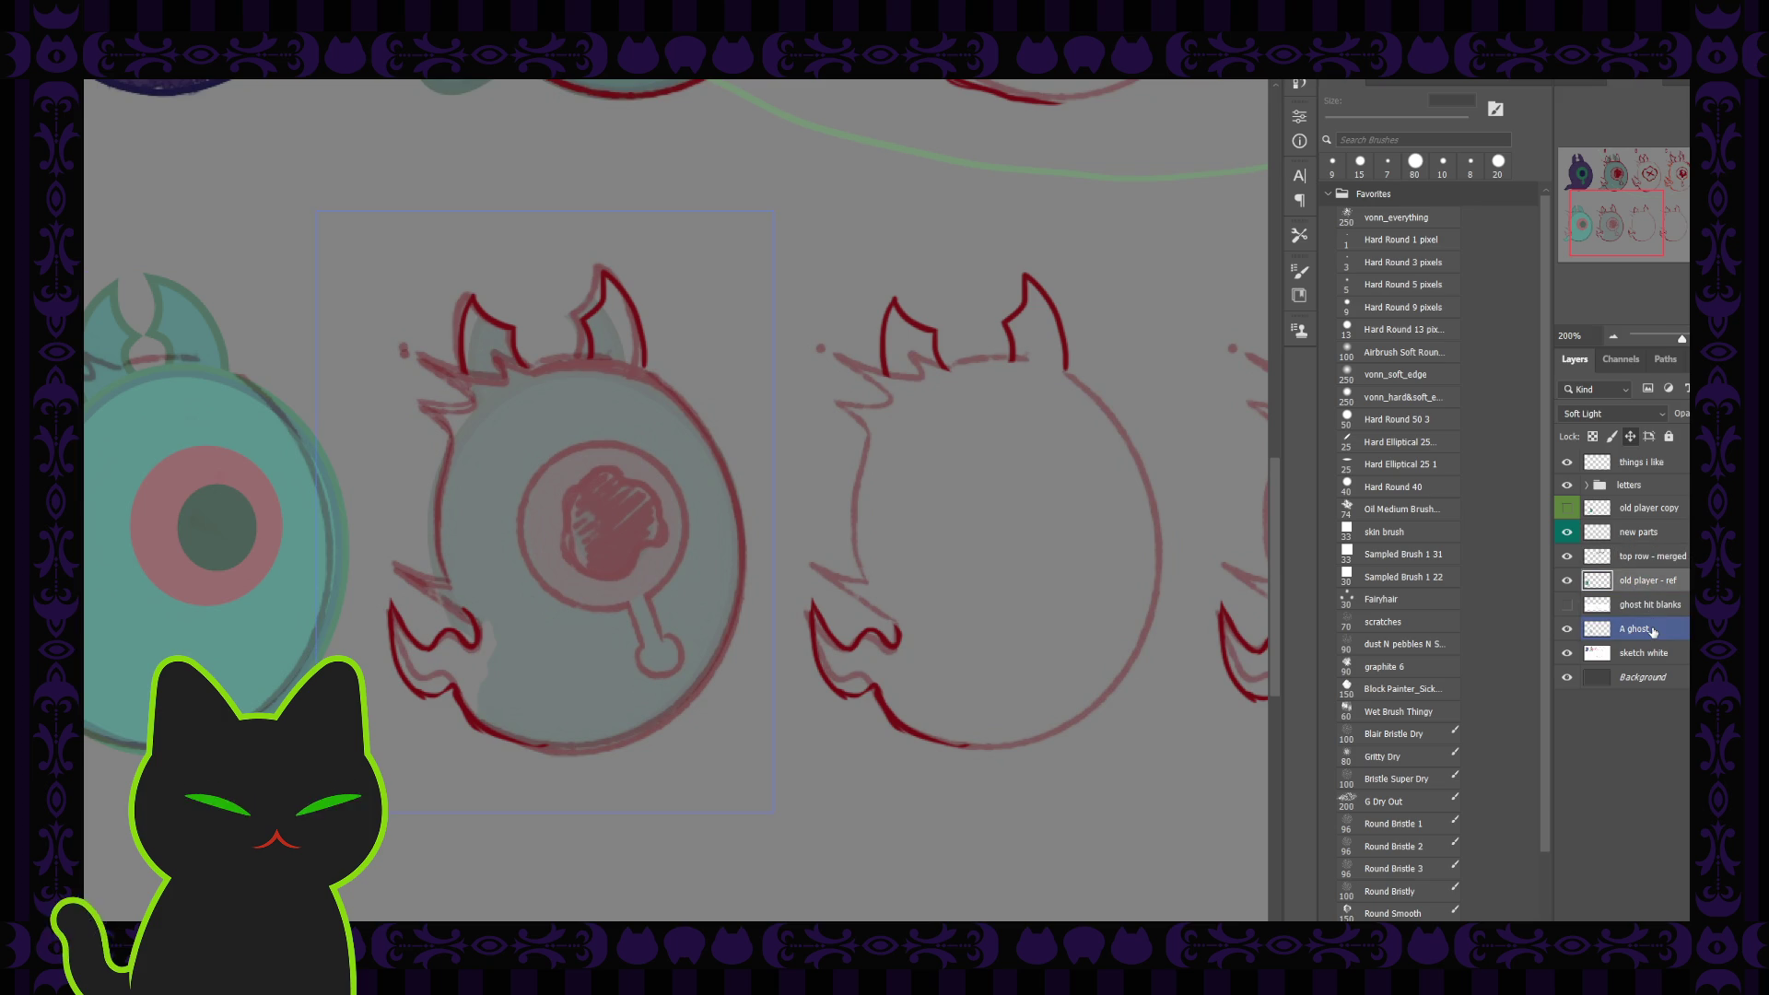
click(1650, 580)
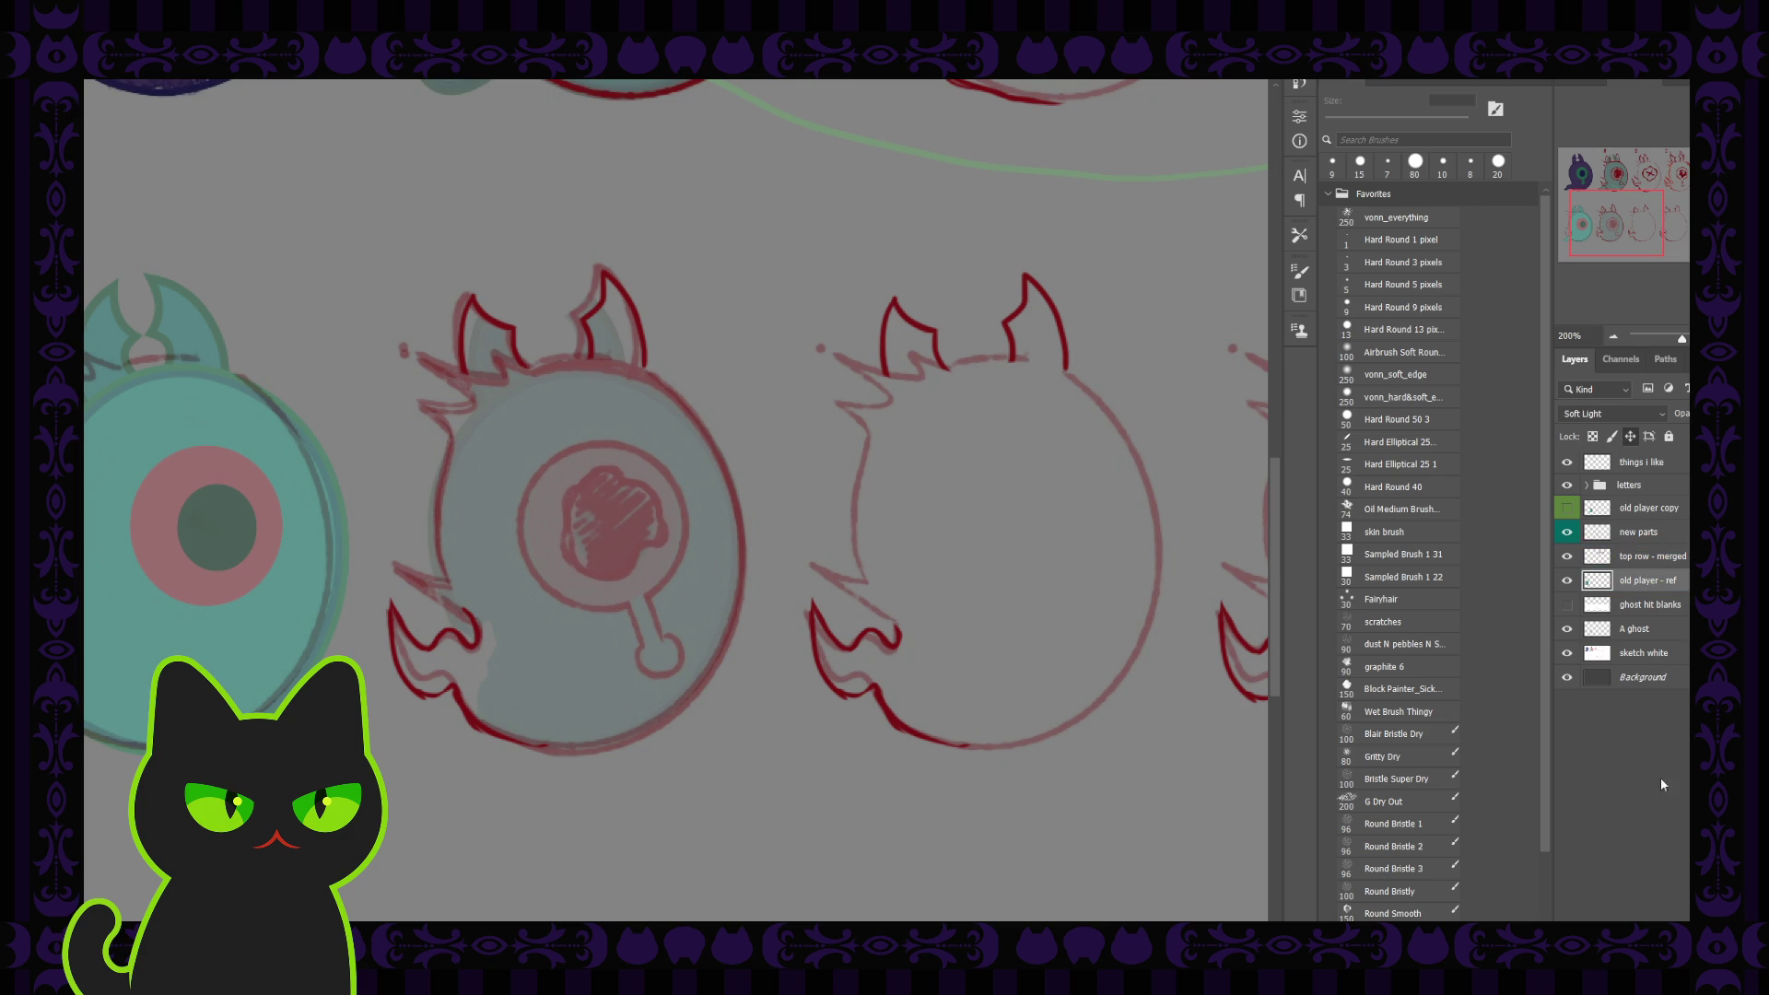
key(ctrl+shift+alt+n)
double_click(1637, 581)
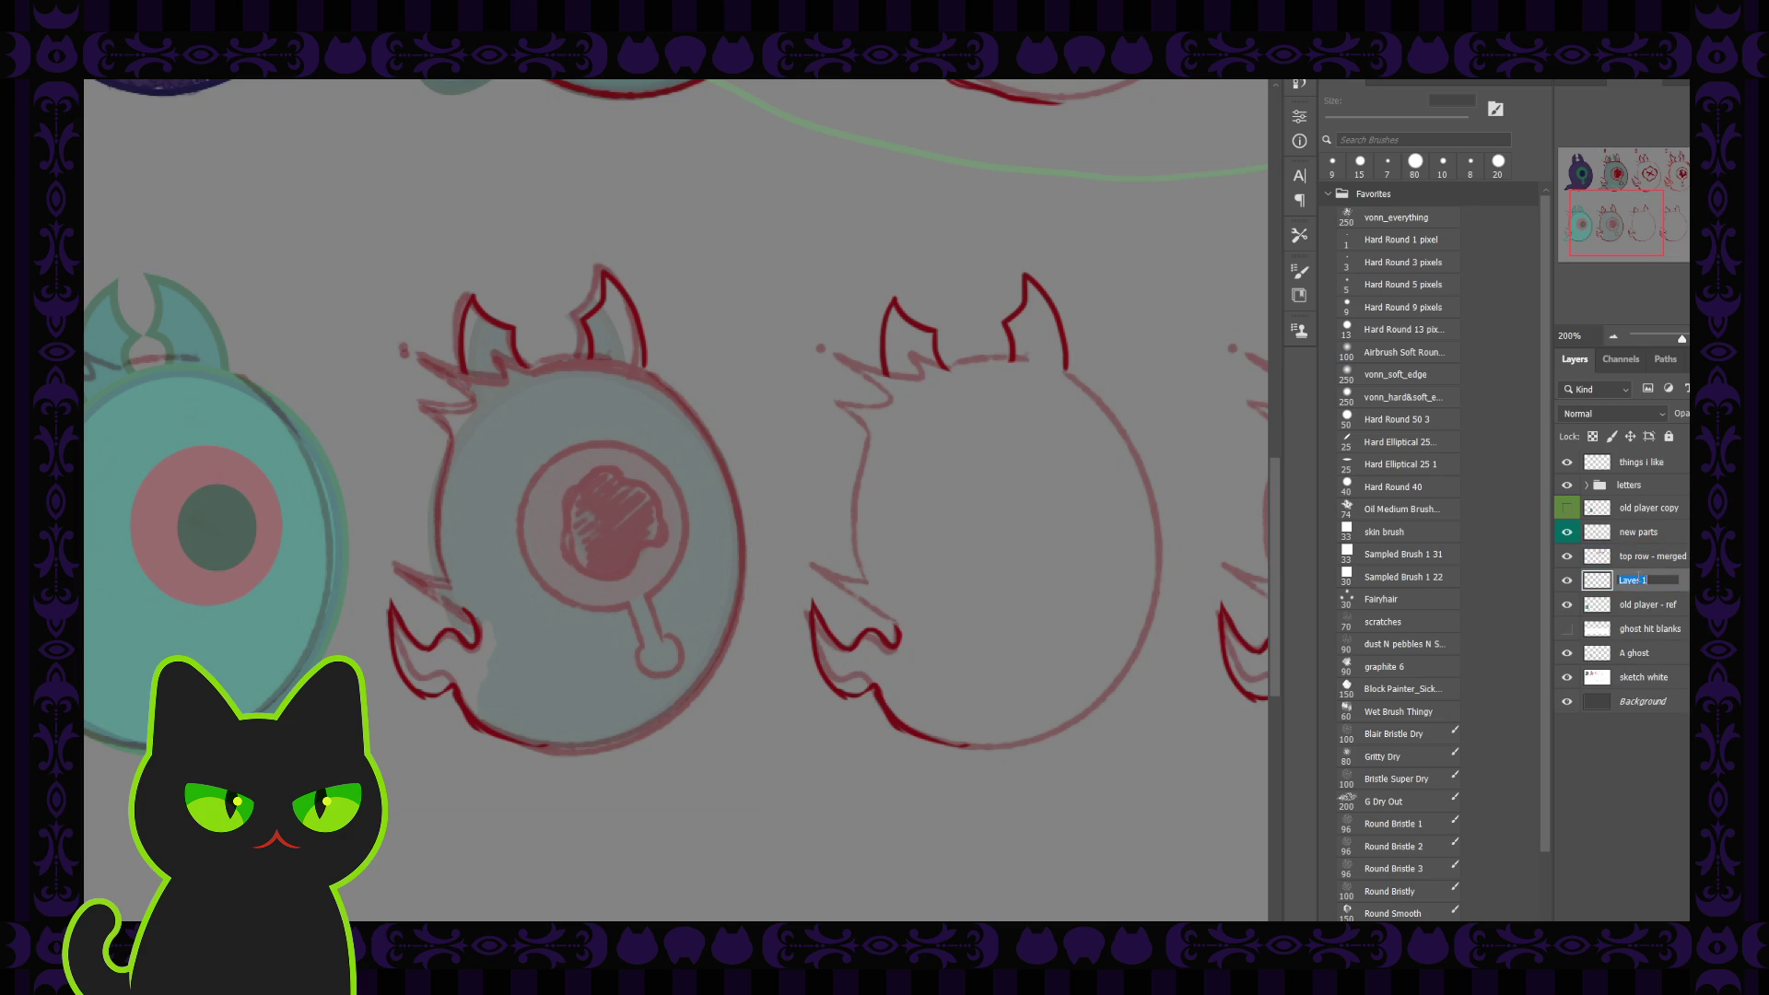
text(bottom row)
key(Return)
drag(591, 556, 697, 613)
Stroke the circular selection in red, deselect, and reposition and transform the ring
key(F2)
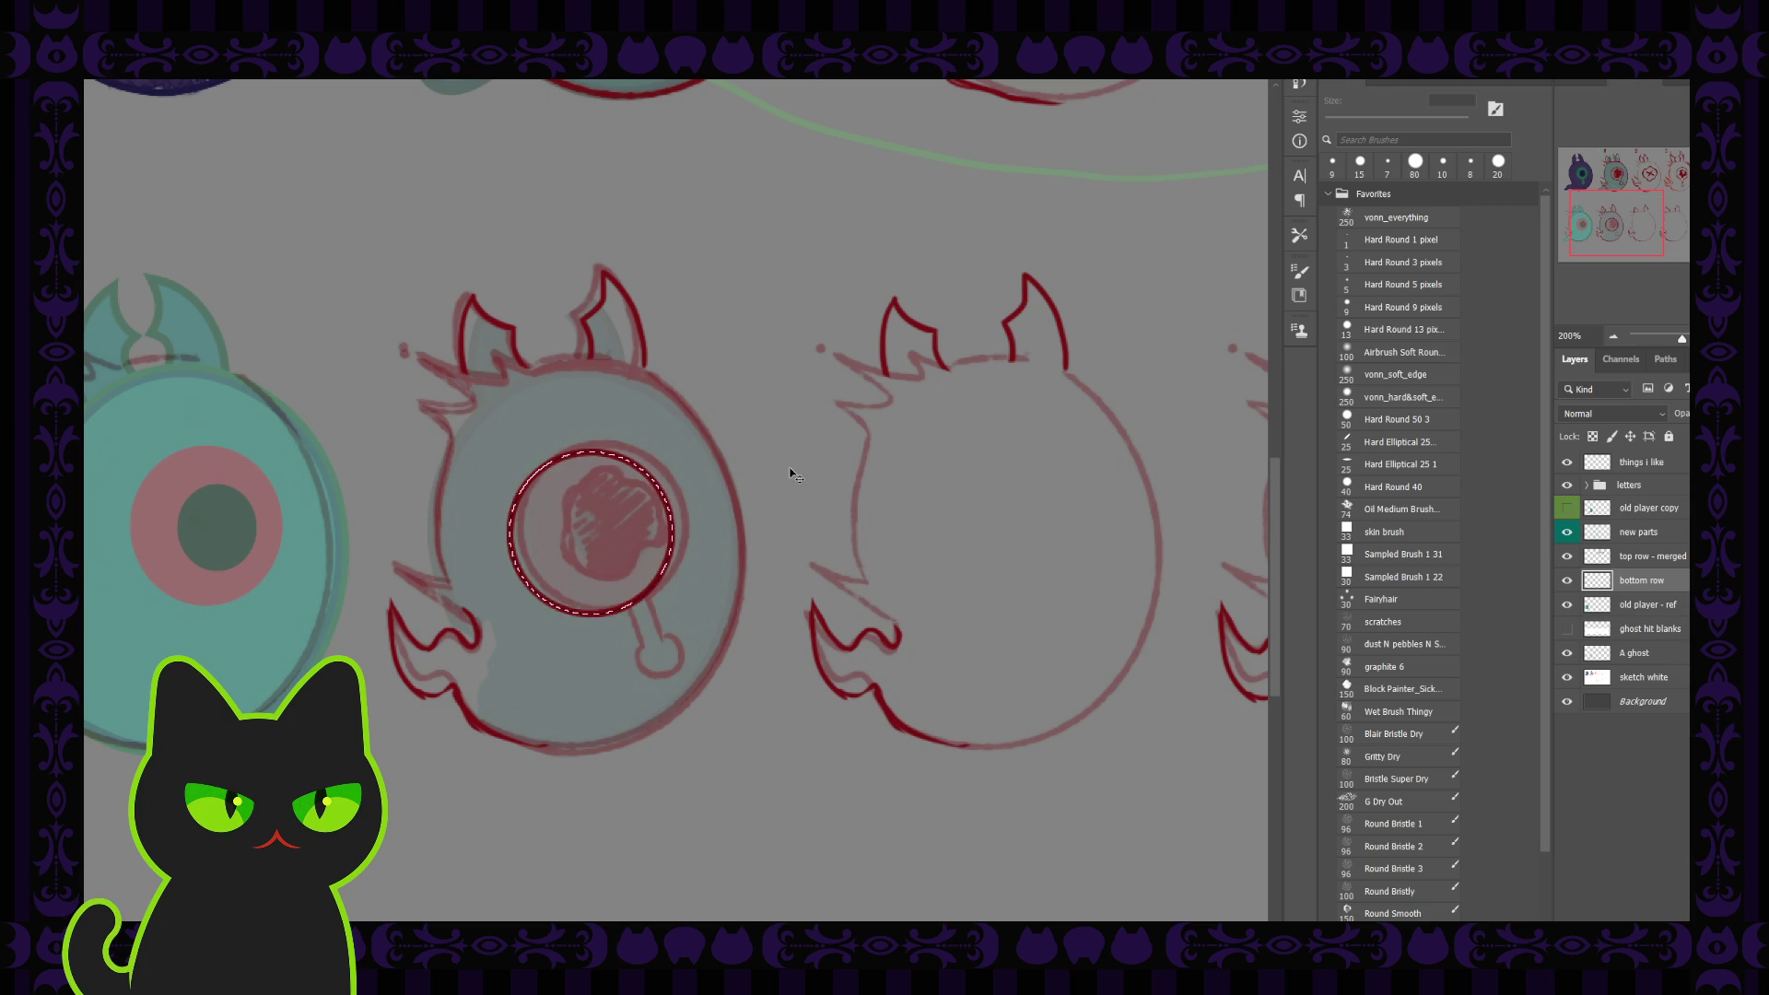
key(ctrl+d)
drag(654, 493, 670, 480)
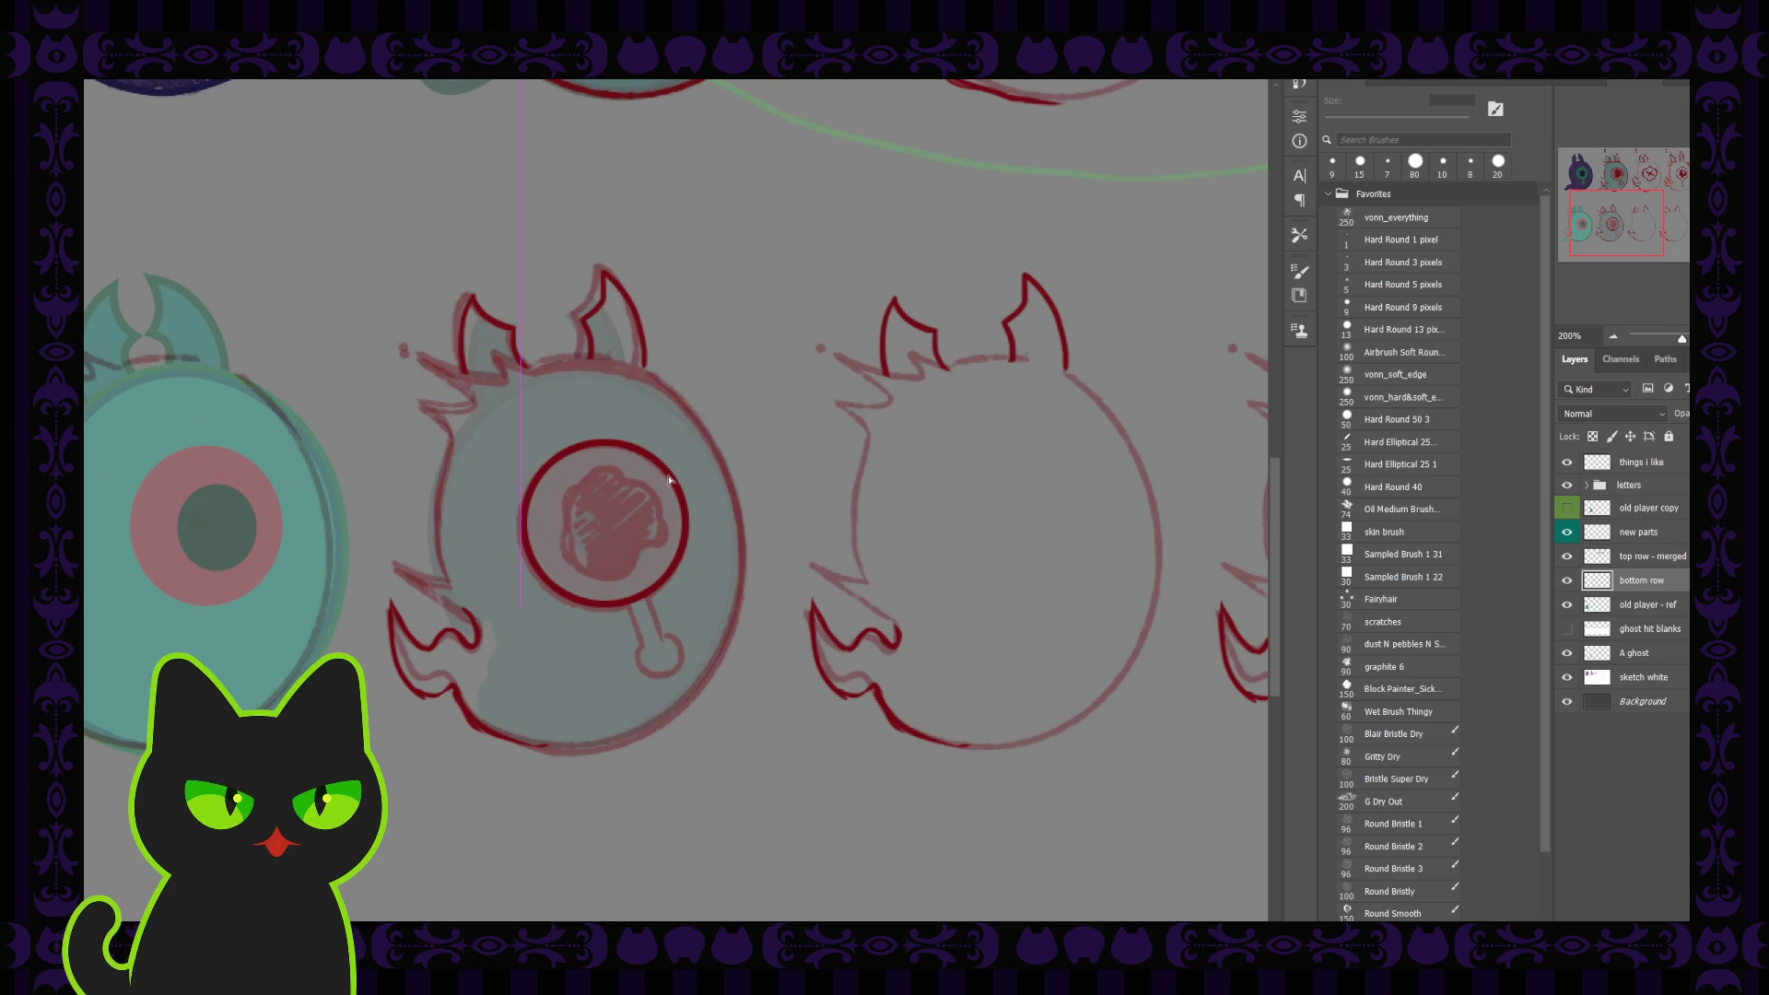
key(ctrl+t)
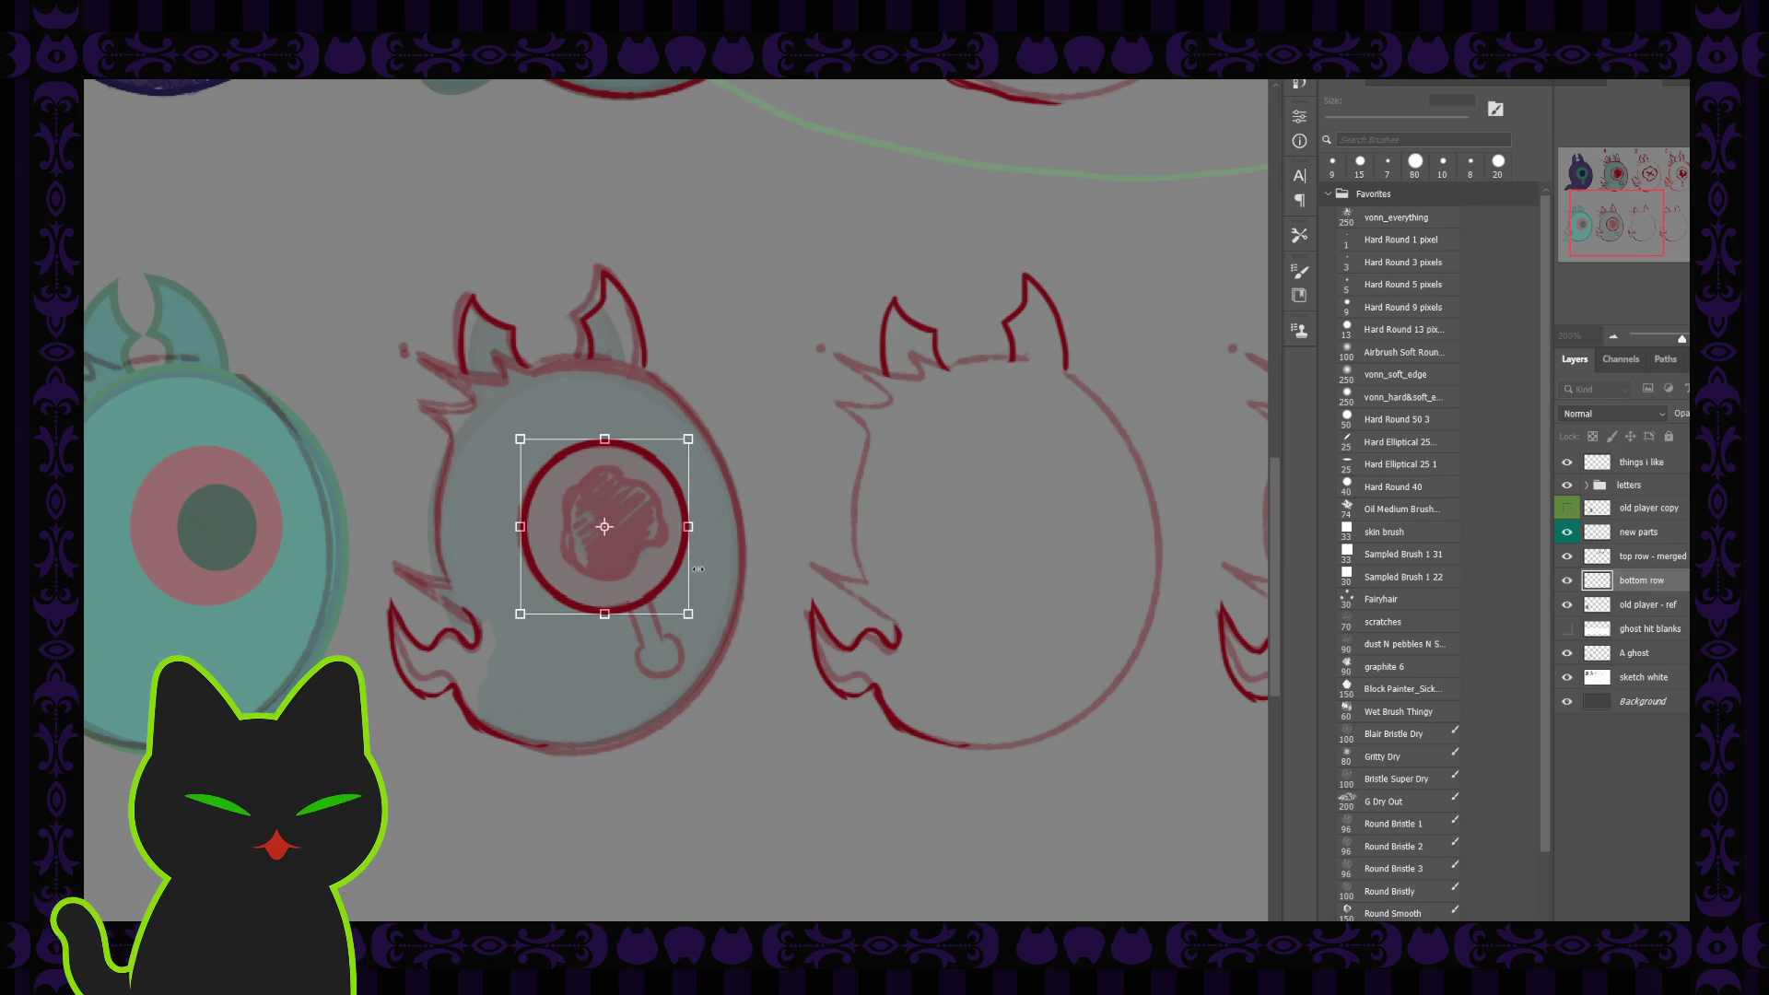
key(Return)
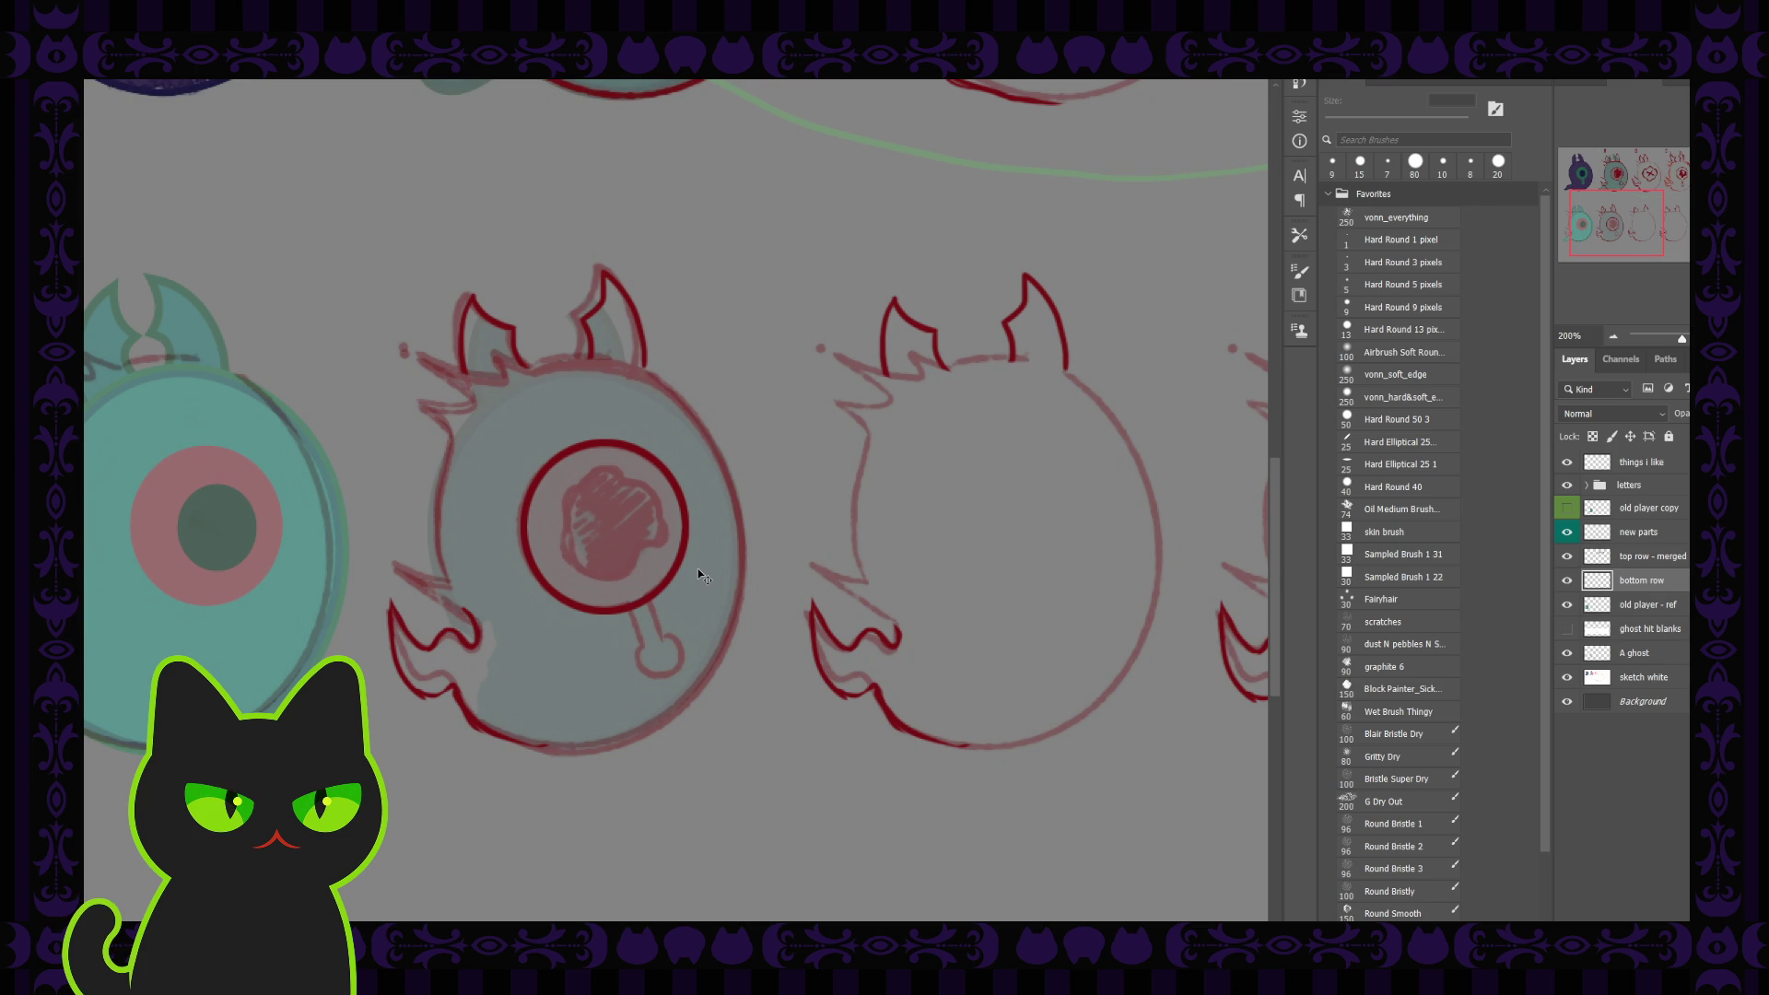
Rename the ring layer to 'ghost A' and add an empty Layer 1 above it
double_click(1642, 579)
text(ghost)
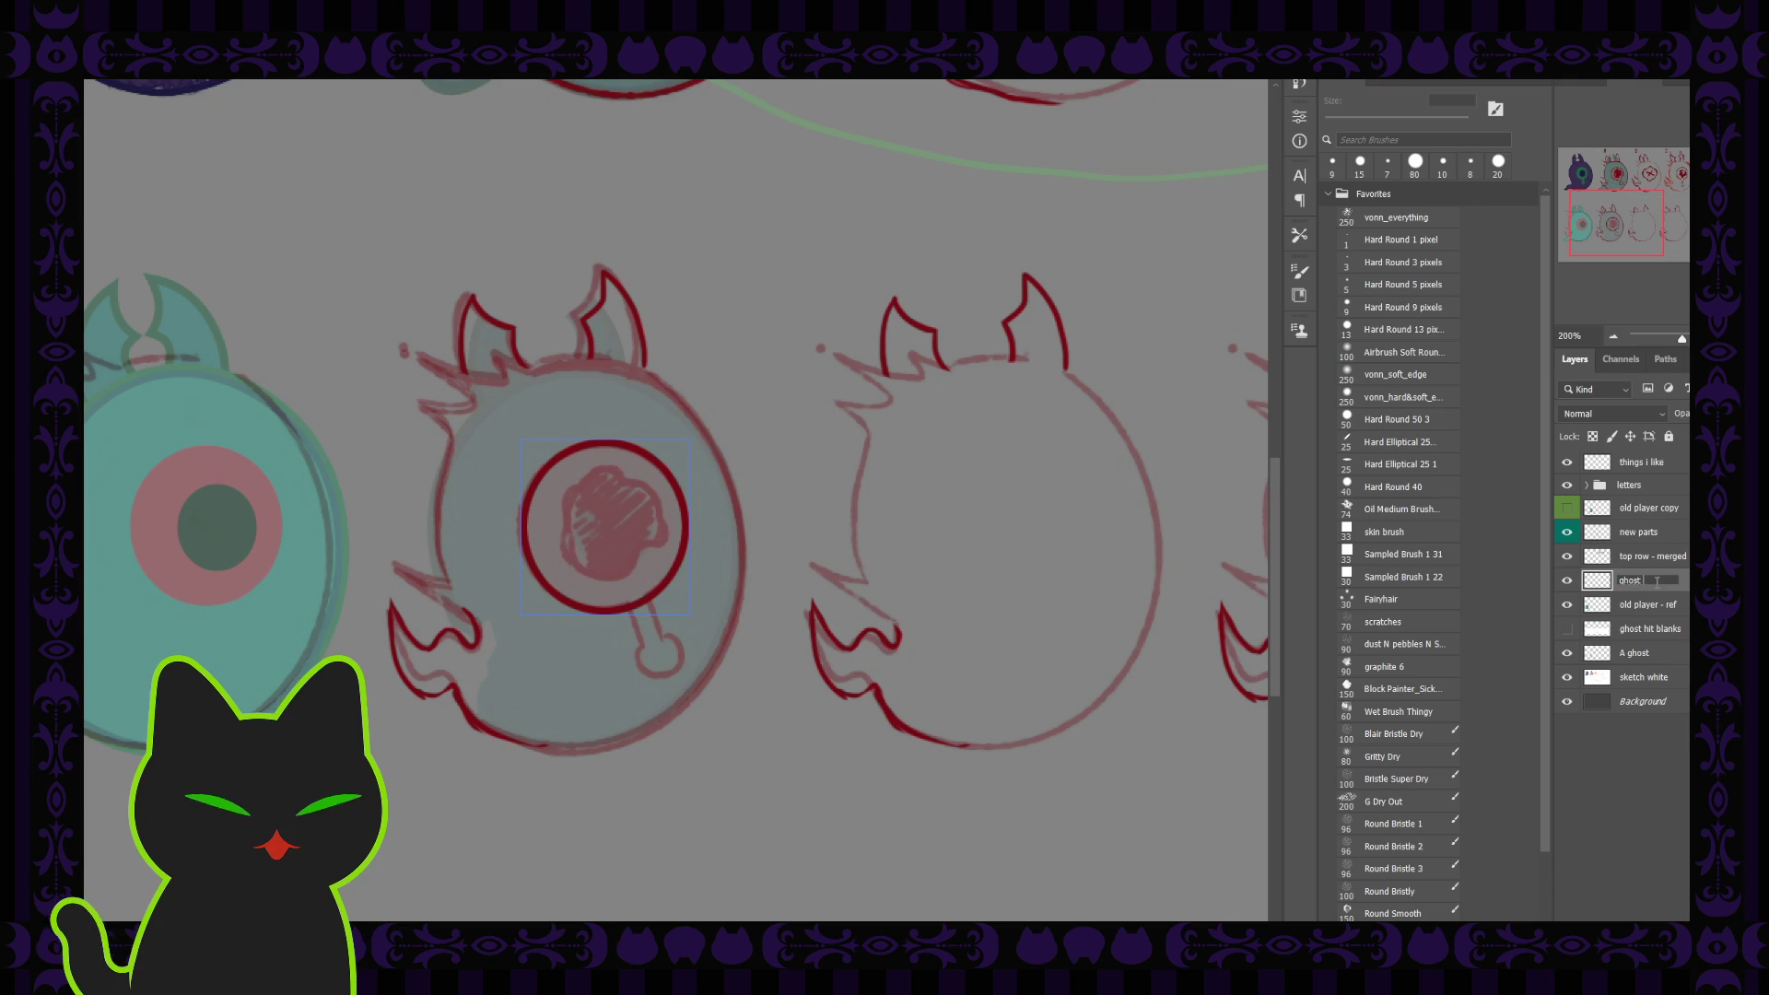
text( A)
key(Return)
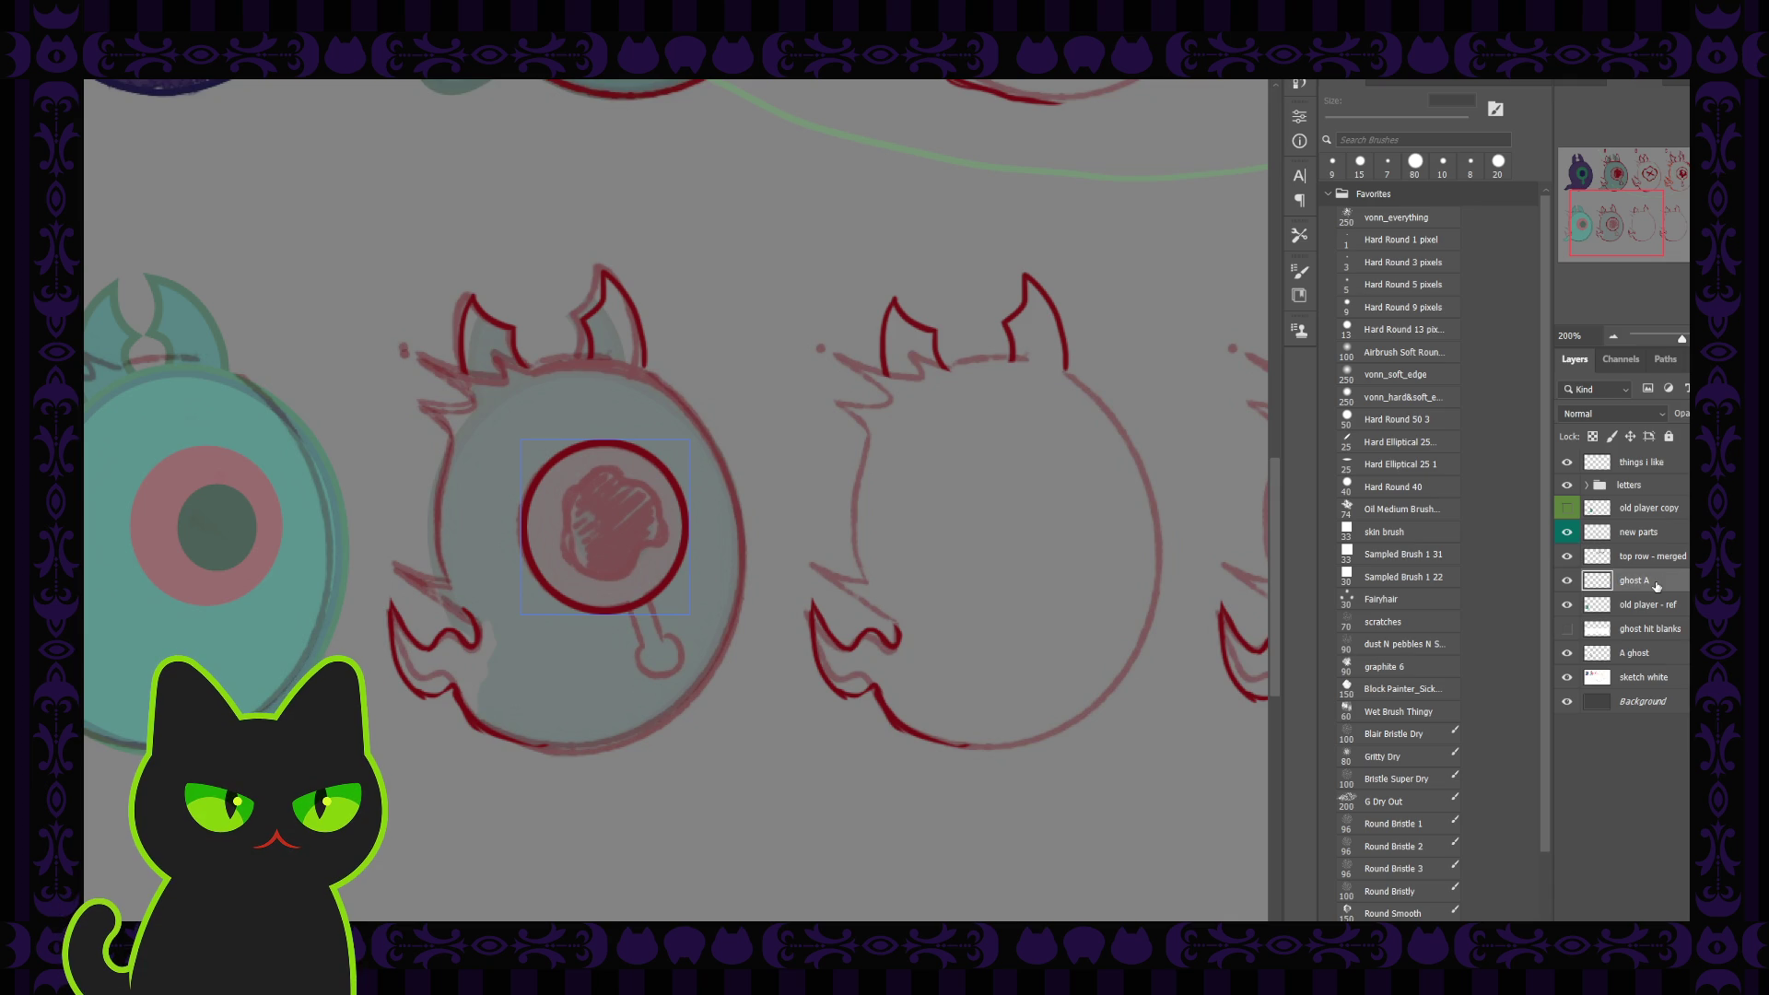
click(1653, 604)
click(1659, 590)
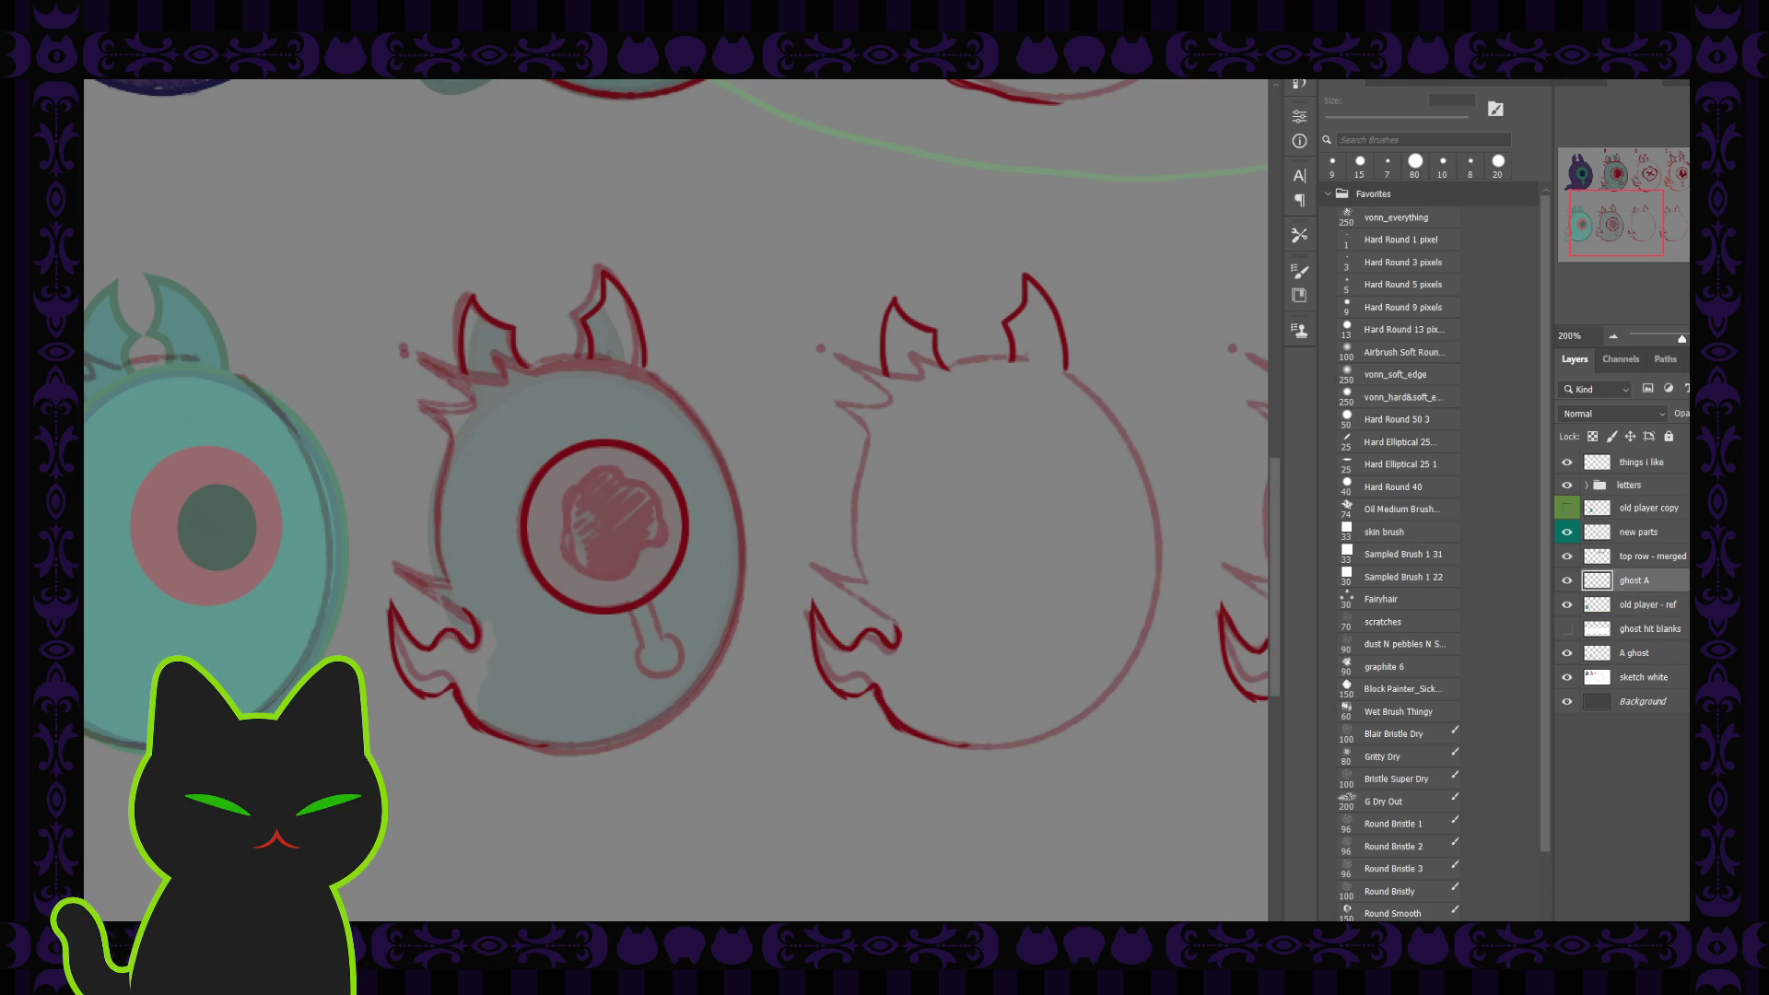
key(ctrl+shift+alt+n)
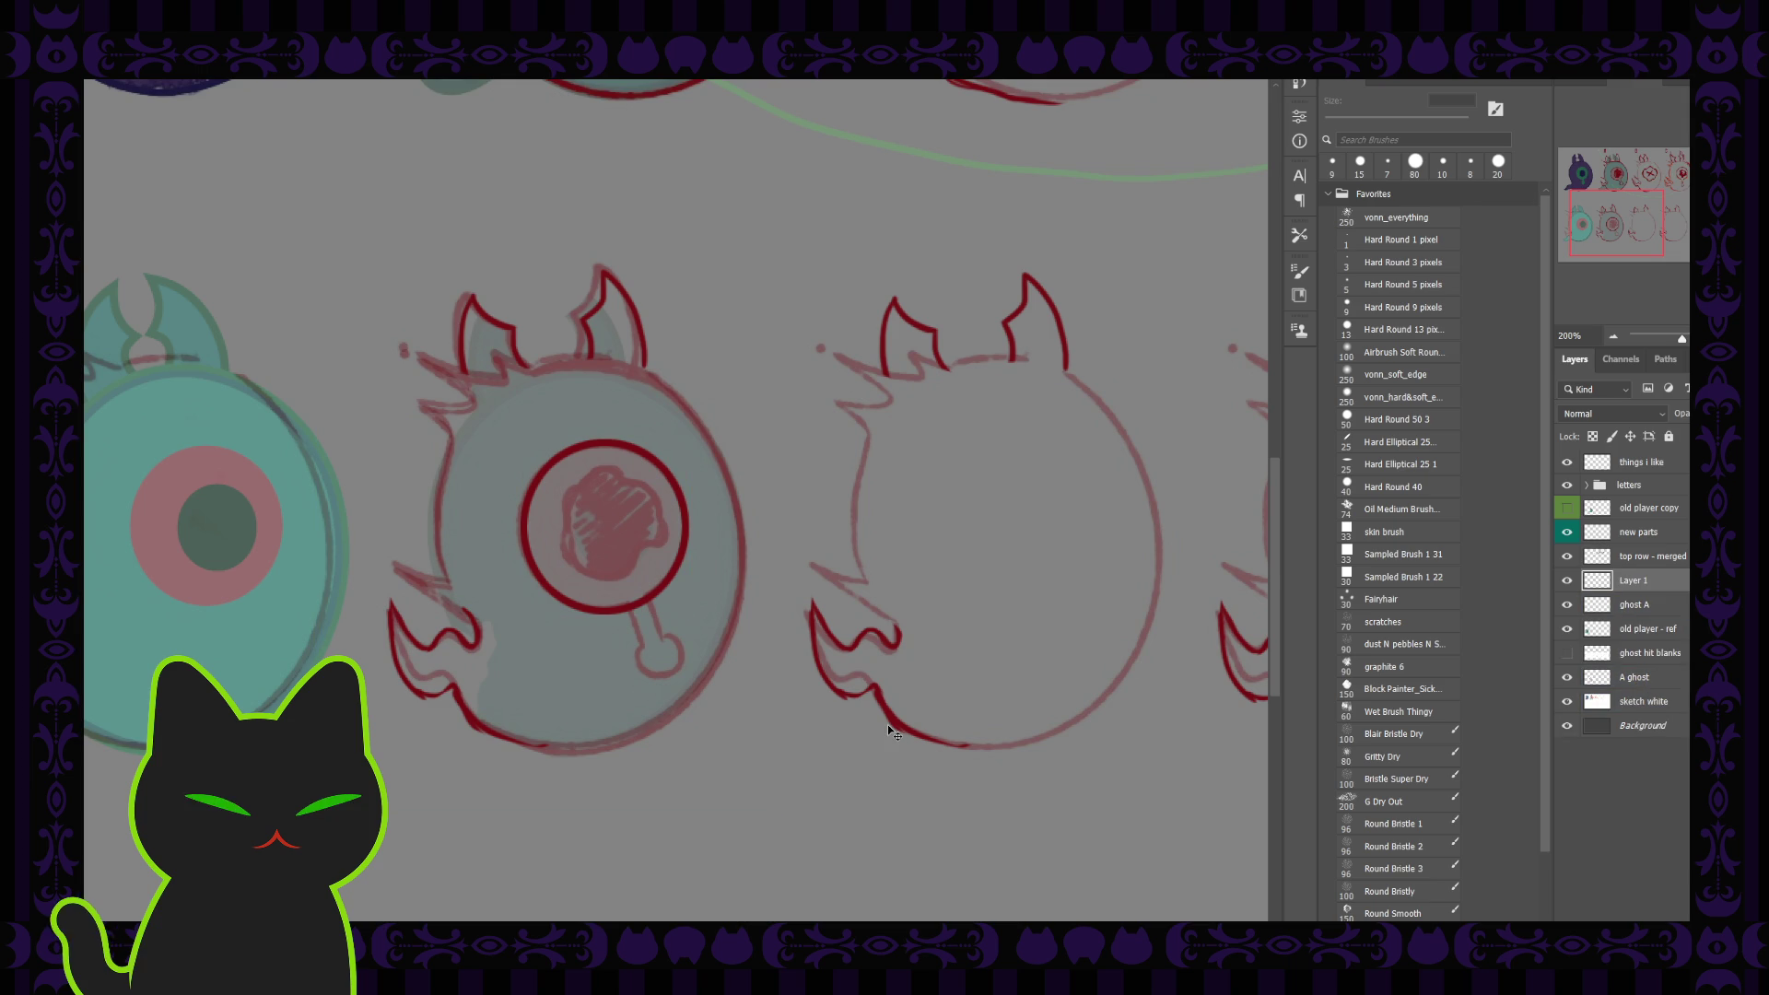
Zoom in on the eye and draw a dark red arc along the top of the pupil with a 7 px Hard Round brush
key(ctrl+plus)
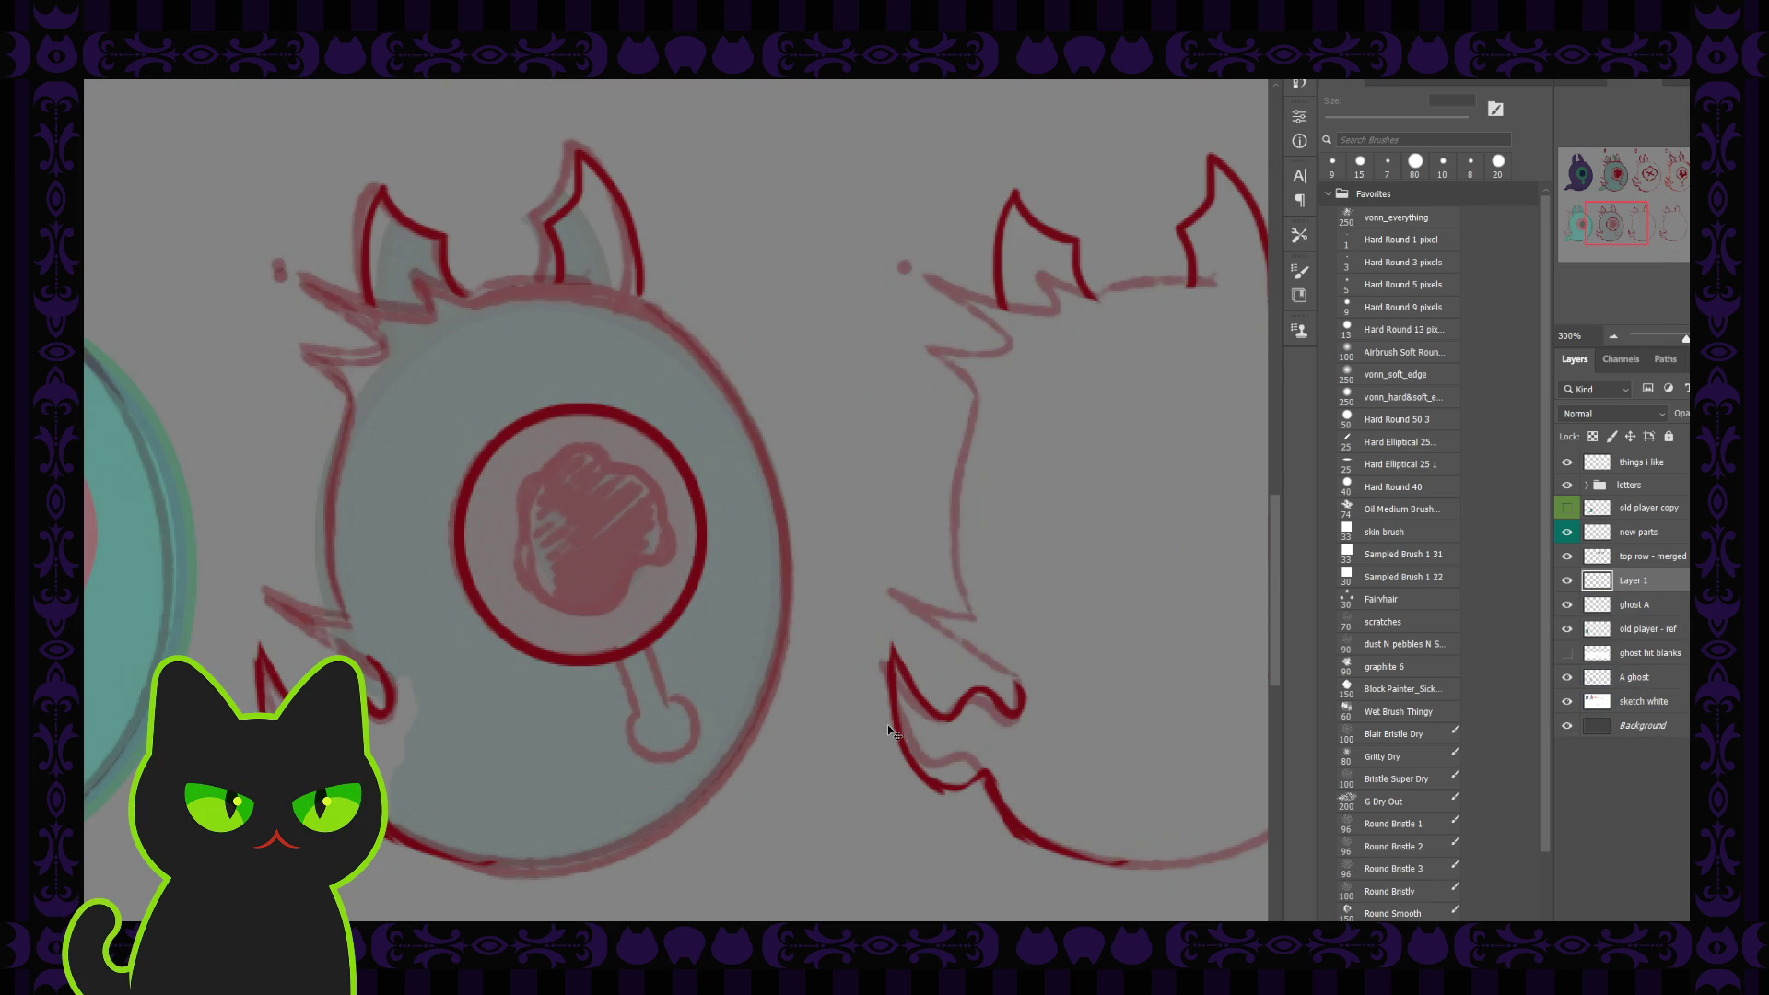
drag(639, 490, 687, 447)
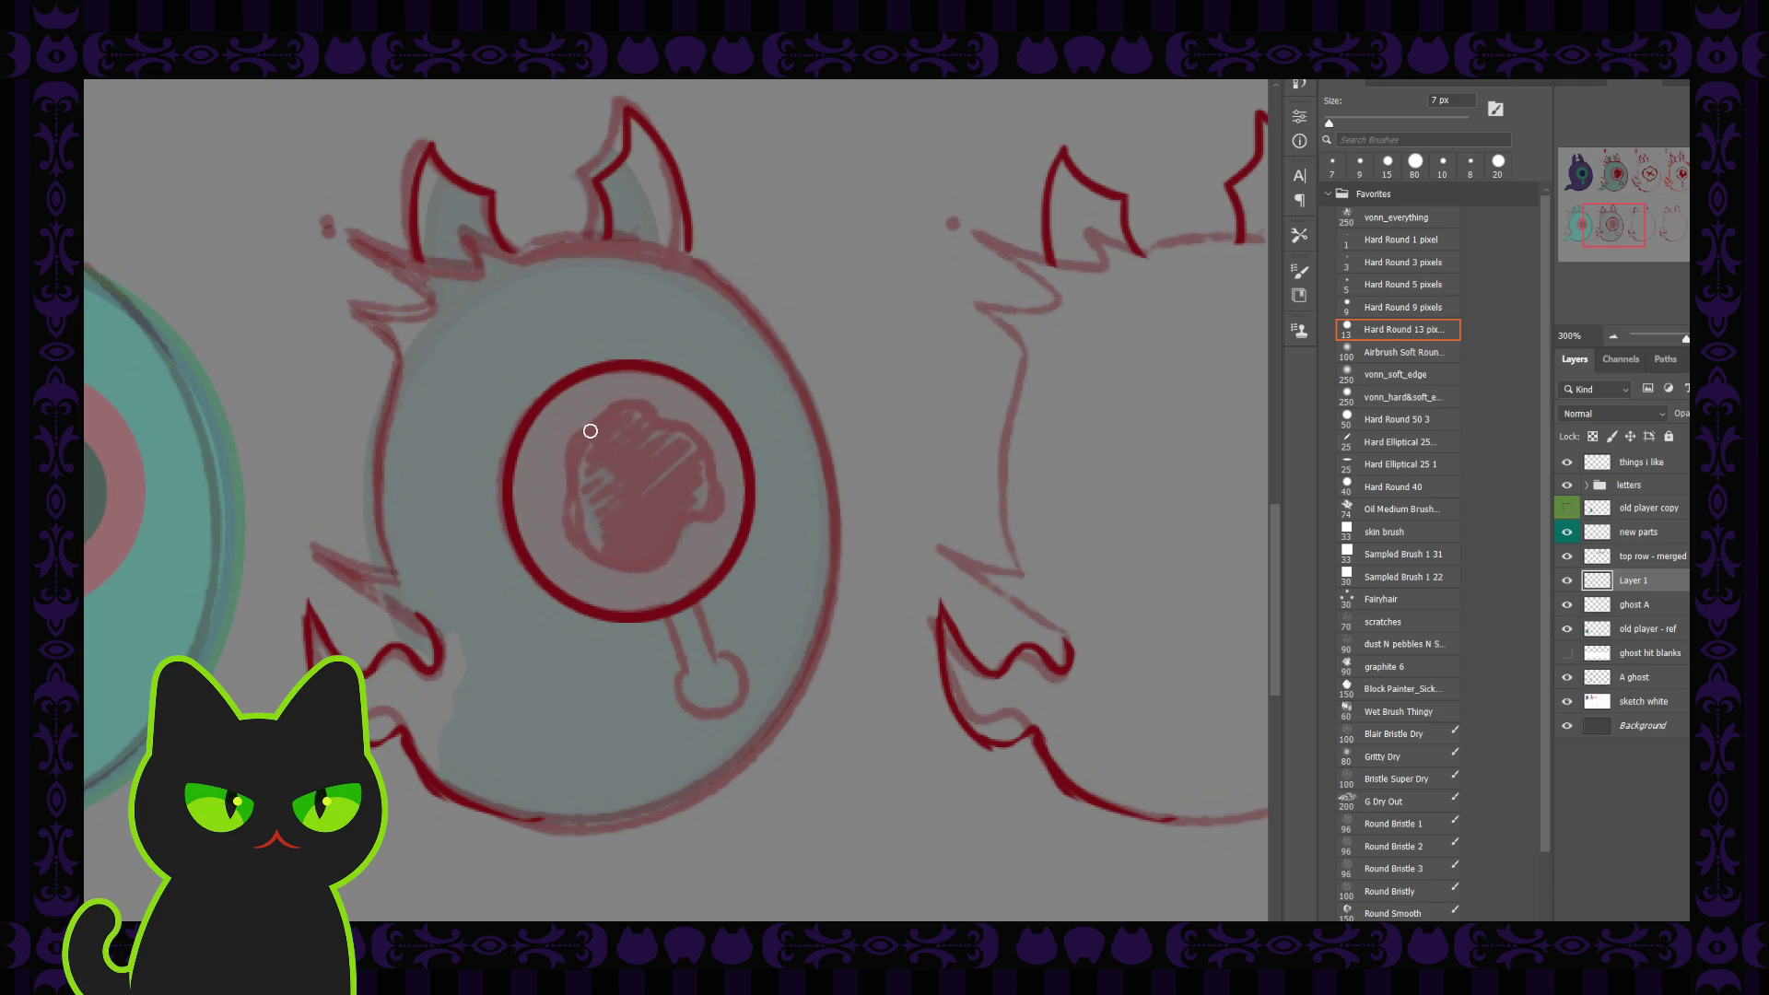
drag(588, 432, 654, 405)
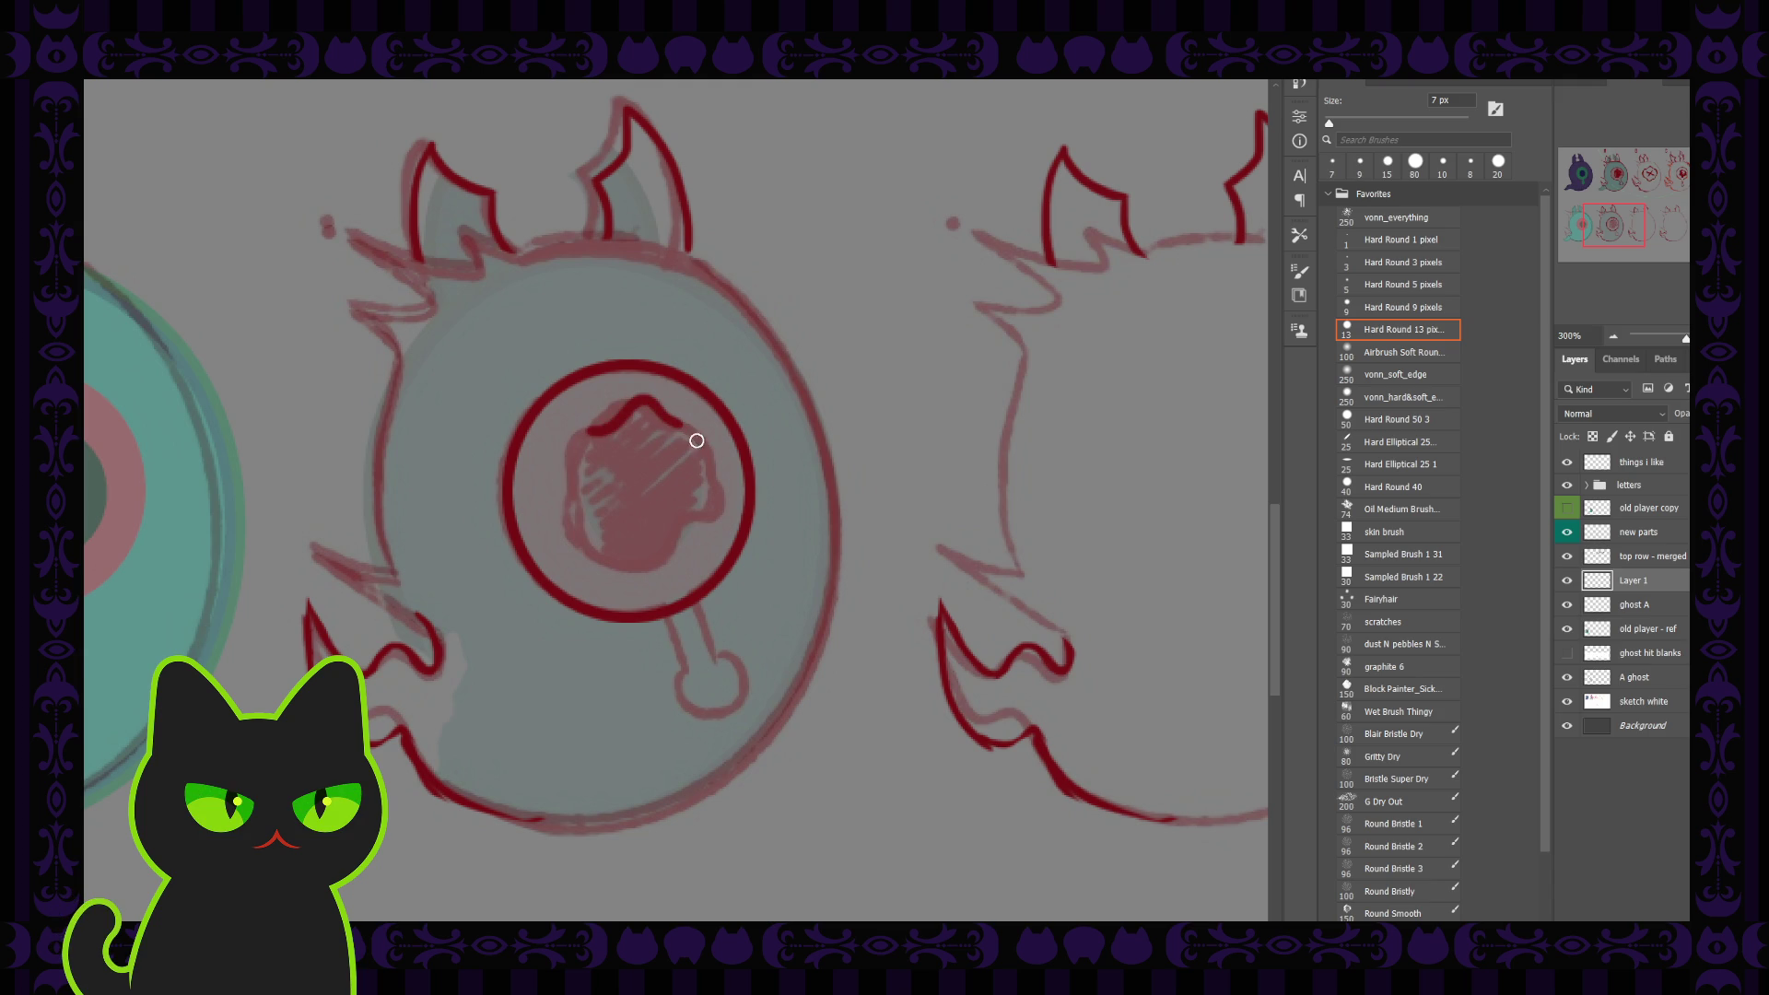
key(ctrl+z)
drag(575, 431, 683, 428)
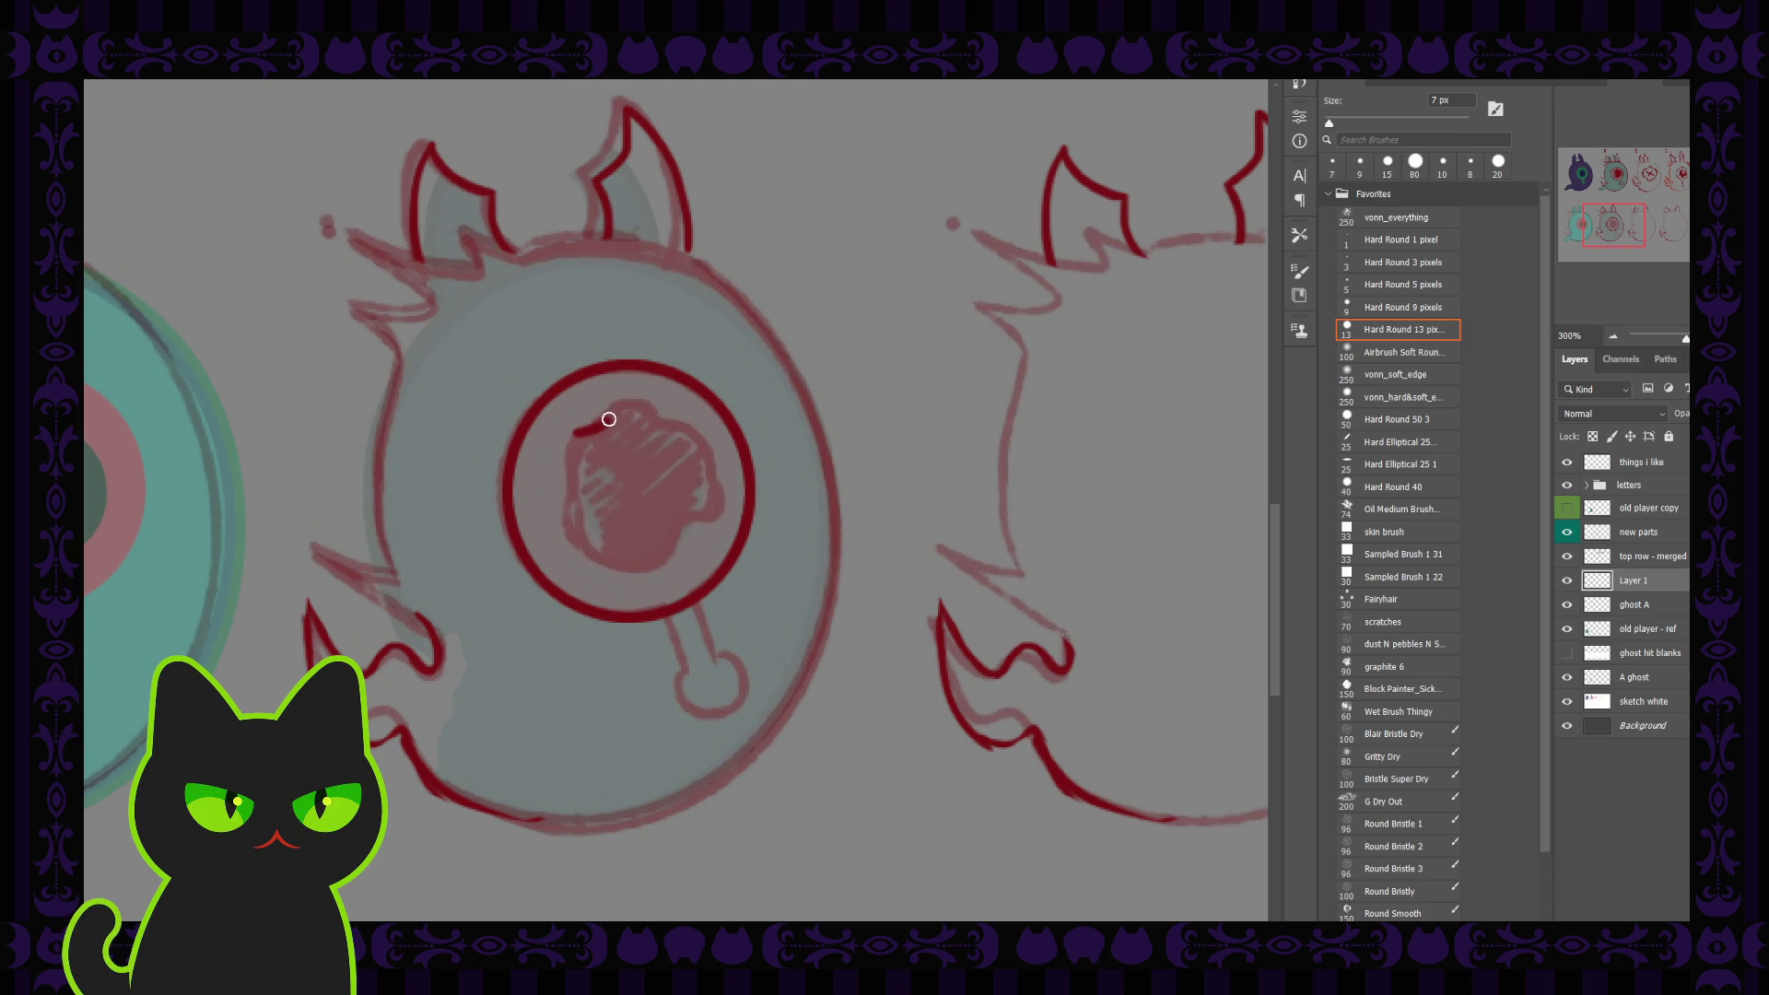